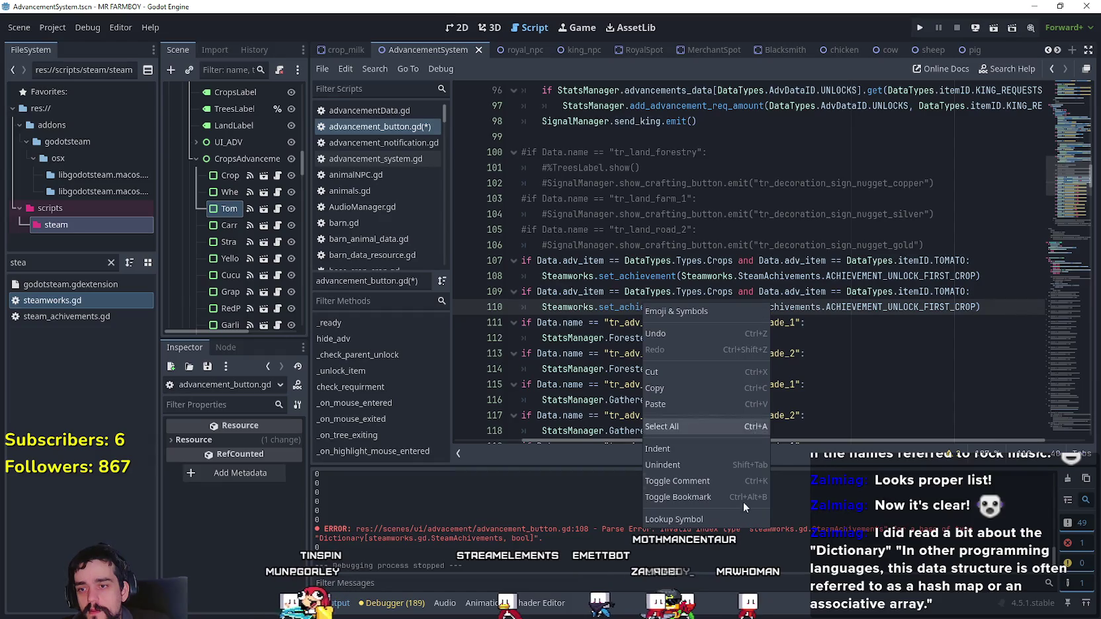
- Uncomment the achievement-existence check in set_achievement, with its message and early return
{"action": "left_click", "coordinate": [736, 520]}
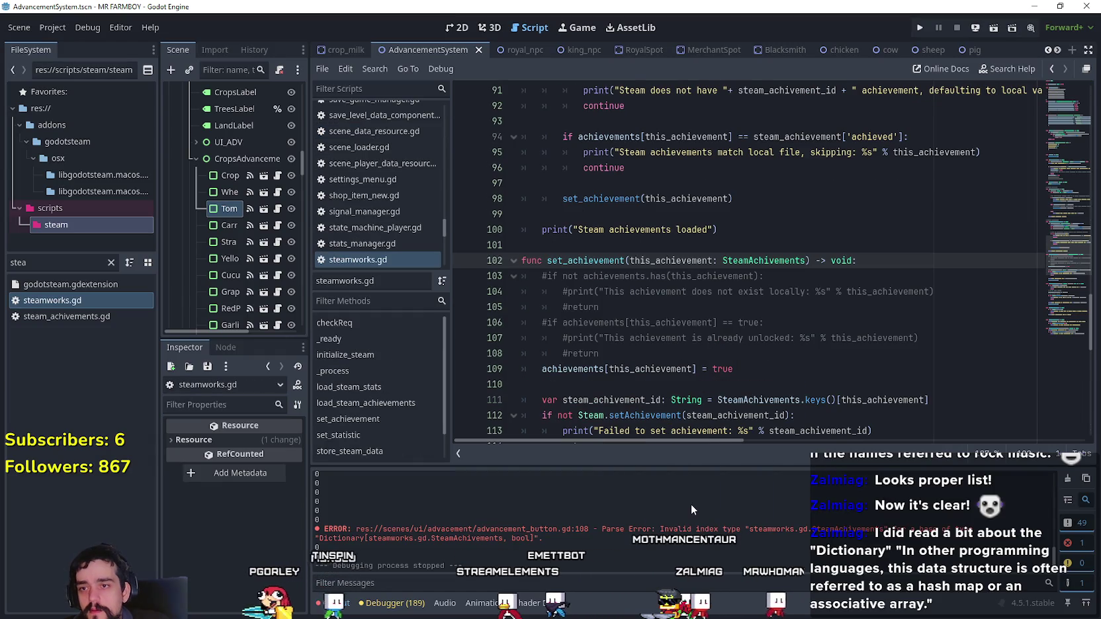
{"action": "left_click", "coordinate": [548, 275]}
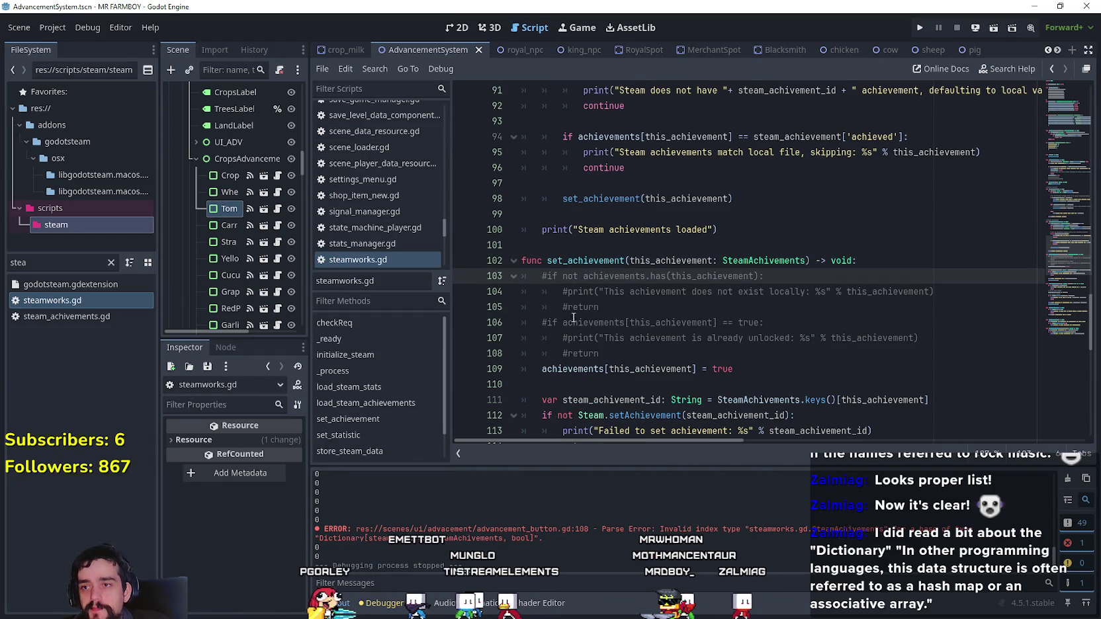
{"action": "key", "text": "BackSpace"}
{"action": "left_click", "coordinate": [563, 291]}
{"action": "key", "text": "BackSpace"}
{"action": "left_click", "coordinate": [569, 307]}
{"action": "key", "text": "BackSpace"}
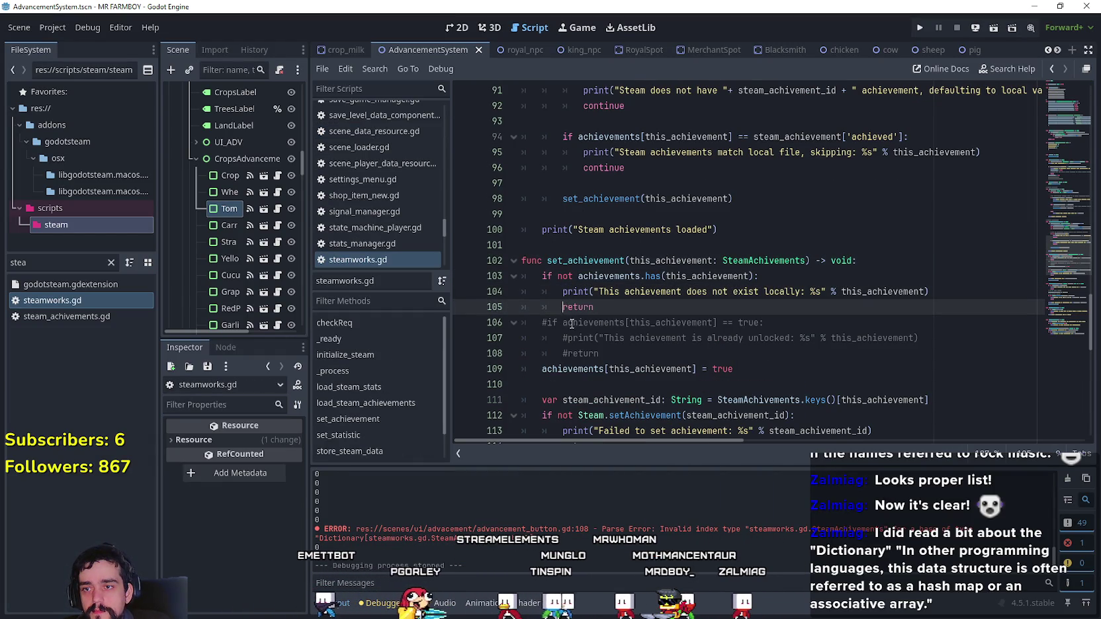
- Uncomment the already-unlocked check, its message and return line, and save steamworks.gd
{"action": "left_click", "coordinate": [547, 323]}
{"action": "key", "text": "BackSpace"}
{"action": "left_click", "coordinate": [567, 338]}
{"action": "key", "text": "BackSpace"}
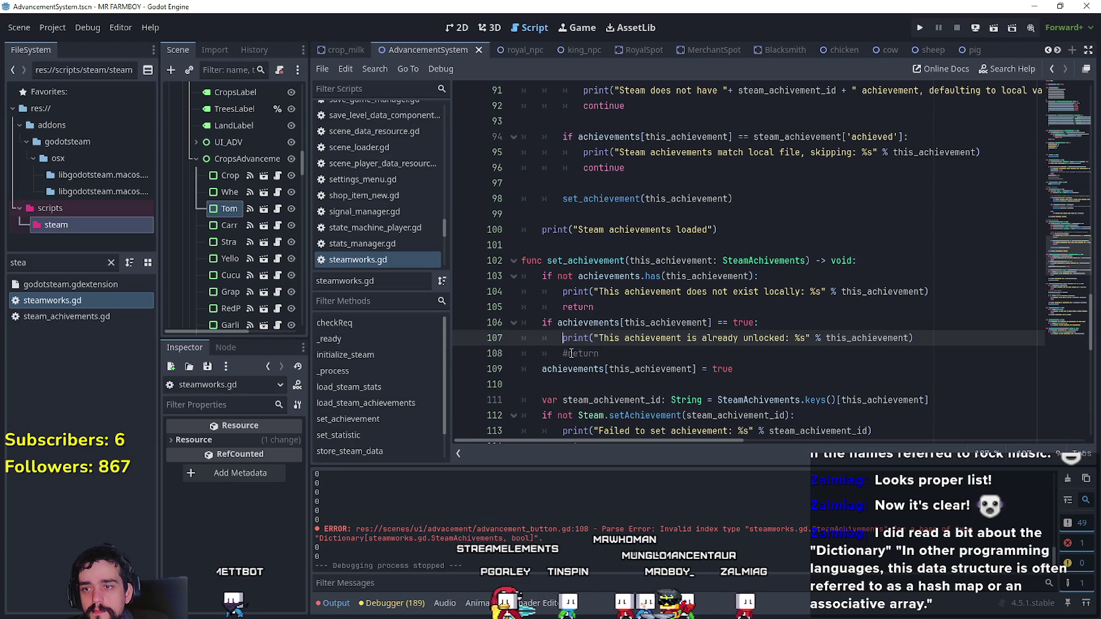
{"action": "left_click", "coordinate": [569, 354]}
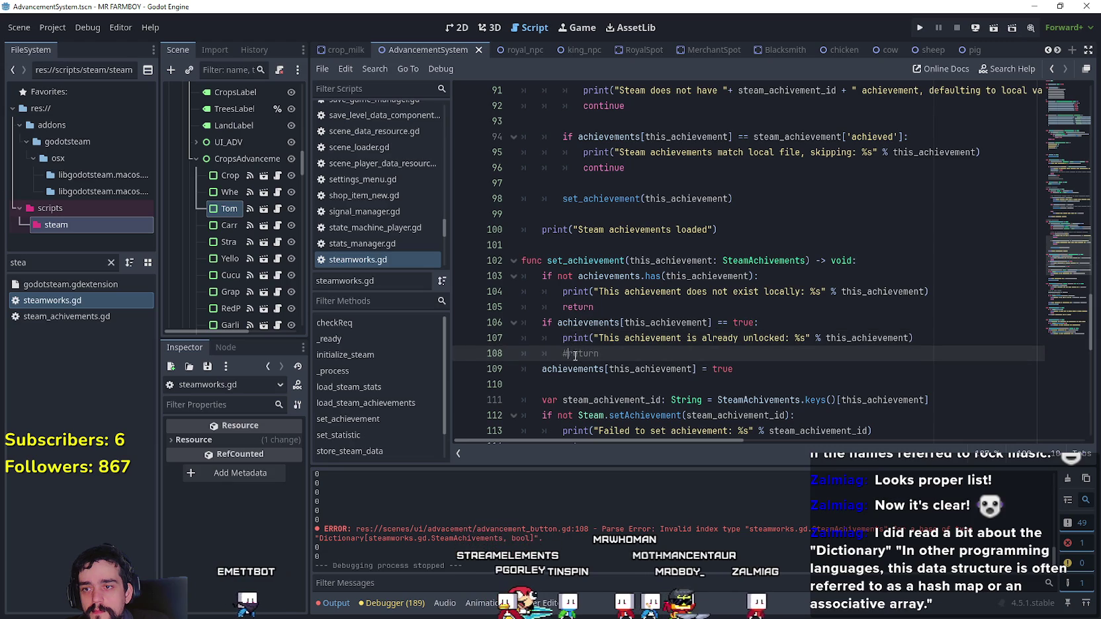
{"action": "left_click", "coordinate": [640, 353]}
{"action": "key", "text": "ctrl+s"}
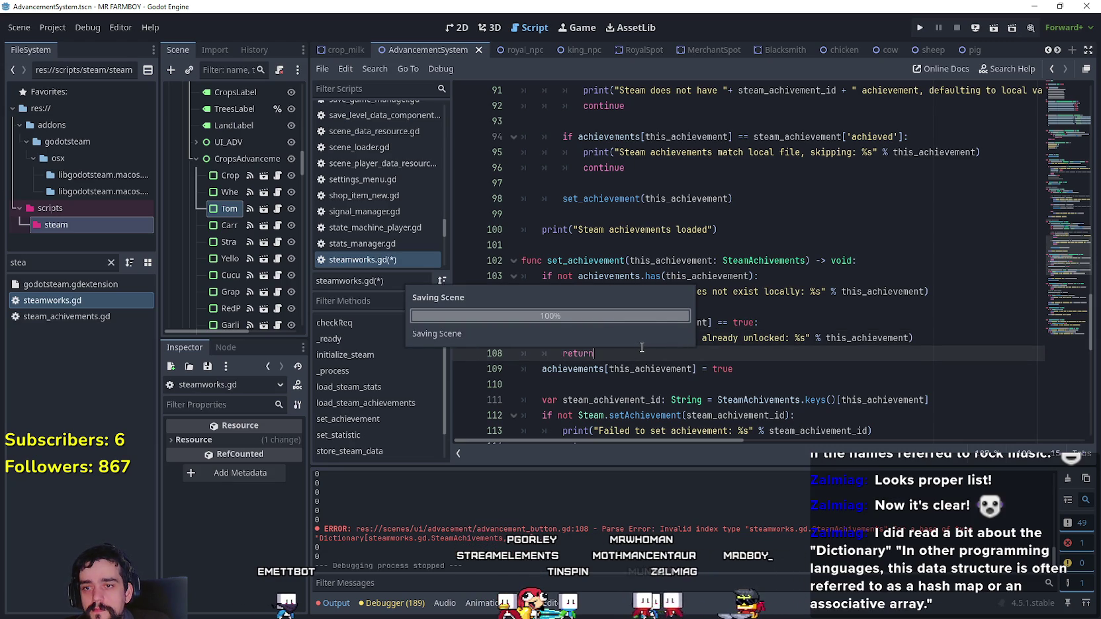
- Highlight the set_achievement function name and review the restored guard checks
{"action": "double_click", "coordinate": [599, 260]}
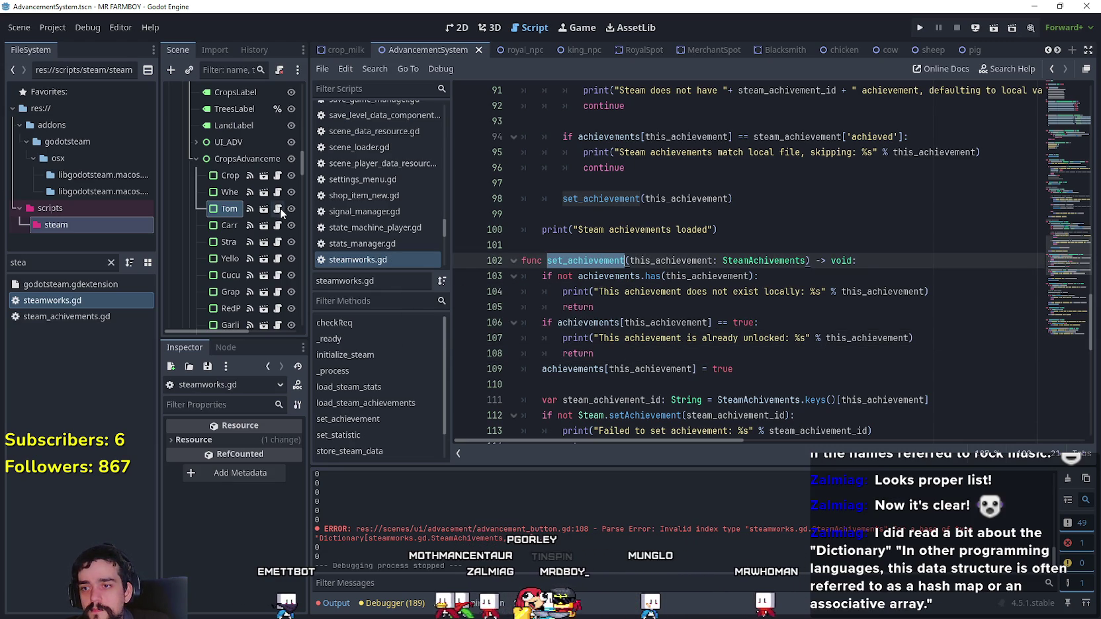
{"action": "scroll", "coordinate": [728, 265], "scroll_direction": "down", "scroll_amount": 2}
{"action": "left_click", "coordinate": [521, 291]}
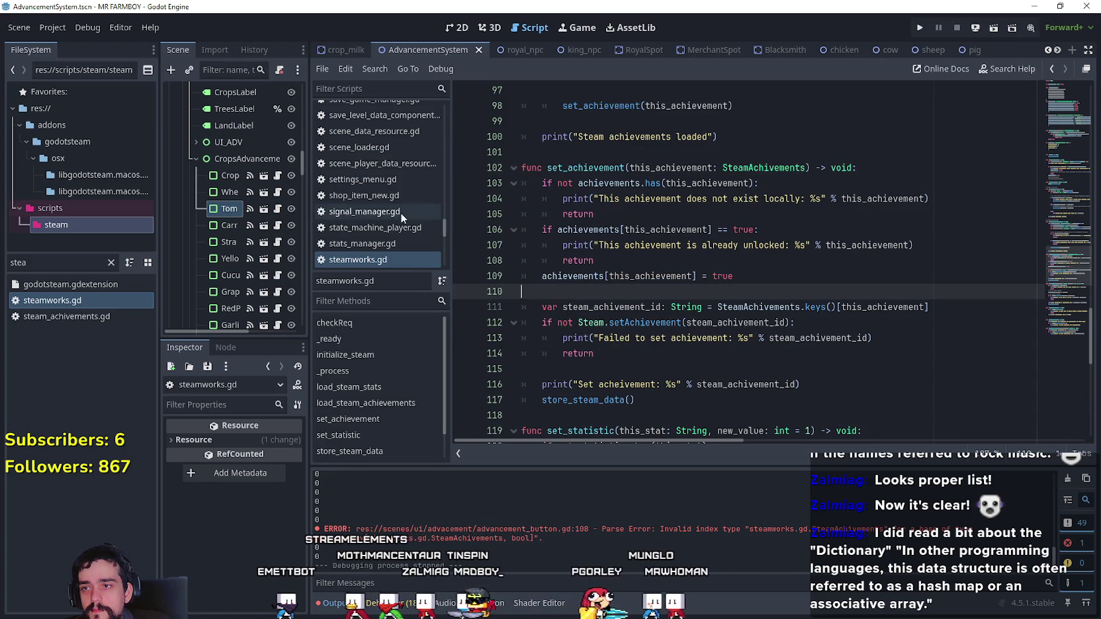
{"action": "key", "text": "alt+Left"}
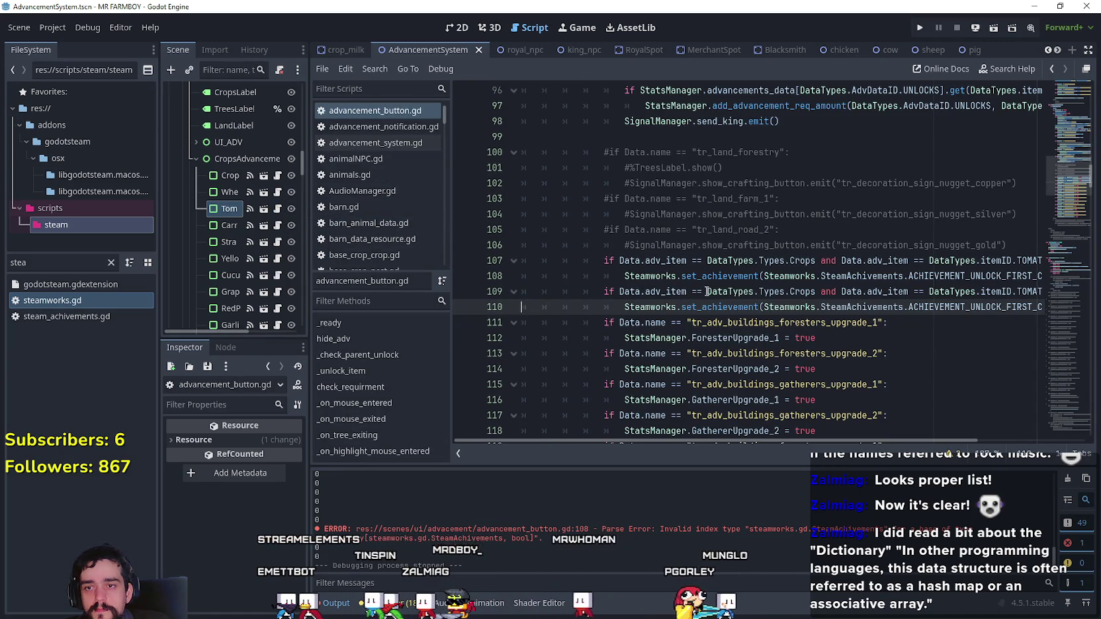
{"action": "double_click", "coordinate": [995, 291]}
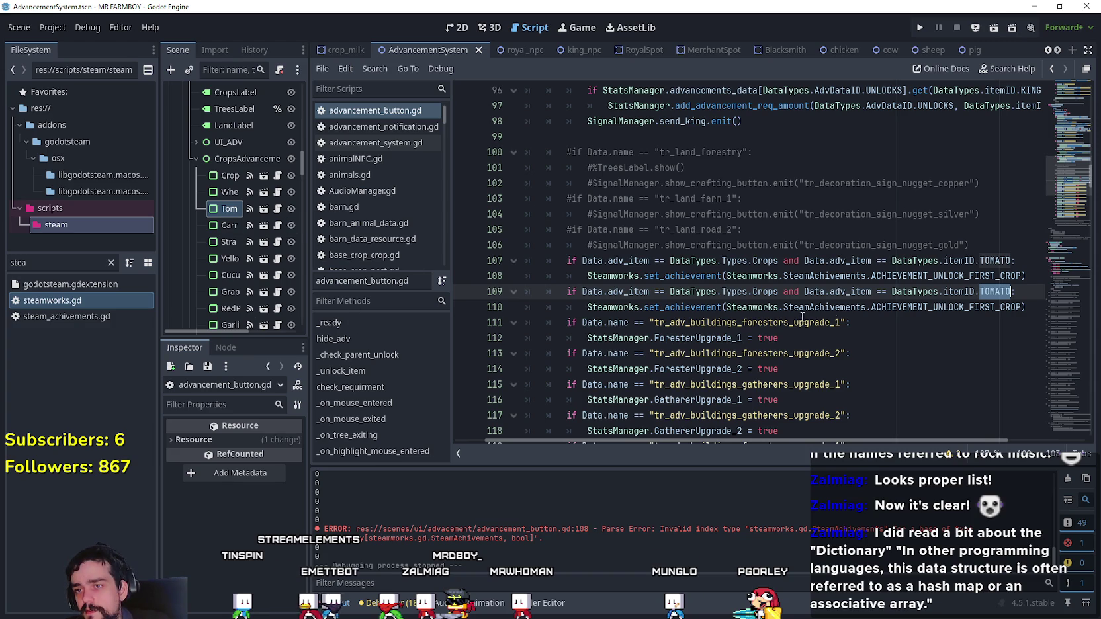
{"action": "left_click", "coordinate": [709, 283]}
{"action": "right_click", "coordinate": [709, 283]}
{"action": "left_click", "coordinate": [761, 499]}
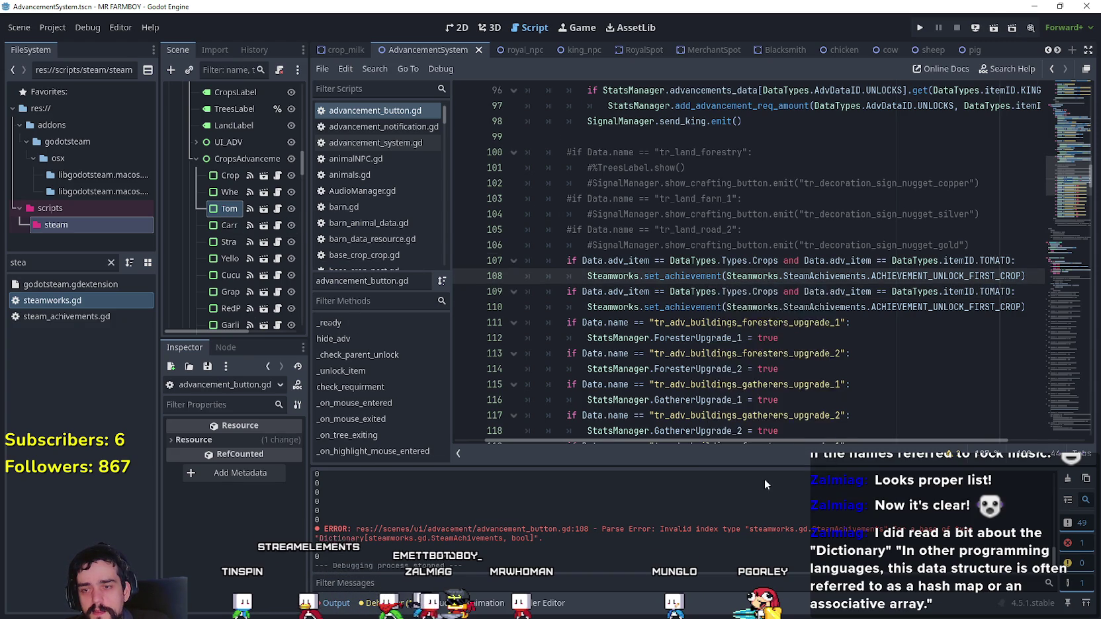
{"action": "scroll", "coordinate": [773, 416], "scroll_direction": "up", "scroll_amount": 6}
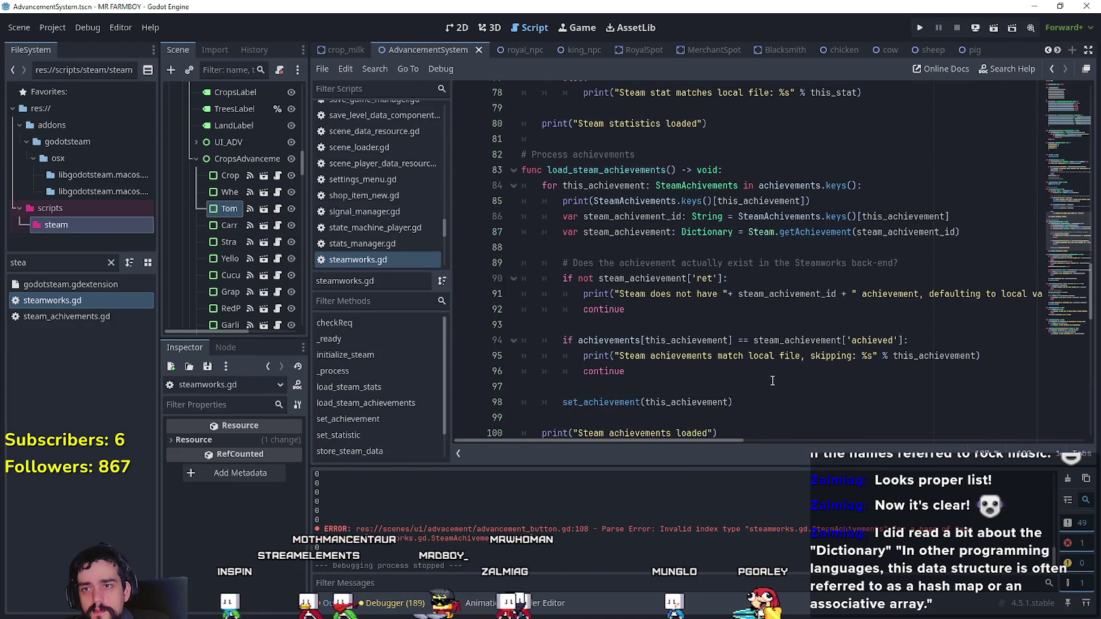
- Review the achievement dictionaries atop steamworks.gd, then return to advancement_button.gd's TOMATO checks
{"action": "left_click", "coordinate": [700, 249]}
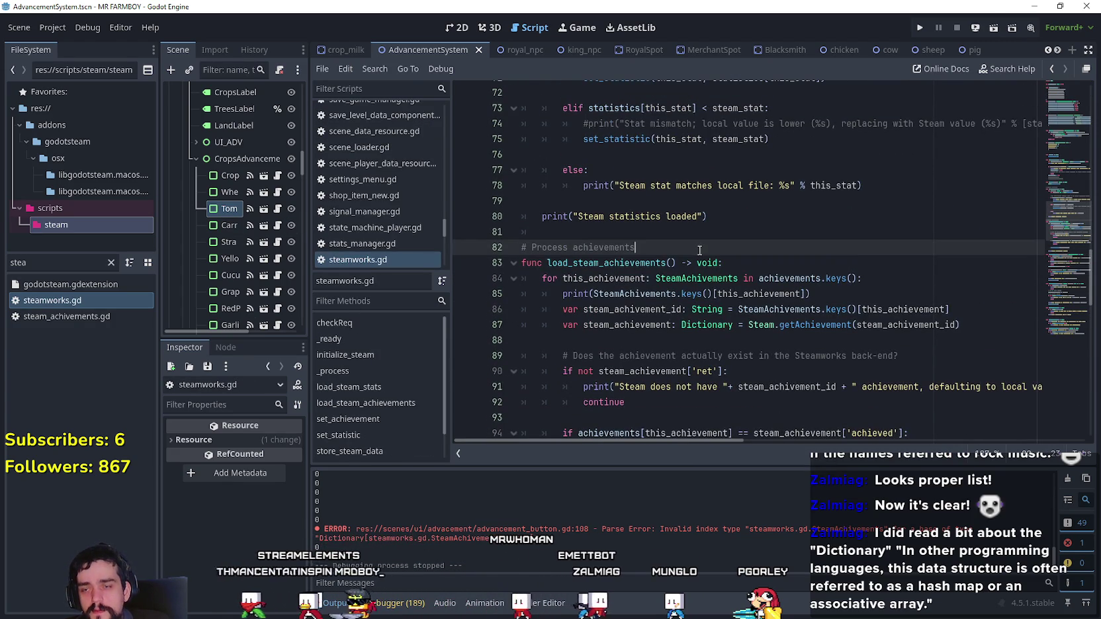
{"action": "scroll", "coordinate": [697, 253], "scroll_direction": "up", "scroll_amount": 2}
{"action": "left_click_drag", "start_coordinate": [1063, 210], "coordinate": [1063, 123]}
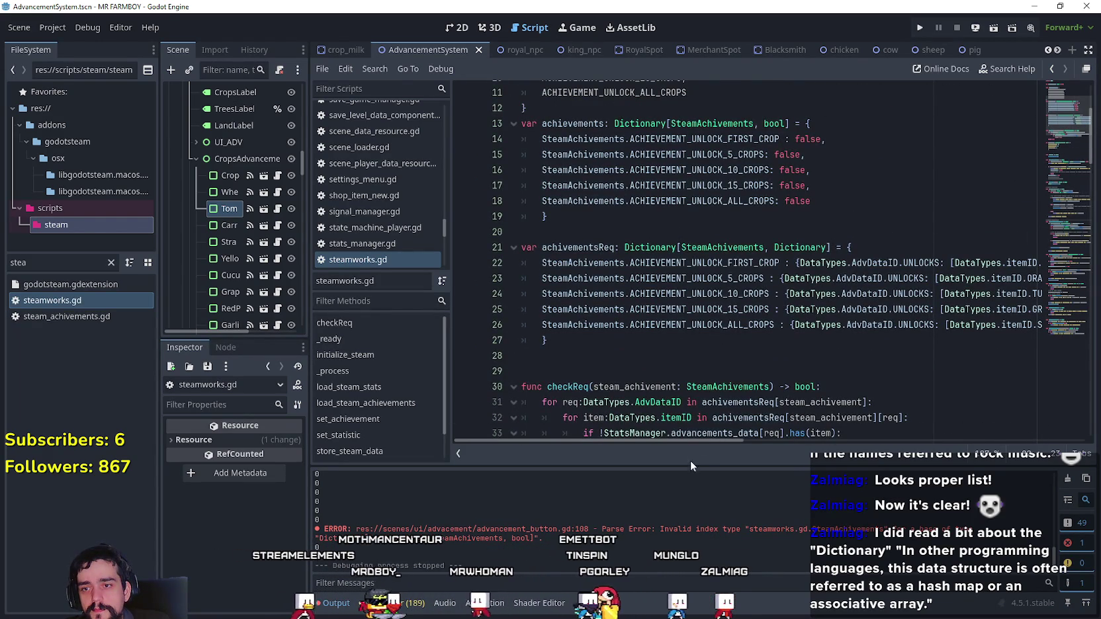
{"action": "mouse_move", "coordinate": [706, 441]}
{"action": "left_mouse_down"}
{"action": "mouse_move", "coordinate": [784, 432]}
{"action": "mouse_move", "coordinate": [664, 417]}
{"action": "left_mouse_up"}
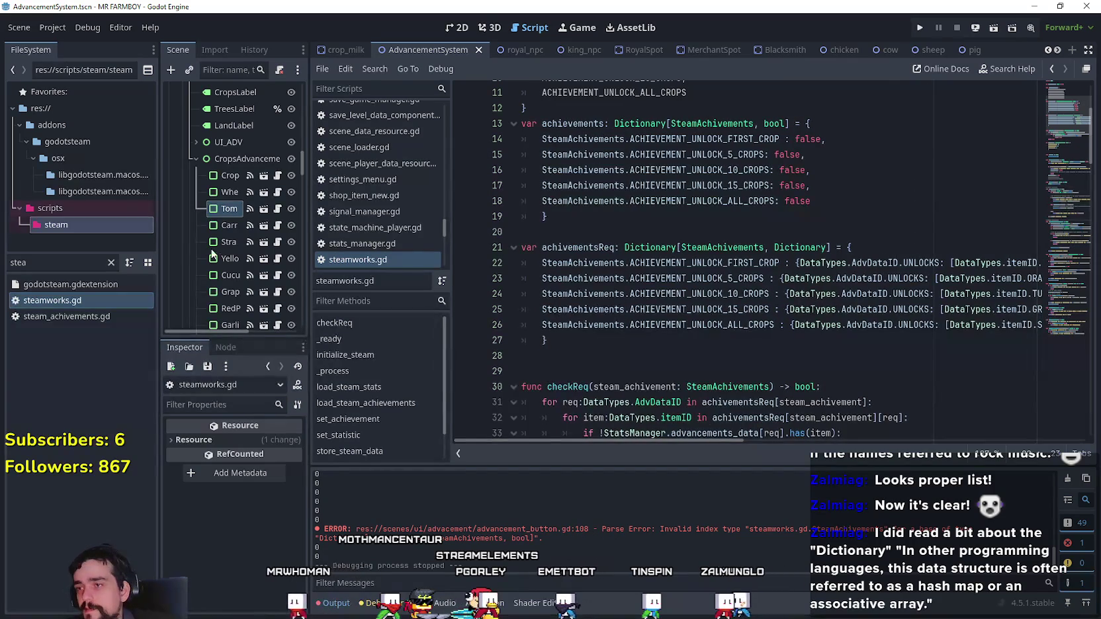
{"action": "left_click", "coordinate": [278, 210]}
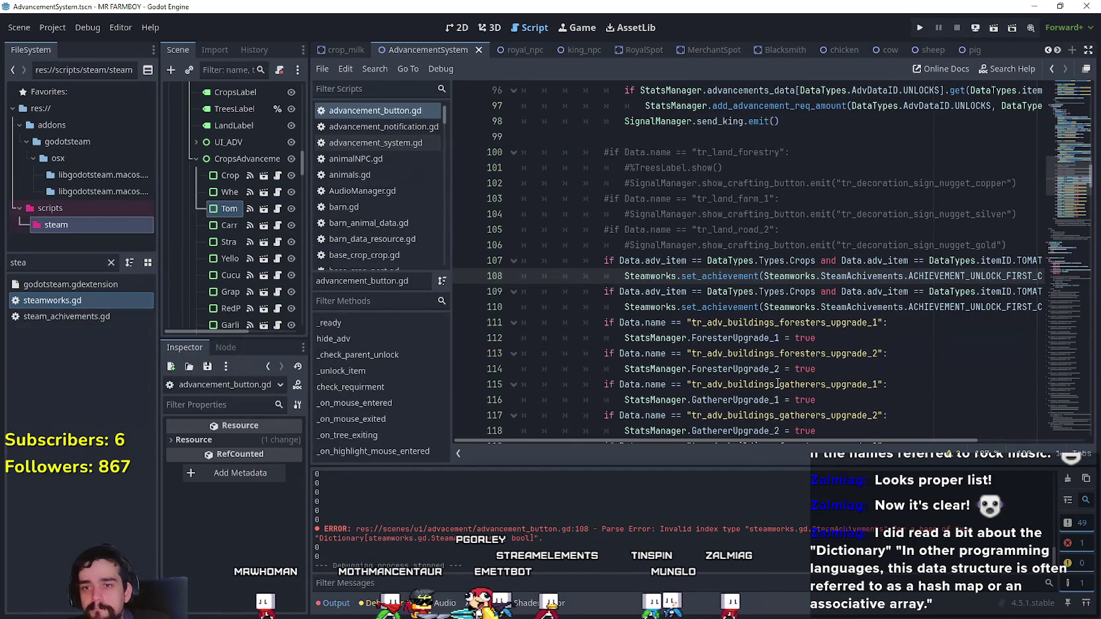
- Change the crop tested on line 109 from TOMATO to ORANGE_PEPPER
{"action": "left_click_drag", "start_coordinate": [987, 278], "coordinate": [1067, 270]}
{"action": "double_click", "coordinate": [1000, 277]}
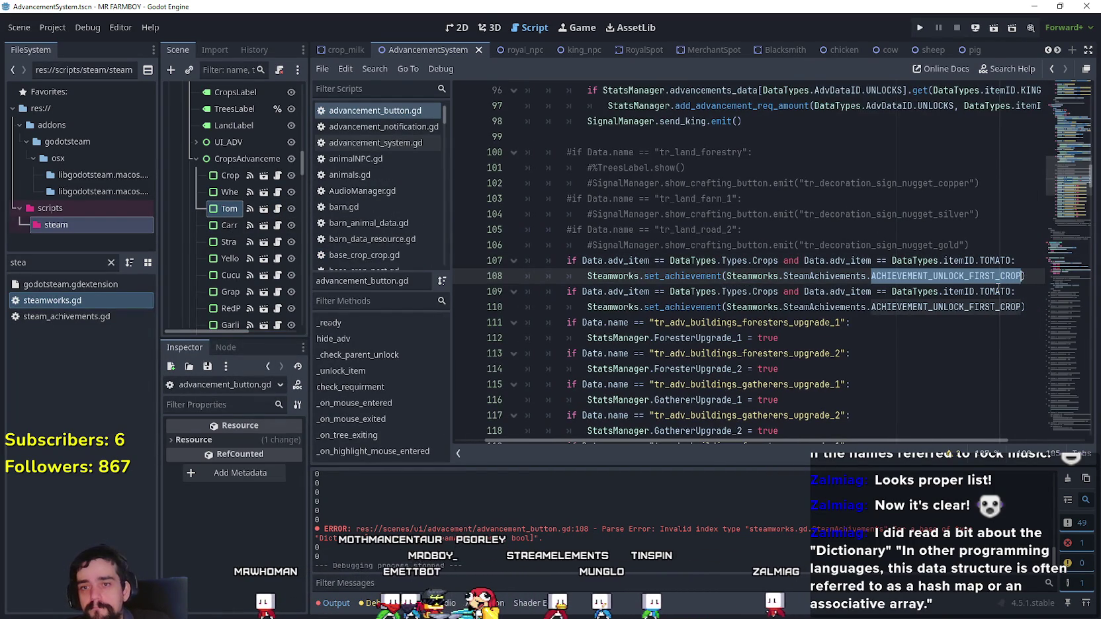
{"action": "left_click", "coordinate": [1000, 290]}
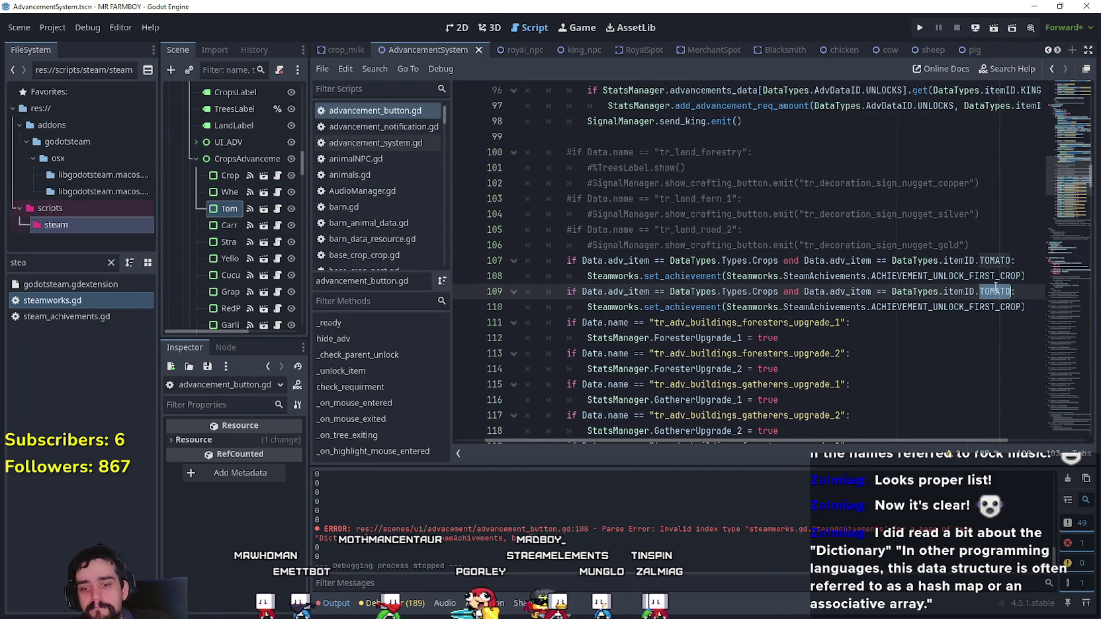
{"action": "type", "text": "P"}
{"action": "key", "text": "BackSpace"}
{"action": "type", "text": "ORANGE_PEPPER"}
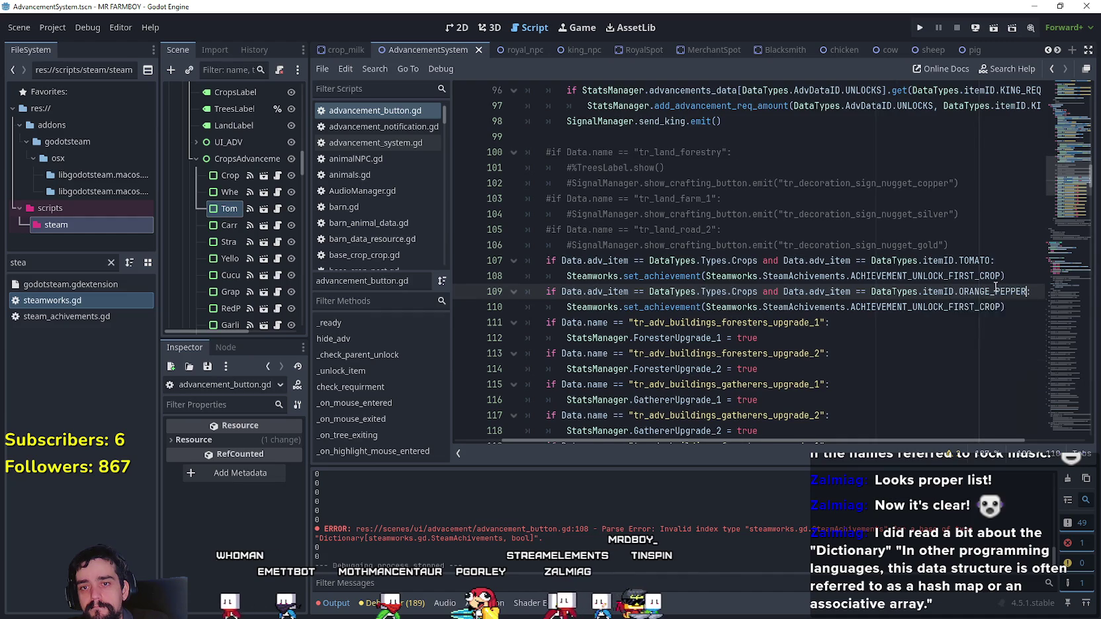
{"action": "key", "text": "Escape"}
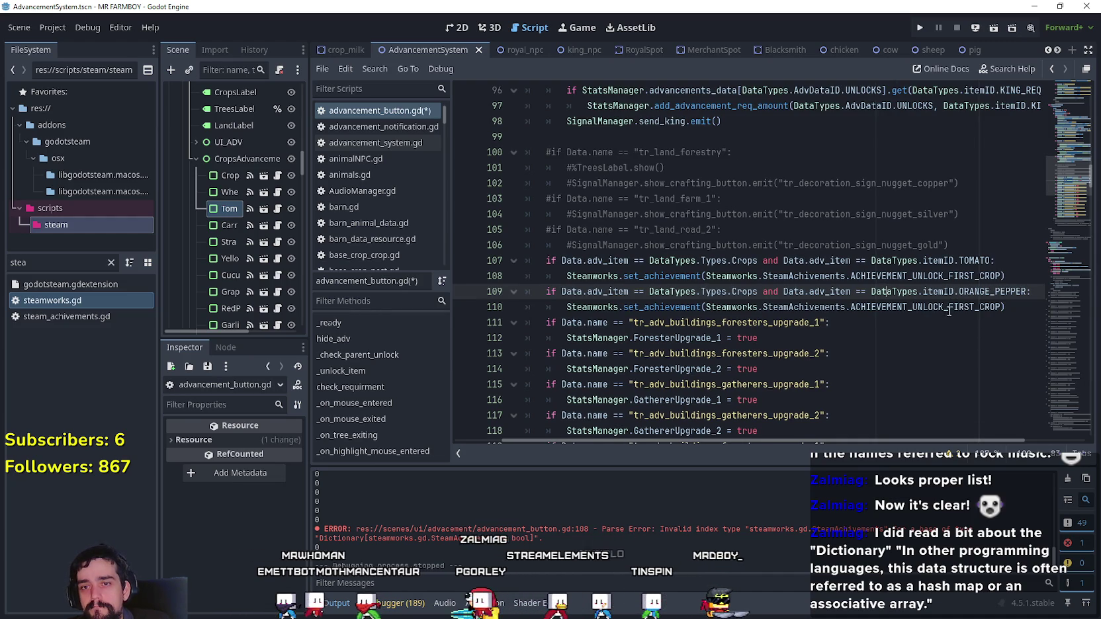
- Set line 110's award to ACHIEVEMENT_UNLOCK_5_CROPS via autocomplete
{"action": "double_click", "coordinate": [959, 306]}
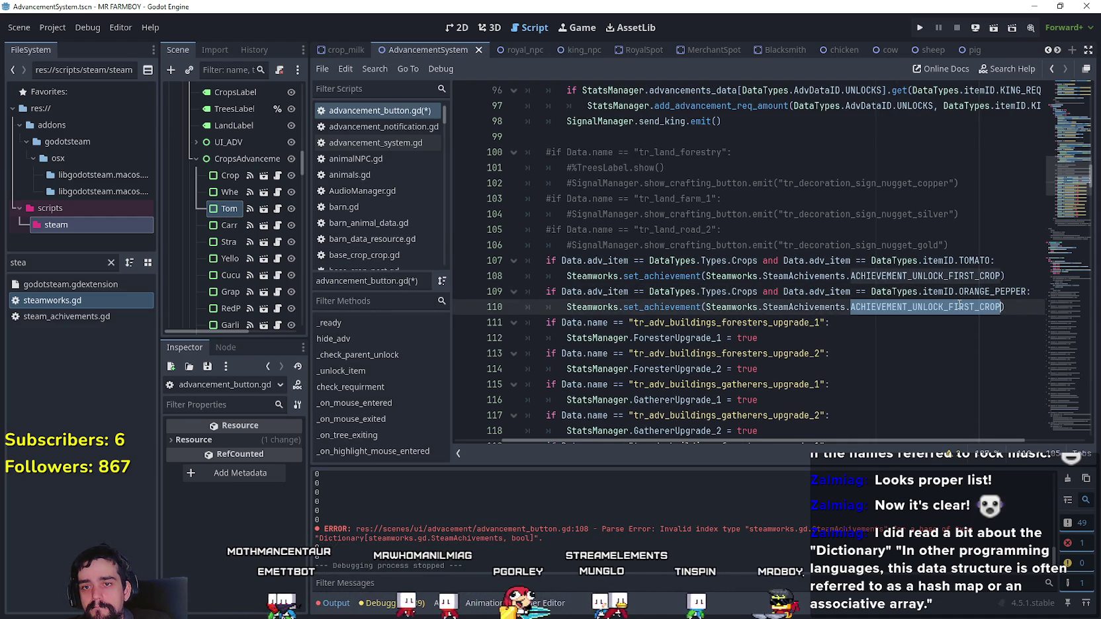
{"action": "type", "text": "Ach"}
{"action": "key", "text": "Down"}
{"action": "key", "text": "Return"}
- Select the orange-pepper check block and duplicate it below
{"action": "mouse_move", "coordinate": [971, 309]}
{"action": "left_mouse_down"}
{"action": "mouse_move", "coordinate": [975, 291]}
{"action": "mouse_move", "coordinate": [1077, 300]}
{"action": "left_mouse_up"}
{"action": "left_click", "coordinate": [975, 291]}
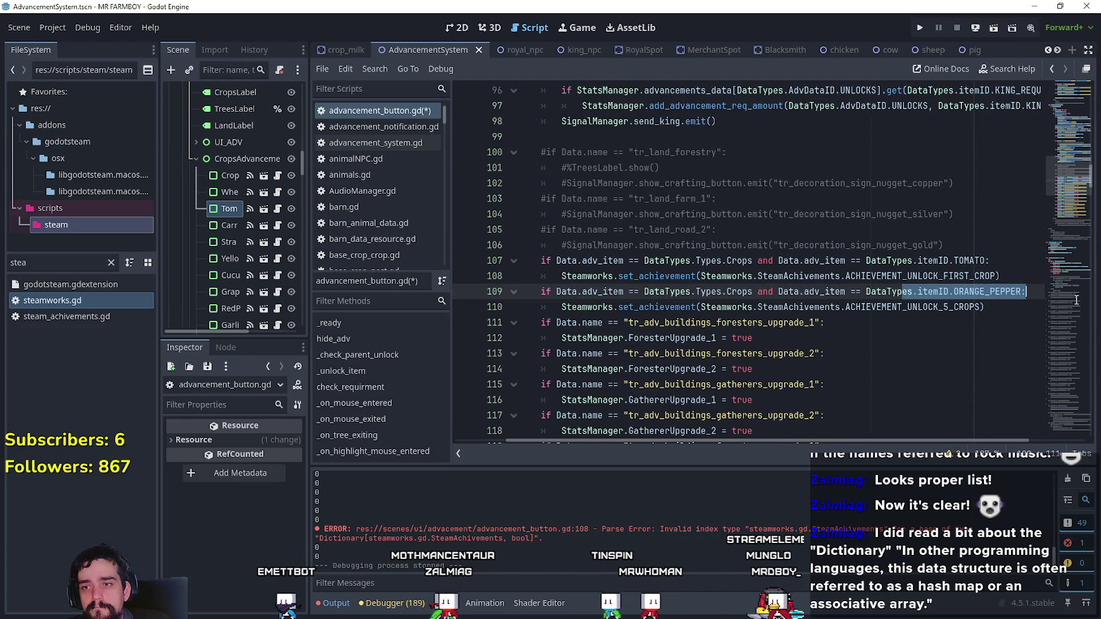
{"action": "key", "text": "shift+Down"}
{"action": "key", "text": "ctrl+alt+Down"}
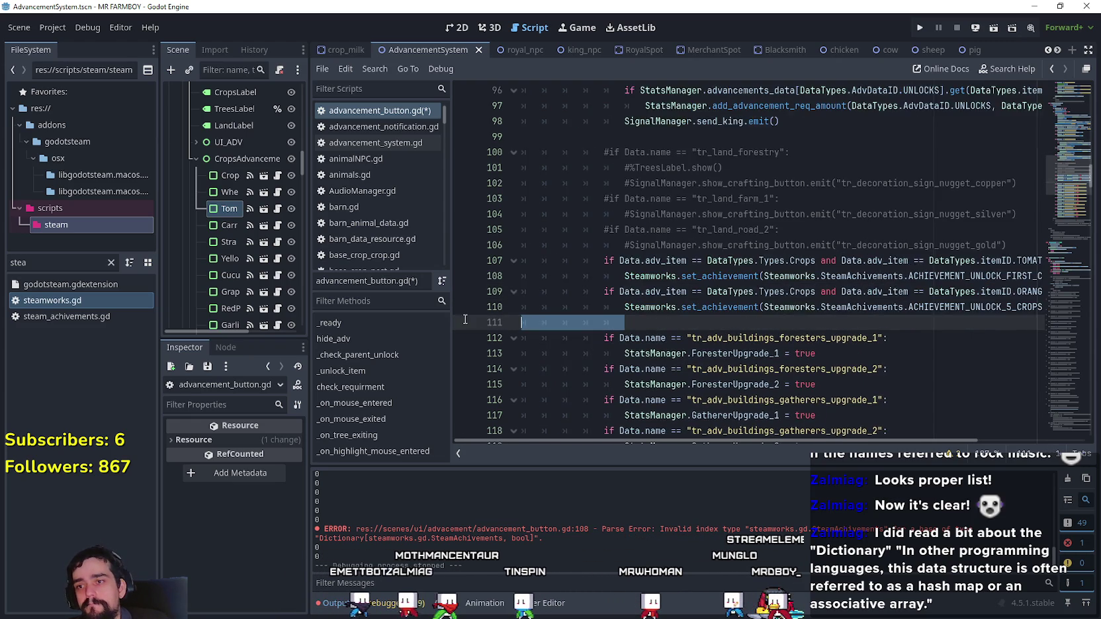
- Paste another copy of the orange-pepper check block and correct its indentation
{"action": "key", "text": "Return"}
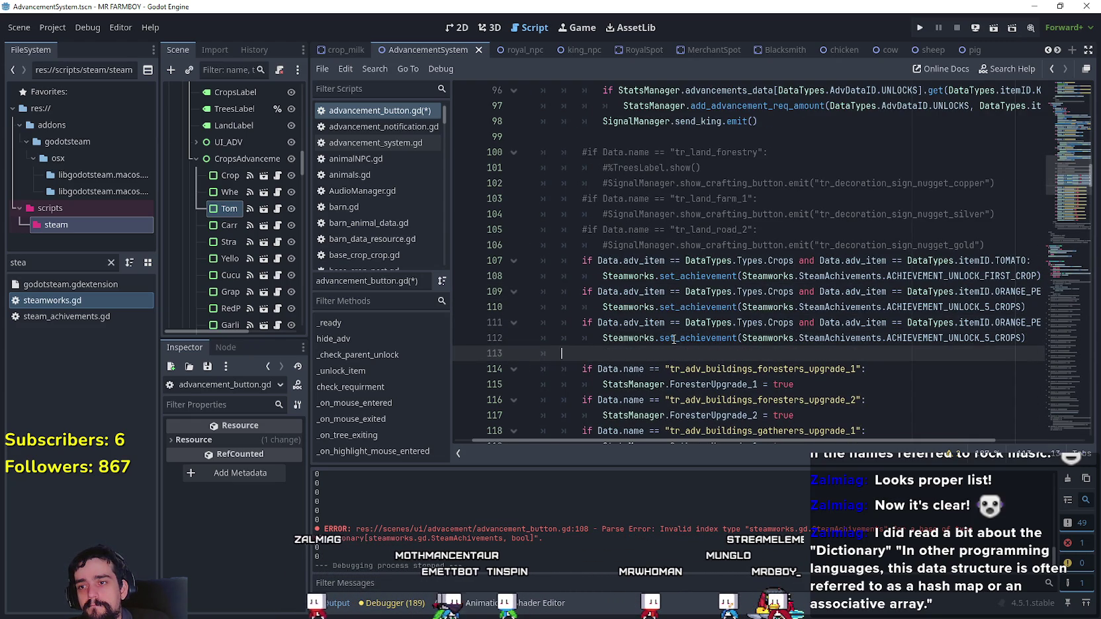
{"action": "key", "text": "ctrl+v"}
{"action": "key", "text": "Up"}
{"action": "key", "text": "shift+Tab"}
{"action": "key", "text": "Down"}
{"action": "key", "text": "Up"}
{"action": "key", "text": "Home"}
{"action": "key", "text": "BackSpace"}
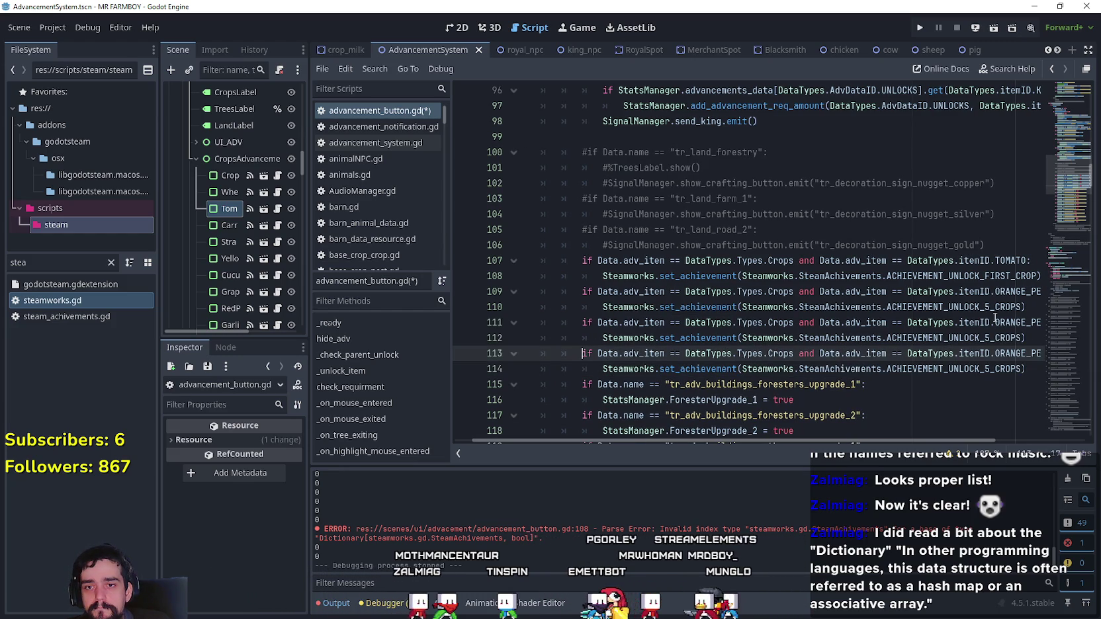
- Change the award on line 112 to ACHIEVEMENT_UNLOCK_10_CROPS
{"action": "double_click", "coordinate": [994, 339]}
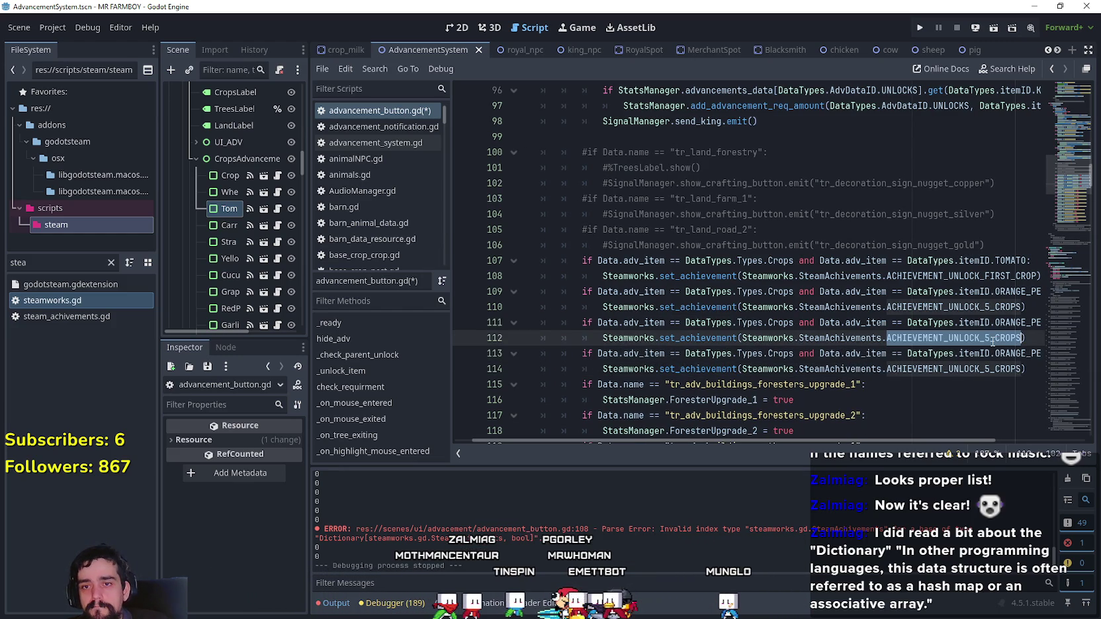
{"action": "type", "text": "Y"}
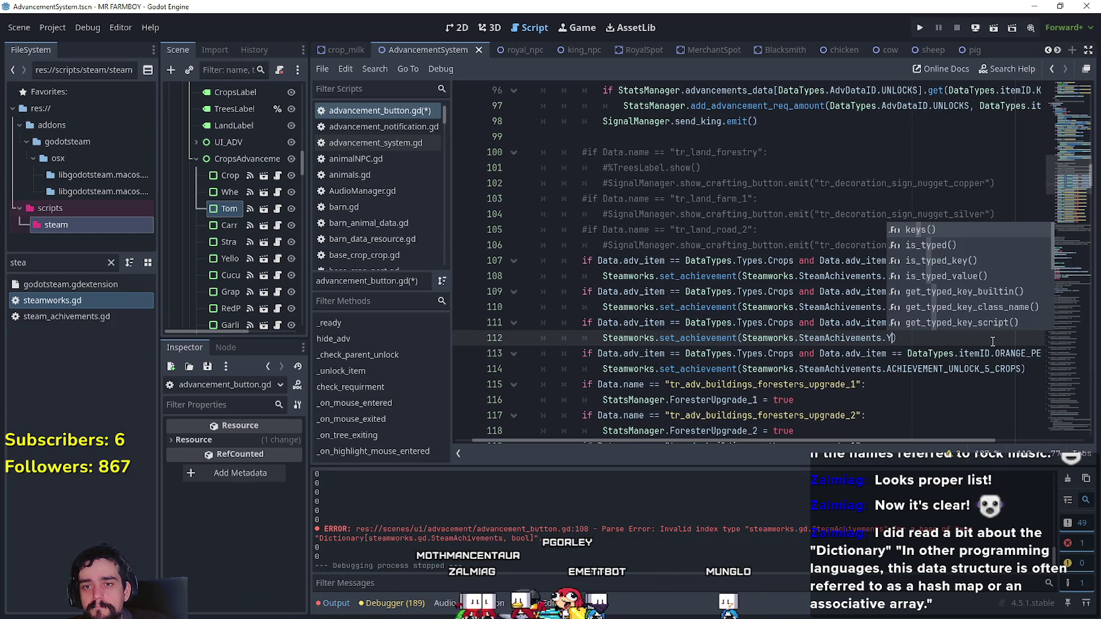
{"action": "key", "text": "BackSpace"}
{"action": "type", "text": "Un"}
{"action": "key", "text": "Return"}
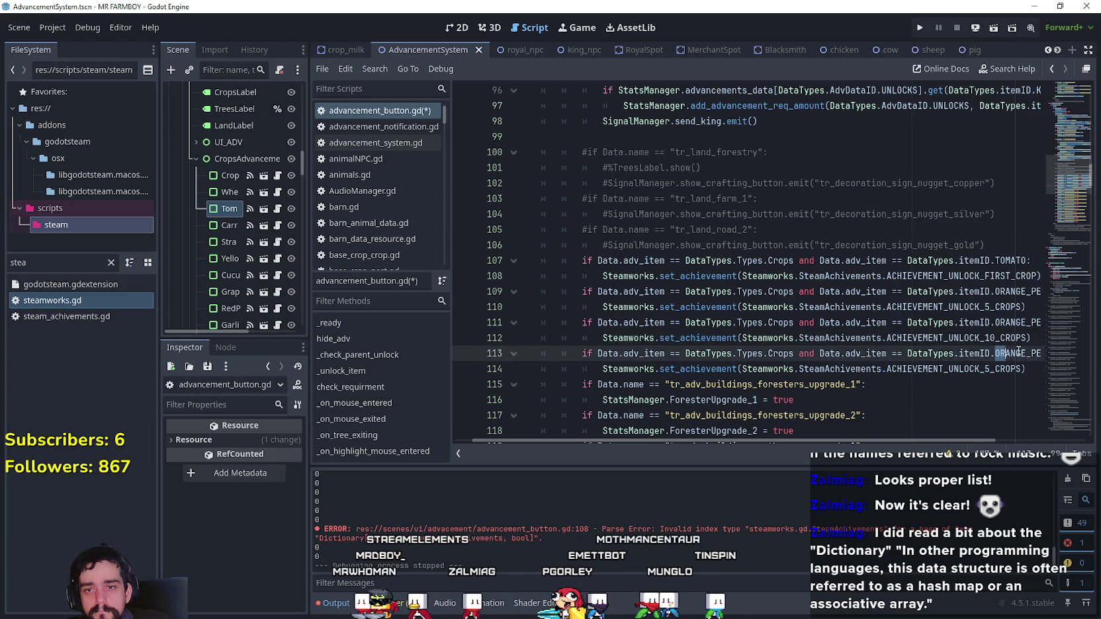
- Try replacing line 114's achievement name by pasting, then undo the attempted edits
{"action": "scroll", "coordinate": [1004, 346], "scroll_direction": "right", "scroll_amount": 2}
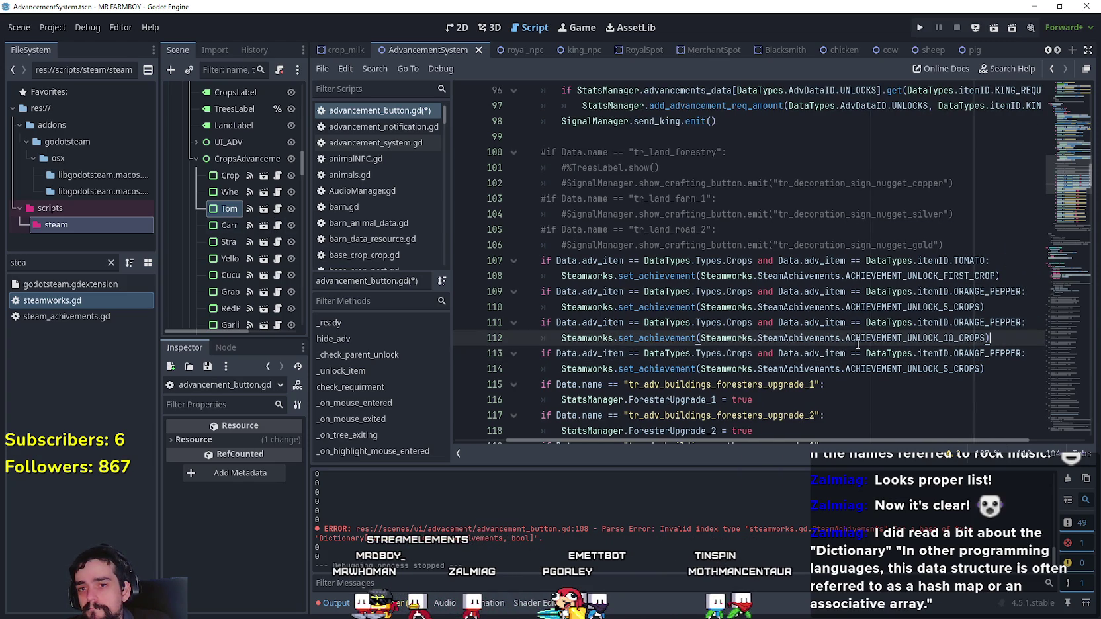
{"action": "left_click", "coordinate": [1022, 356]}
{"action": "key", "text": "Return"}
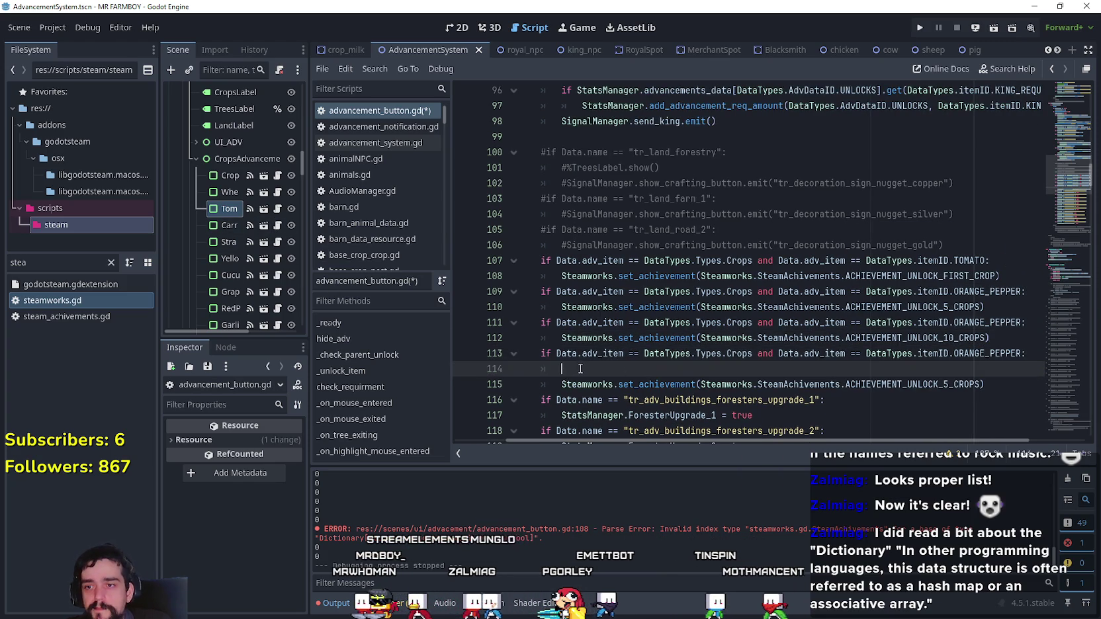
{"action": "key", "text": "ctrl+z"}
{"action": "key", "text": "ctrl+z"}
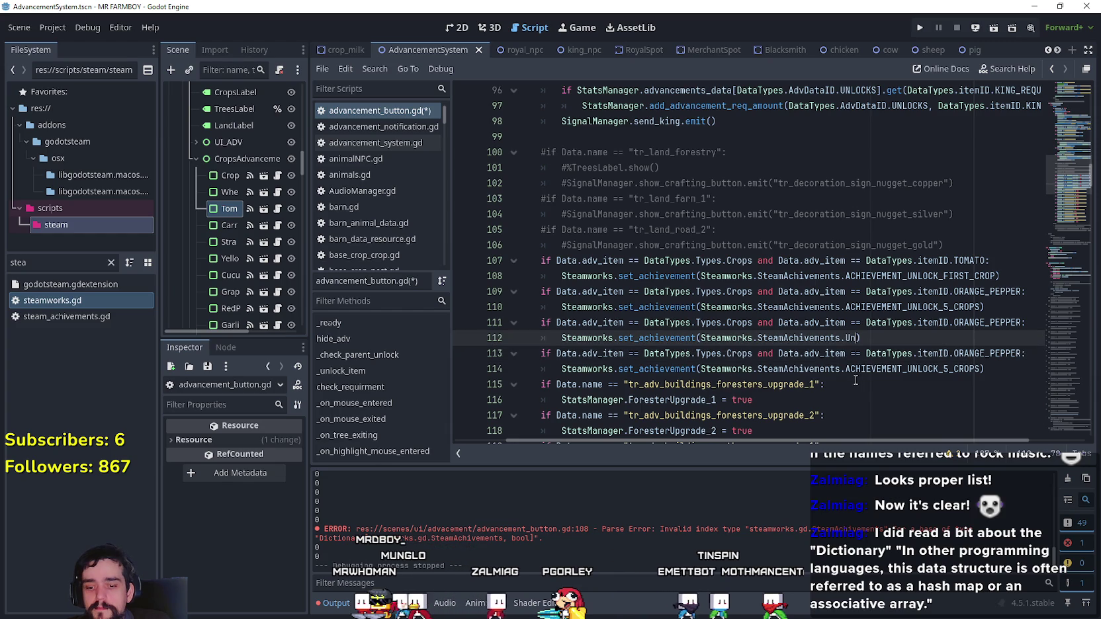
{"action": "type", "text": "ACHIEVEMENT_UNLOCK_10_CROPS"}
{"action": "double_click", "coordinate": [913, 368]}
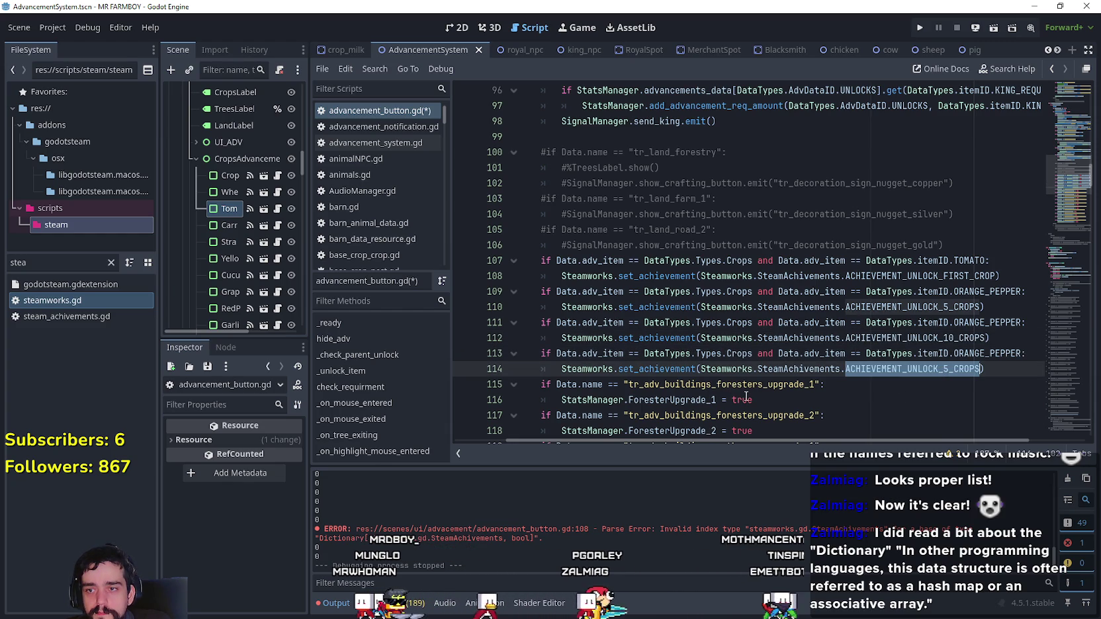
{"action": "double_click", "coordinate": [927, 338]}
{"action": "key", "text": "ctrl+c"}
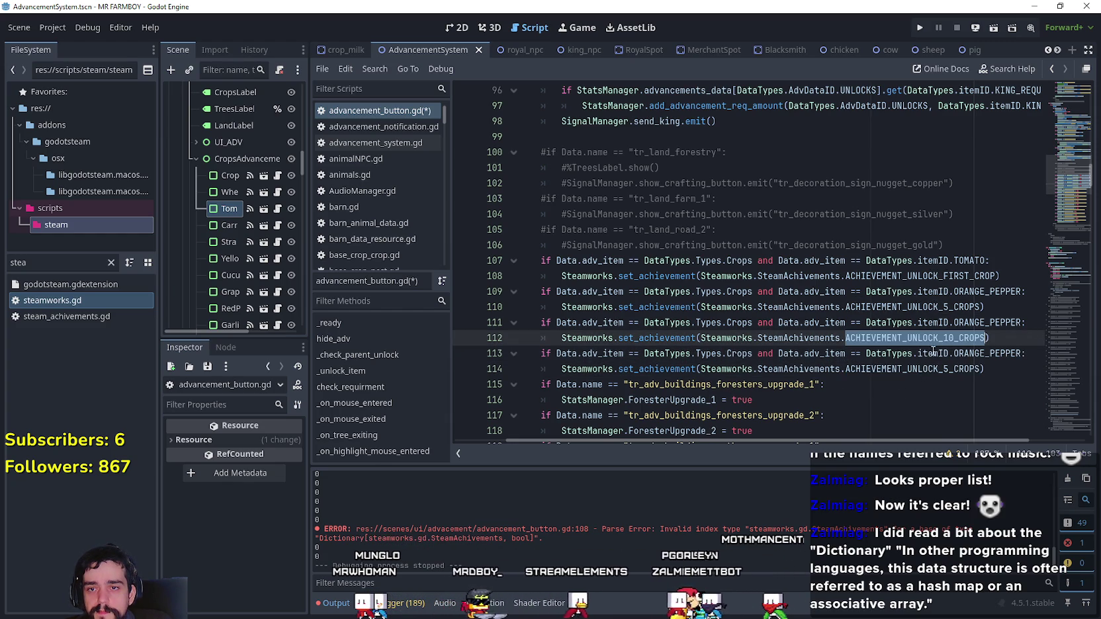
{"action": "double_click", "coordinate": [937, 371]}
{"action": "key", "text": "ctrl+v"}
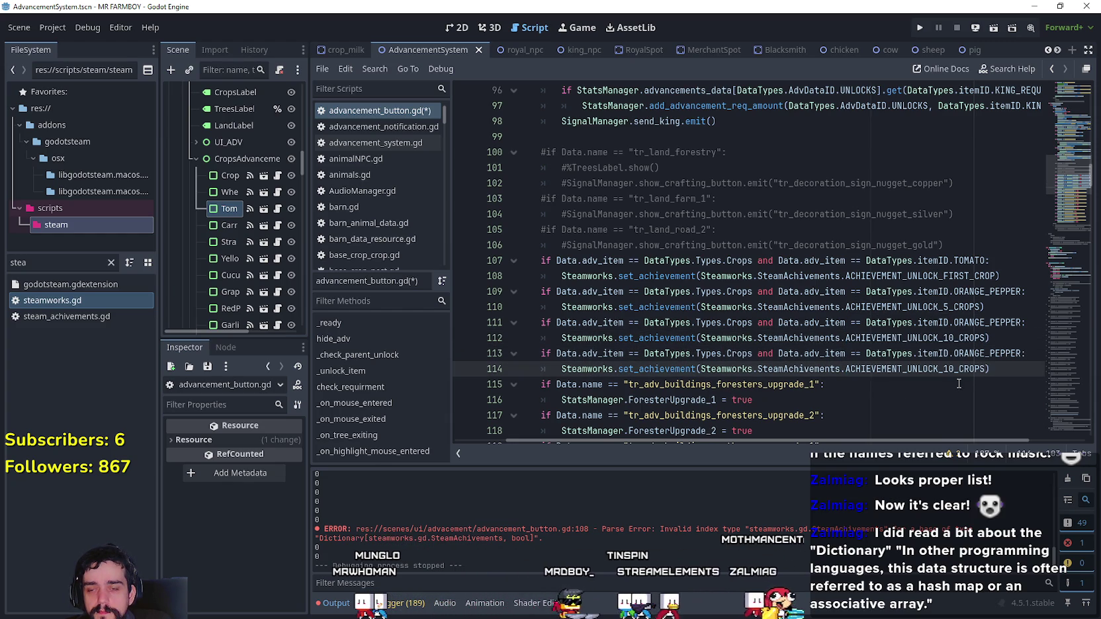
{"action": "key", "text": "ctrl+z"}
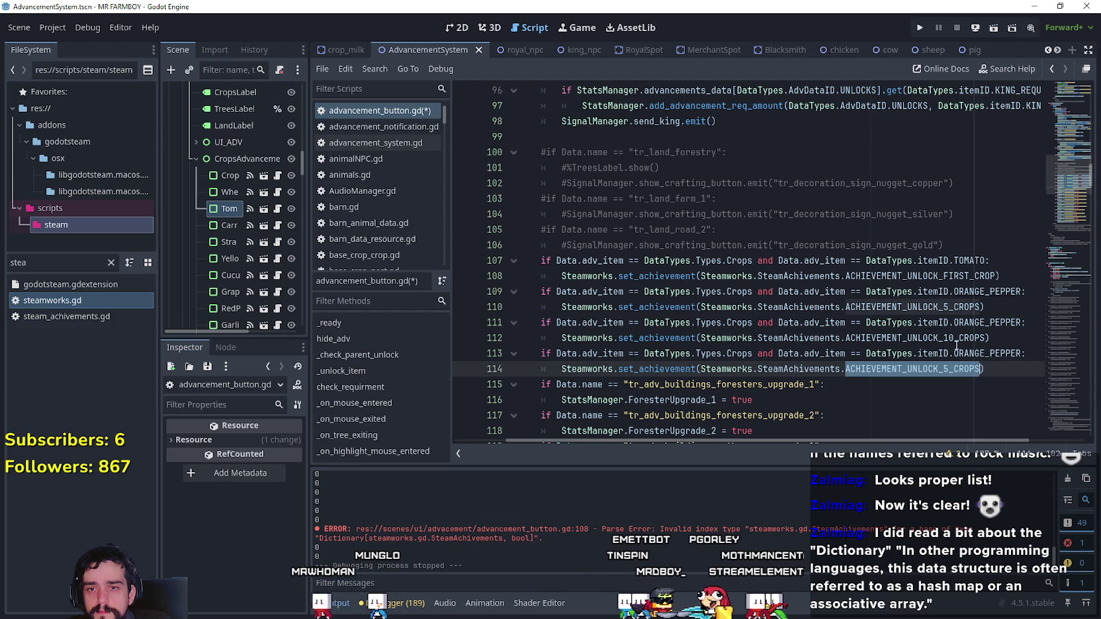
{"action": "double_click", "coordinate": [926, 338]}
{"action": "double_click", "coordinate": [925, 307]}
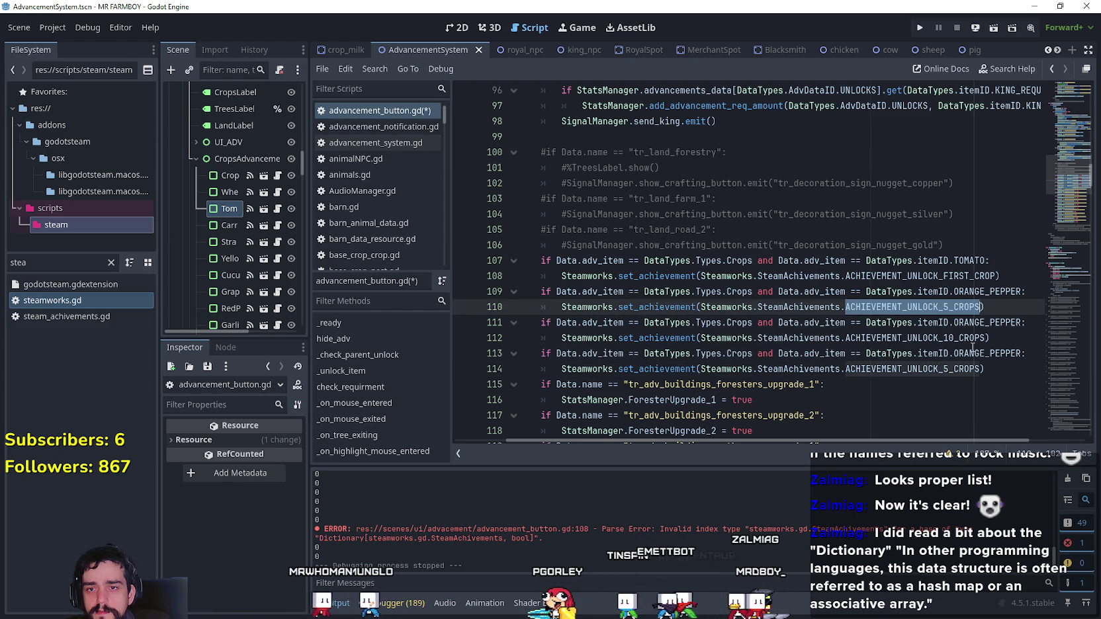
- Retype line 114's award as ACHIEVEMENT_UNLOCK_15_CROPS
{"action": "double_click", "coordinate": [938, 370]}
{"action": "type", "text": "Un"}
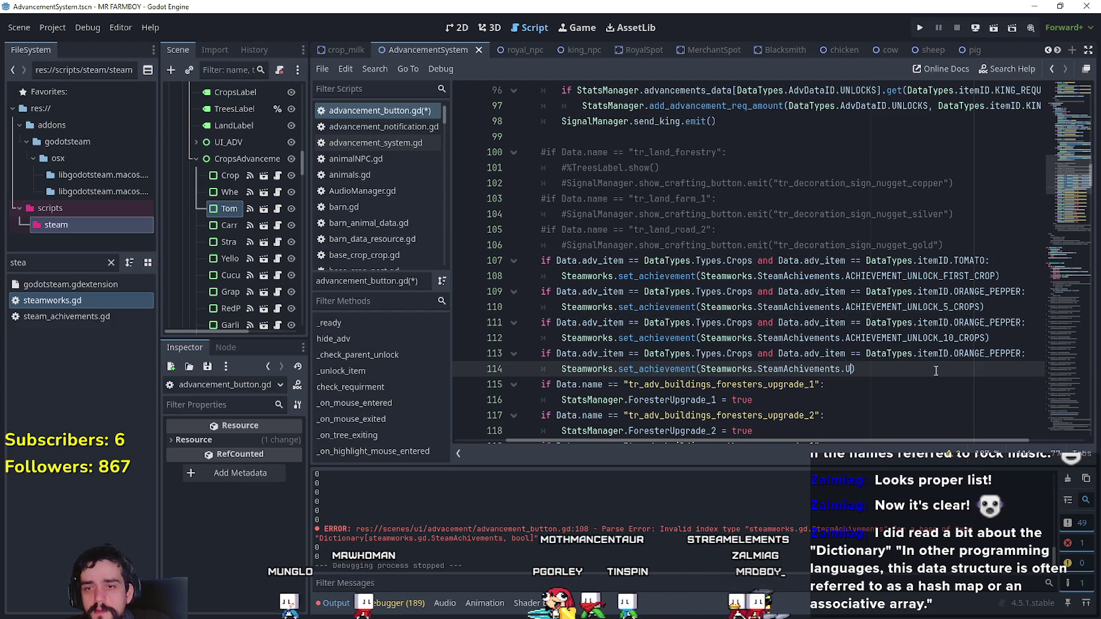
{"action": "key", "text": "Escape"}
{"action": "key", "text": "Down"}
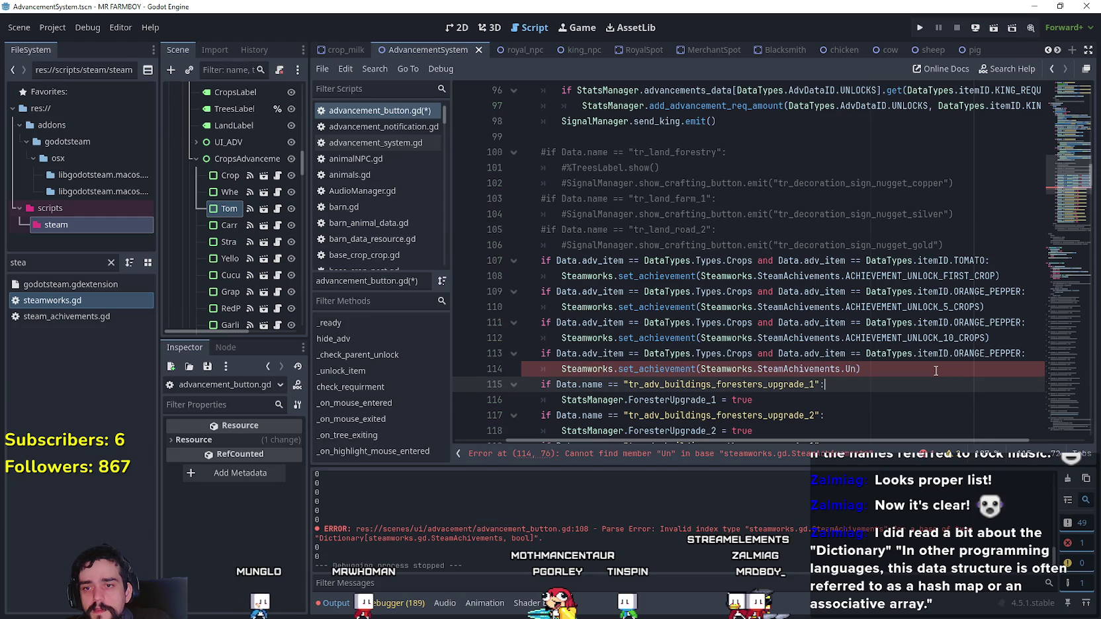
{"action": "double_click", "coordinate": [914, 338]}
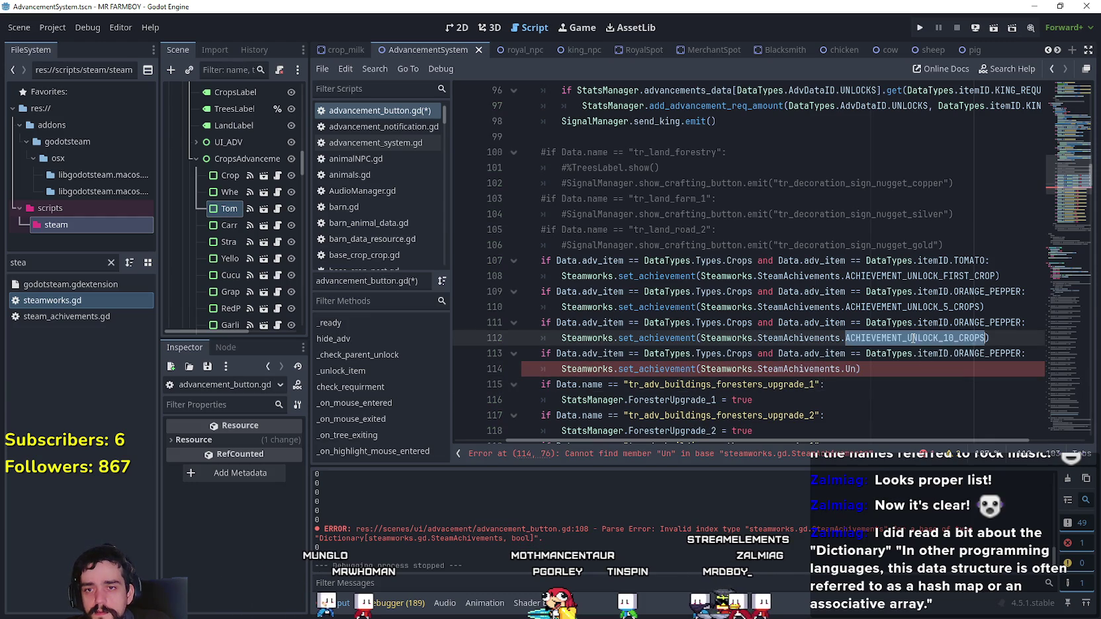
{"action": "double_click", "coordinate": [849, 370]}
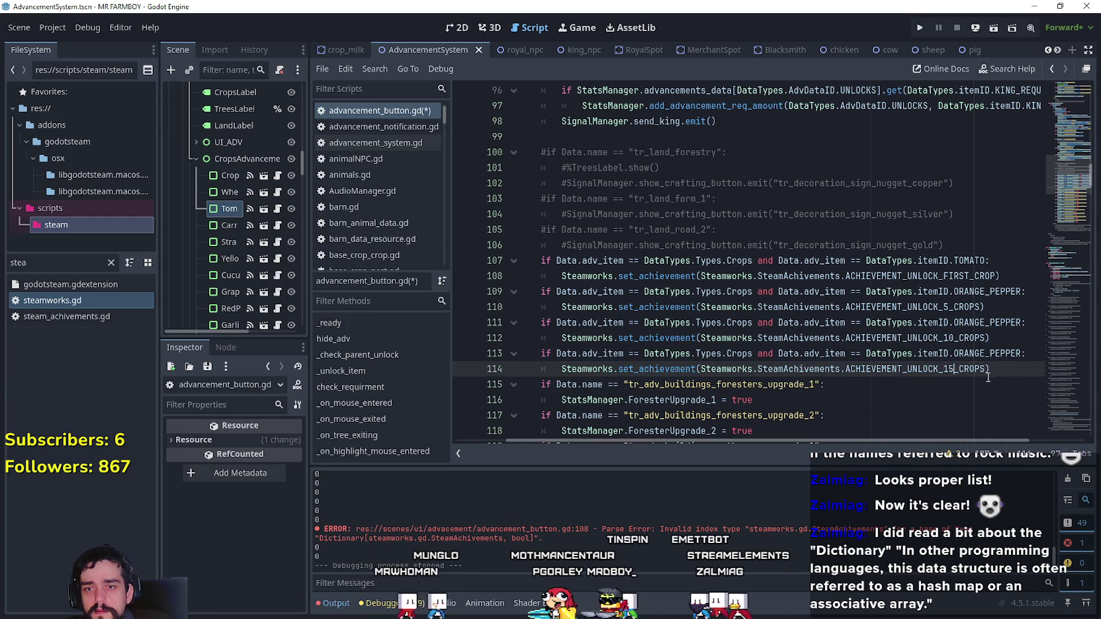
- Select the two-line 15-crop check and scroll back up to the crop checks
{"action": "left_click_drag", "start_coordinate": [985, 377], "coordinate": [464, 347]}
{"action": "left_click", "coordinate": [1055, 374]}
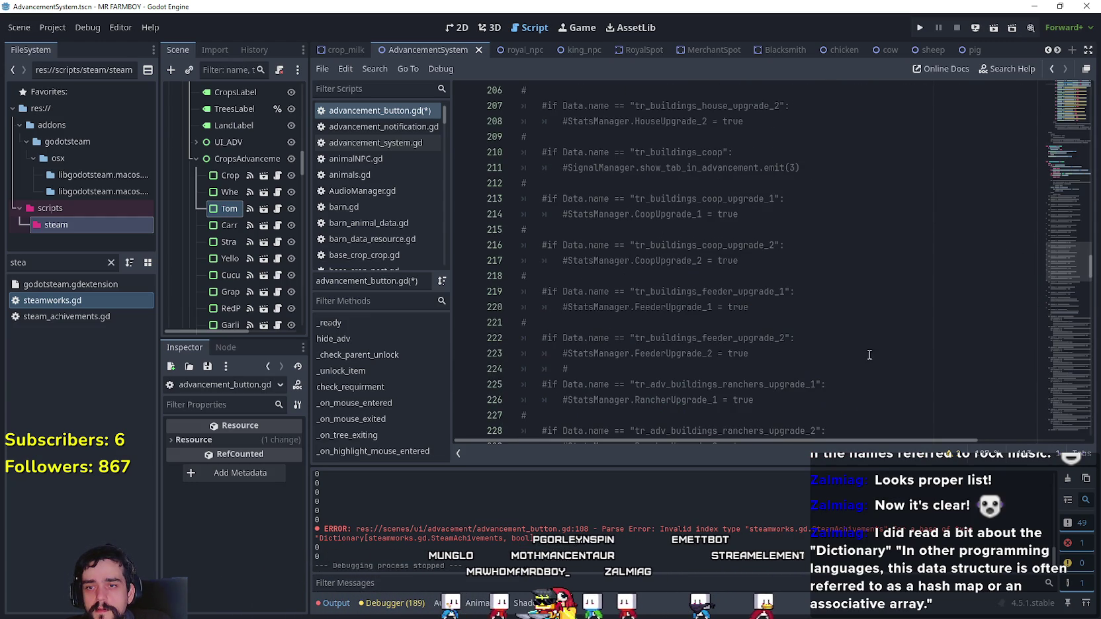
{"action": "left_click", "coordinate": [1074, 159]}
{"action": "scroll", "coordinate": [1063, 192], "scroll_direction": "up", "scroll_amount": 15}
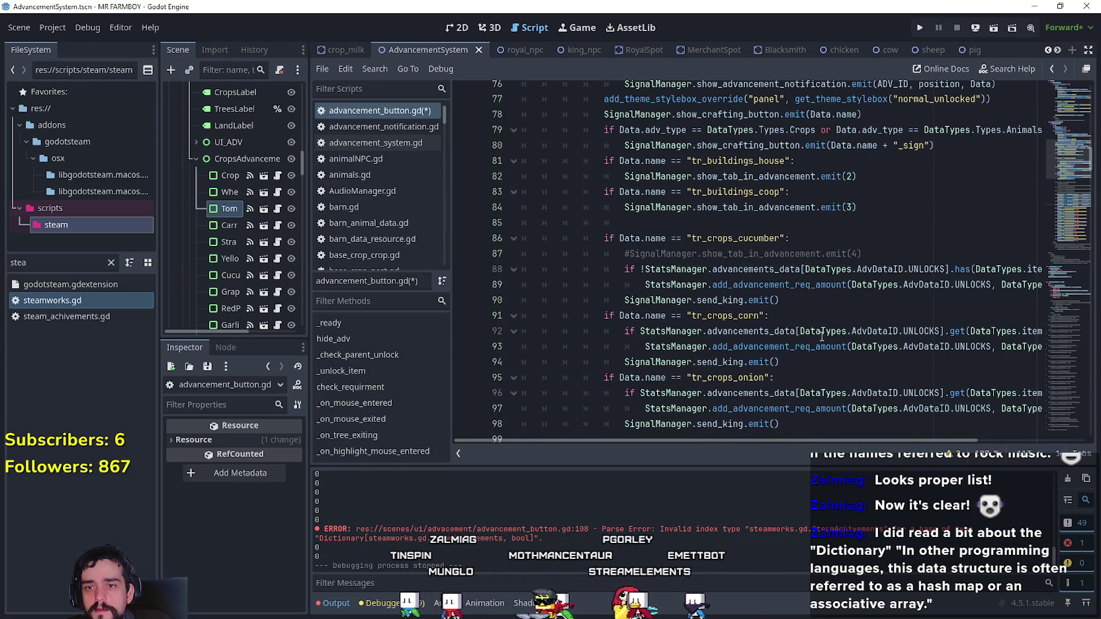
{"action": "scroll", "coordinate": [814, 353], "scroll_direction": "up", "scroll_amount": 3}
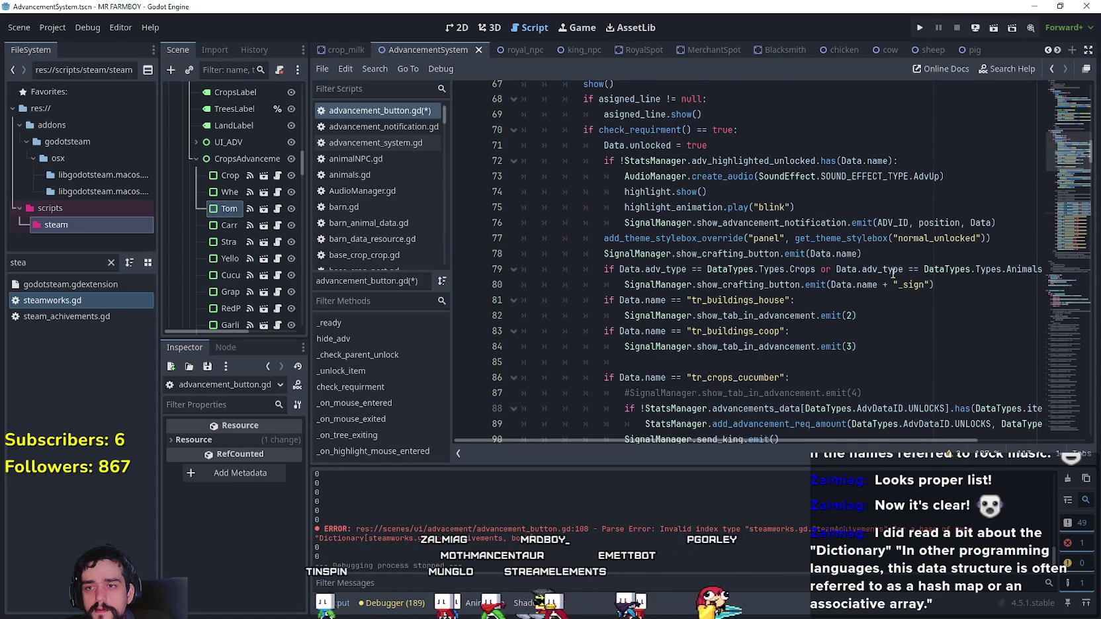
- Paste a copy of the crop check below the 15-crop check and fix its indent
{"action": "scroll", "coordinate": [841, 355], "scroll_direction": "down", "scroll_amount": 11}
{"action": "mouse_move", "coordinate": [526, 263]}
{"action": "left_mouse_down"}
{"action": "mouse_move", "coordinate": [904, 274]}
{"action": "mouse_move", "coordinate": [992, 253]}
{"action": "mouse_move", "coordinate": [1082, 252]}
{"action": "left_mouse_up"}
{"action": "left_click", "coordinate": [1040, 259]}
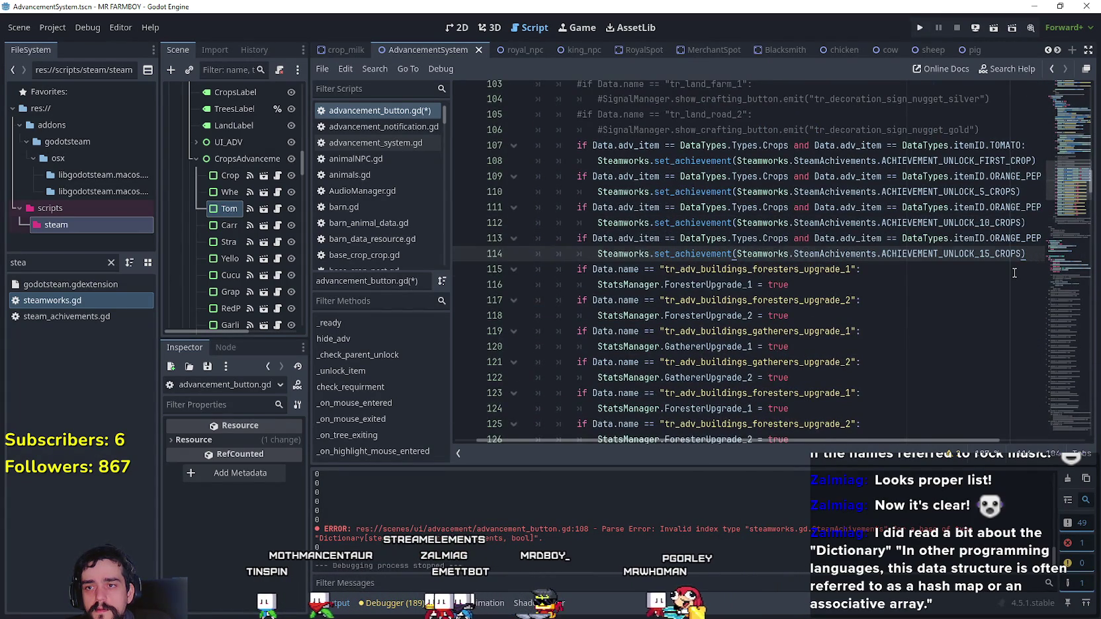
{"action": "key", "text": "Return"}
{"action": "key", "text": "ctrl+v"}
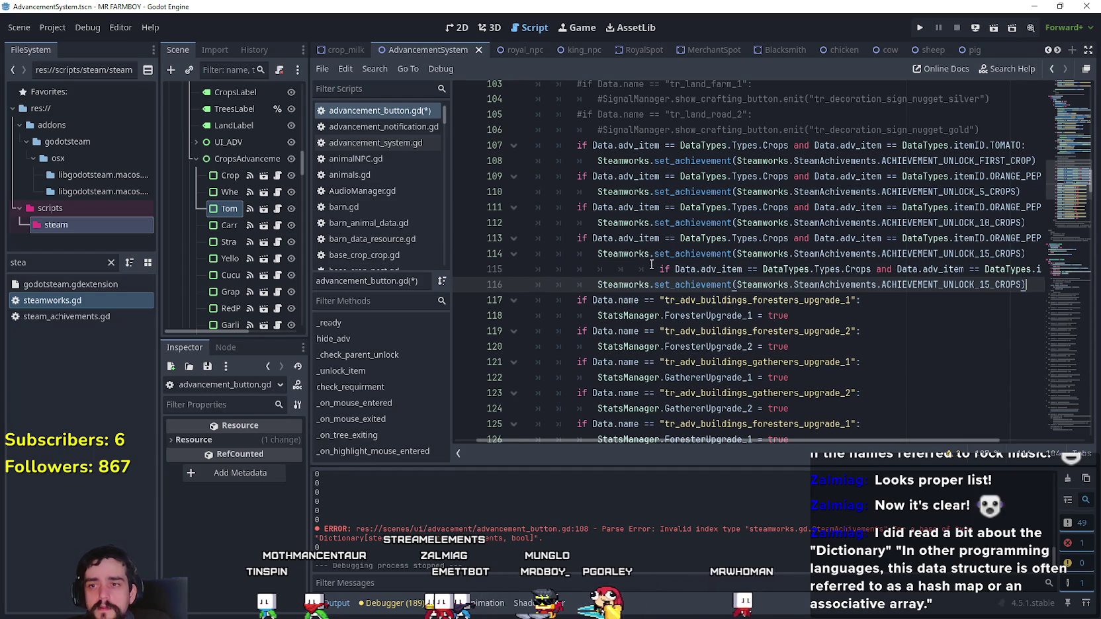
{"action": "left_click", "coordinate": [659, 269]}
{"action": "key", "text": "BackSpace"}
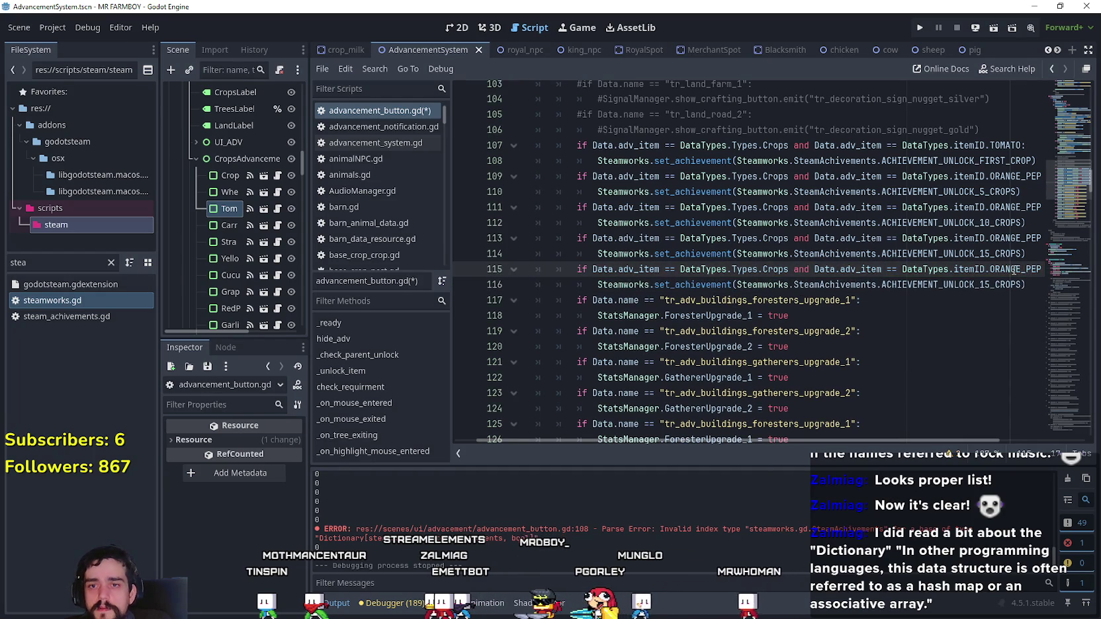
- Set the new check's award on line 116 to ACHIEVEMENT_UNLOCK_20_CROPS
{"action": "left_click_drag", "start_coordinate": [1036, 269], "coordinate": [991, 266]}
{"action": "left_click", "coordinate": [951, 286]}
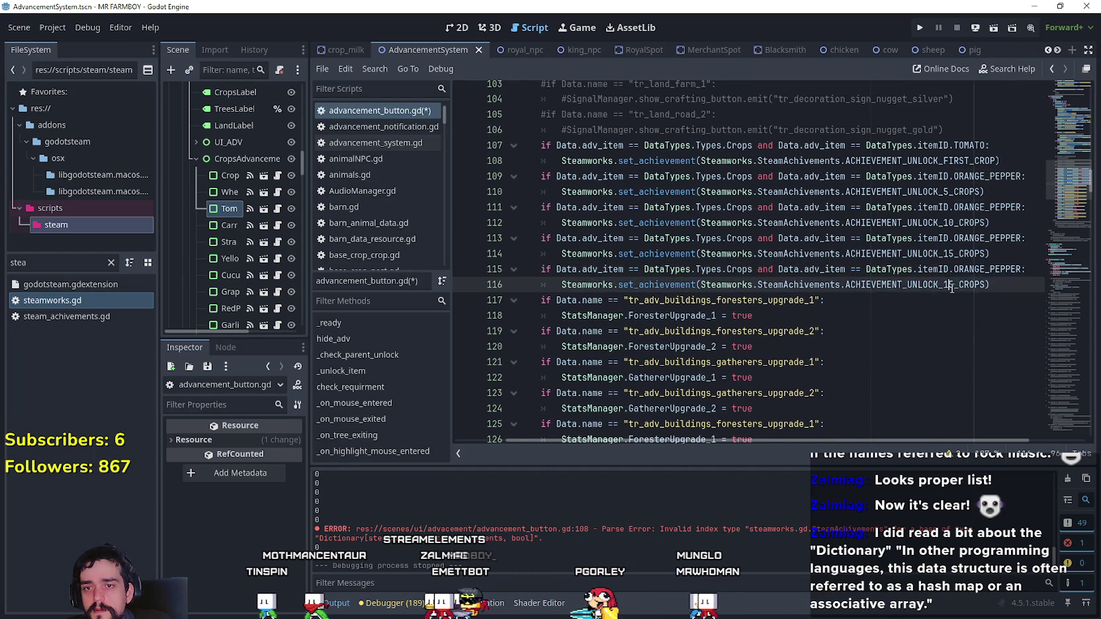
{"action": "type", "text": "U"}
{"action": "key", "text": "Down"}
{"action": "key", "text": "Down"}
{"action": "key", "text": "Down"}
{"action": "key", "text": "Return"}
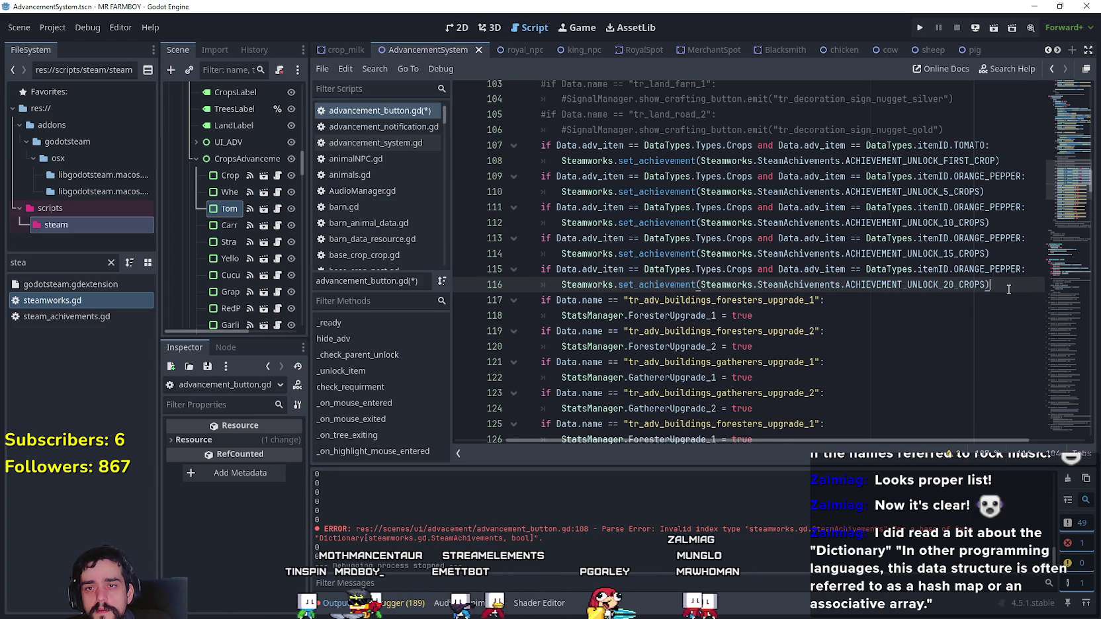
- Duplicate the 20-crop check onto the lines below it
{"action": "left_click_drag", "start_coordinate": [991, 284], "coordinate": [506, 267]}
{"action": "key", "text": "ctrl+c"}
{"action": "left_click_drag", "start_coordinate": [671, 269], "coordinate": [1056, 289]}
{"action": "key", "text": "End"}
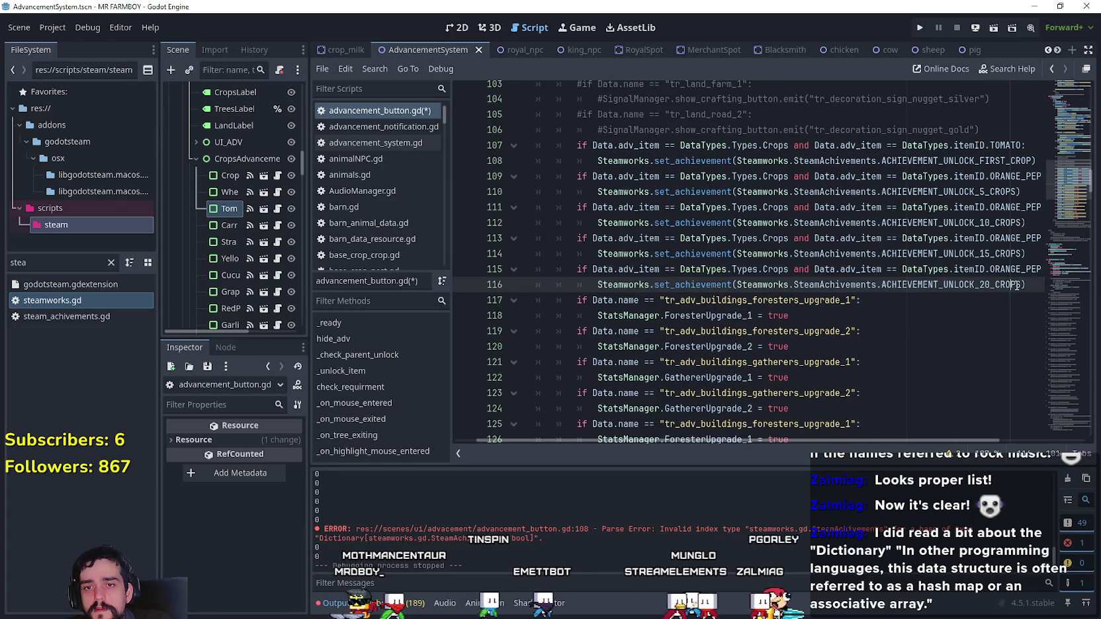
{"action": "key", "text": "Return"}
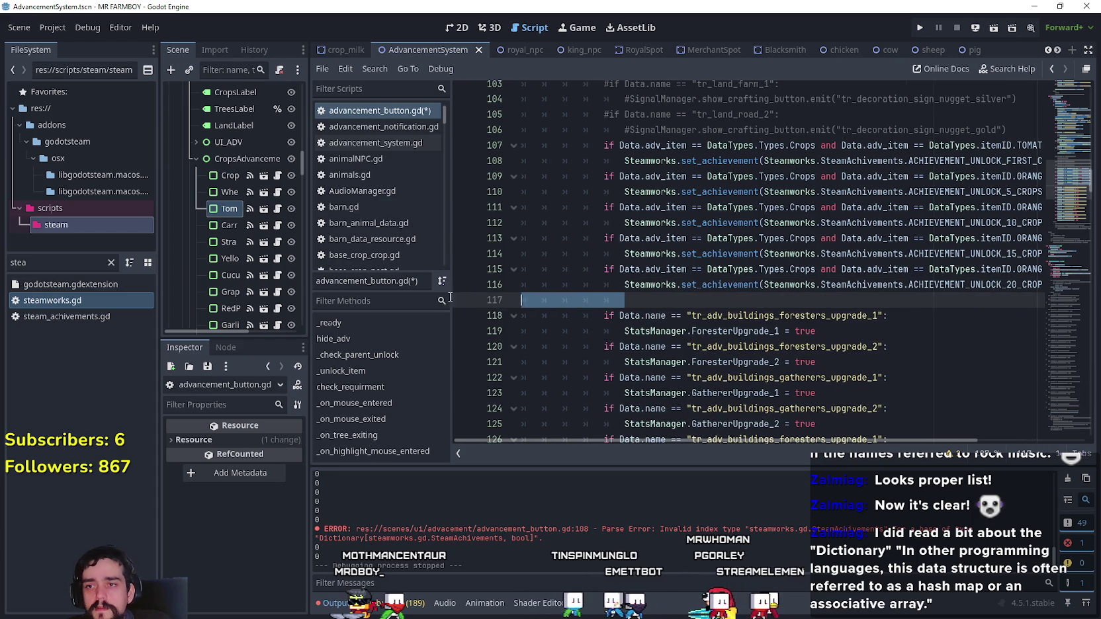
{"action": "key", "text": "ctrl+v"}
- Change line 118's award to ACHIEVEMENT_UNLOCK_ALL_CROPS, then open steamworks.gd
{"action": "double_click", "coordinate": [1009, 300]}
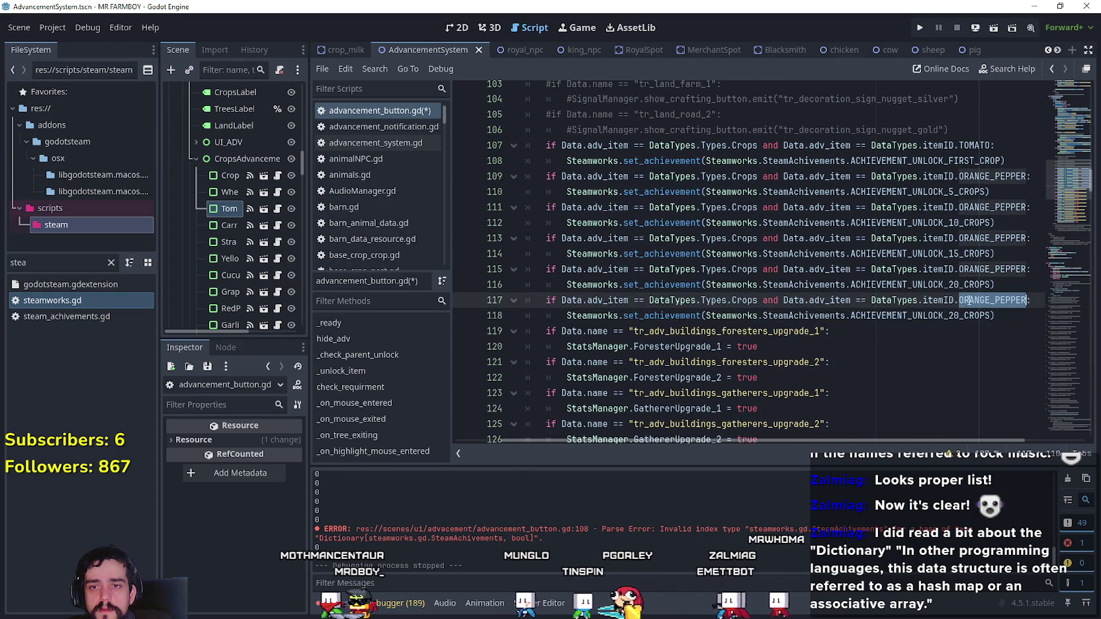
{"action": "double_click", "coordinate": [955, 315]}
{"action": "type", "text": "ALL"}
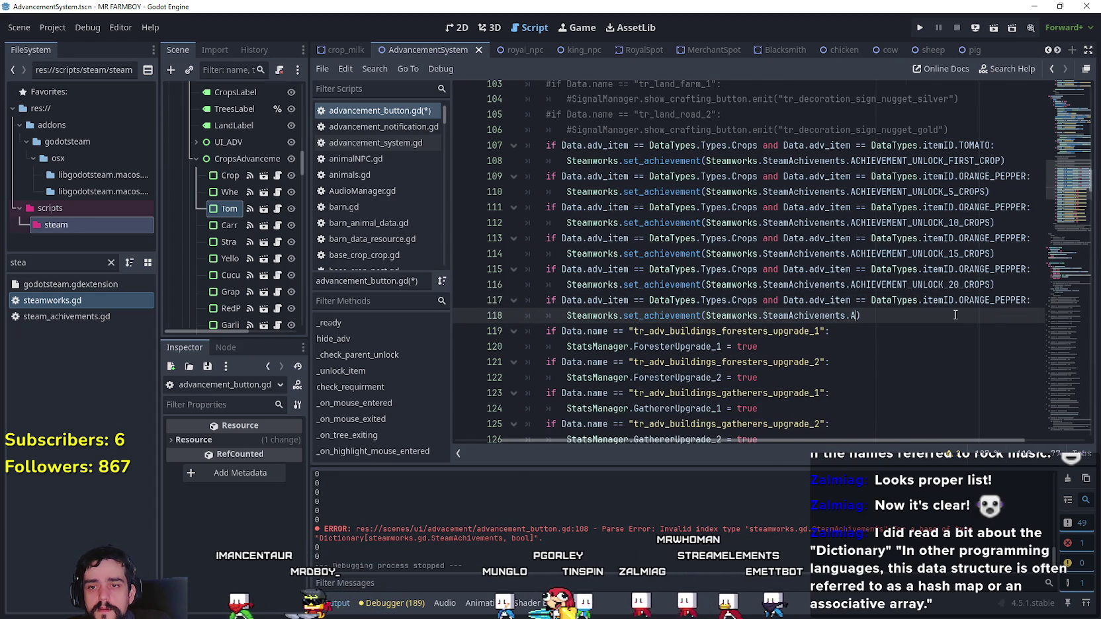
{"action": "key", "text": "Return"}
{"action": "left_click", "coordinate": [891, 331]}
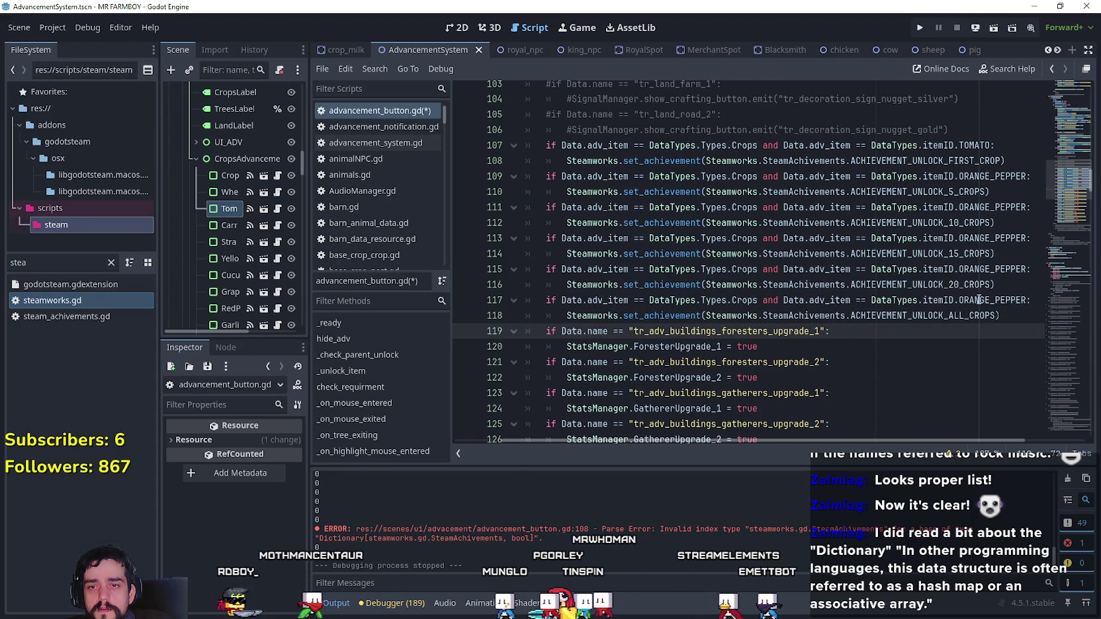
{"action": "left_click", "coordinate": [999, 209]}
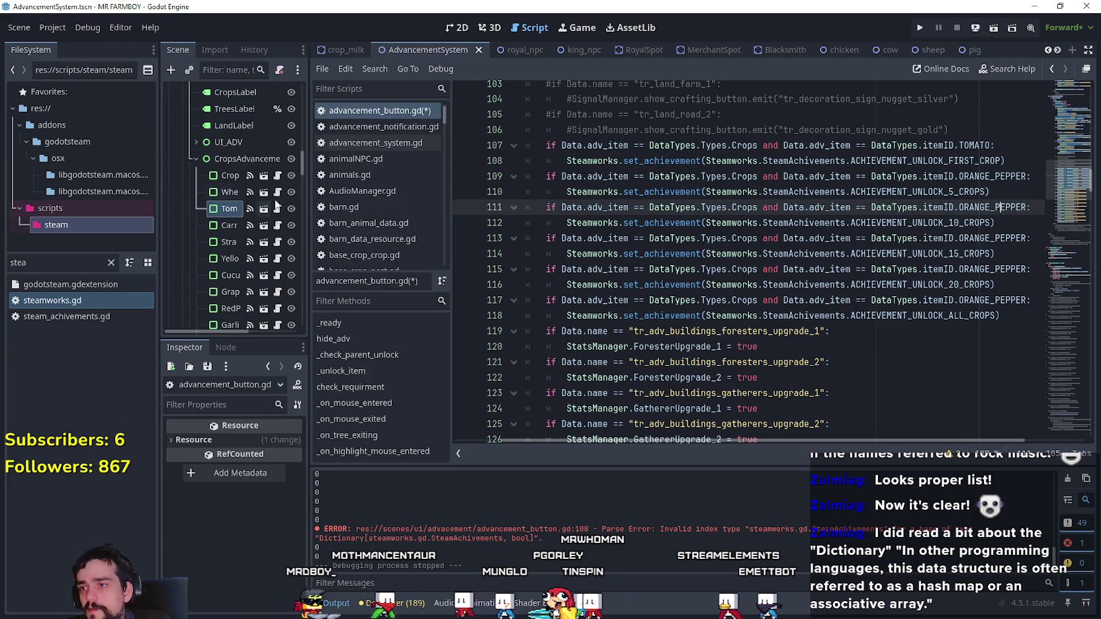
{"action": "double_click", "coordinate": [66, 302]}
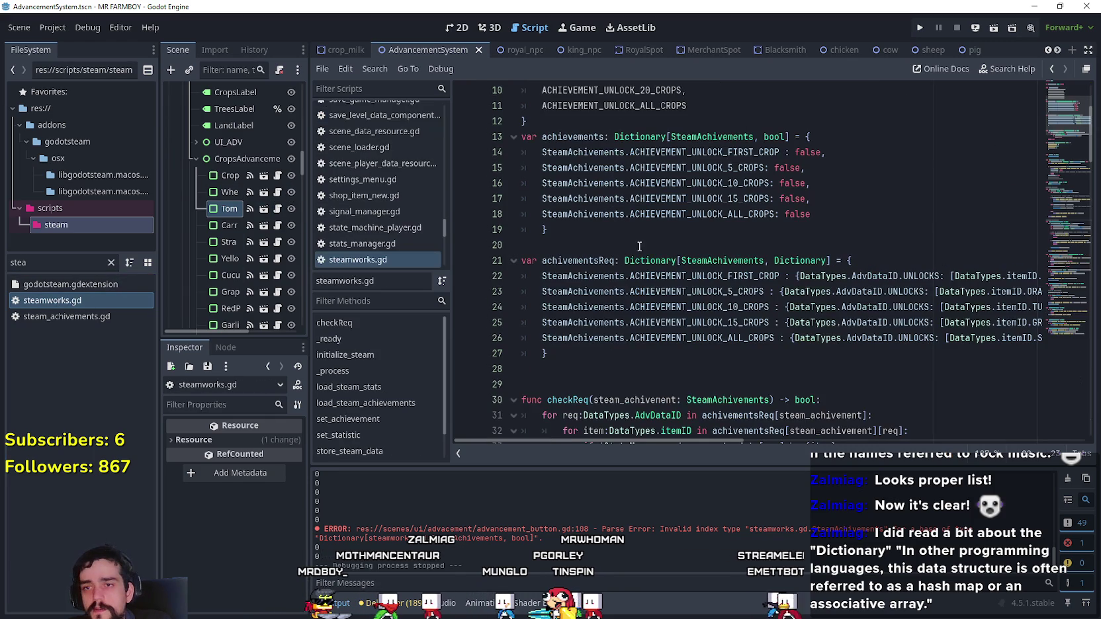
- Make the 10-crop check test TURNIP and the 15-crop check test GREEN_PEPPER
{"action": "left_click_drag", "start_coordinate": [722, 442], "coordinate": [799, 433]}
{"action": "double_click", "coordinate": [881, 307]}
{"action": "key", "text": "ctrl+c"}
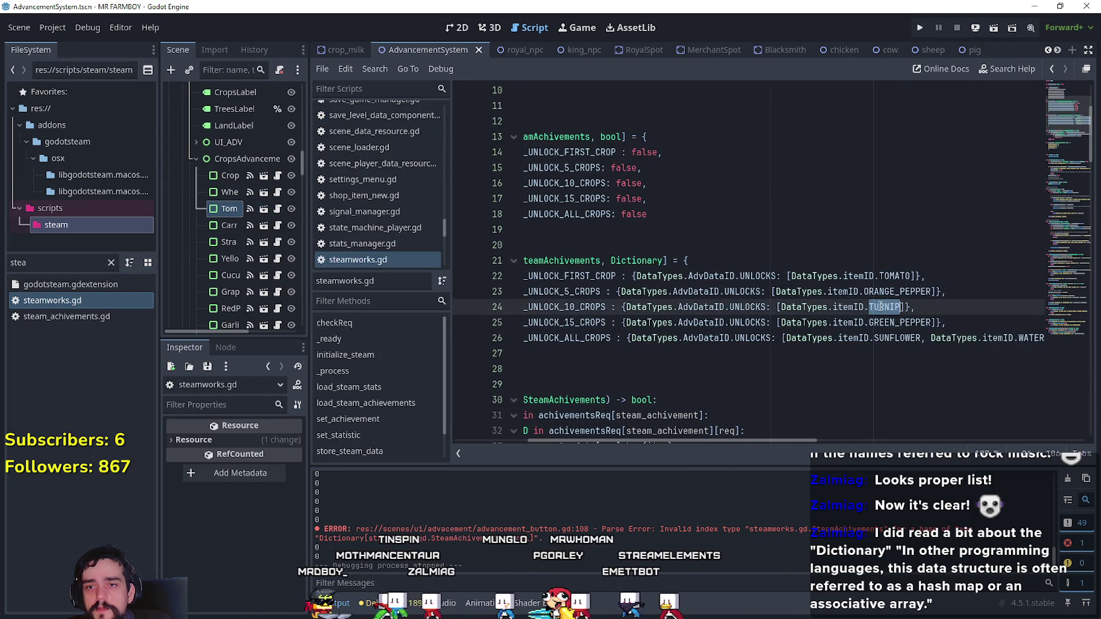
{"action": "key", "text": "alt+Left"}
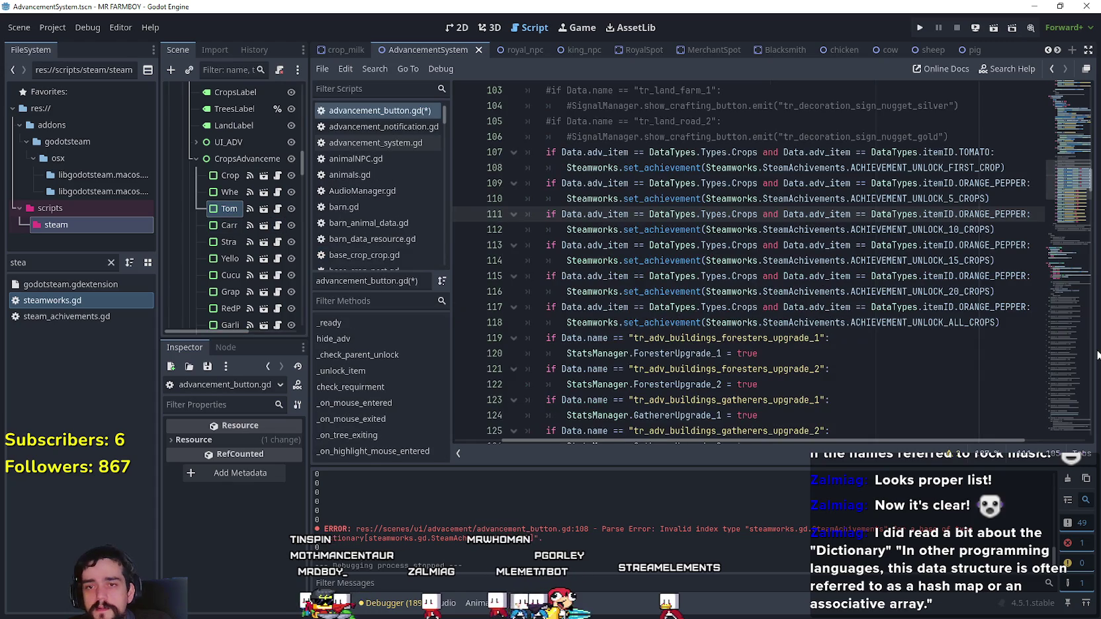
{"action": "double_click", "coordinate": [992, 215]}
{"action": "key", "text": "ctrl+v"}
{"action": "double_click", "coordinate": [993, 245]}
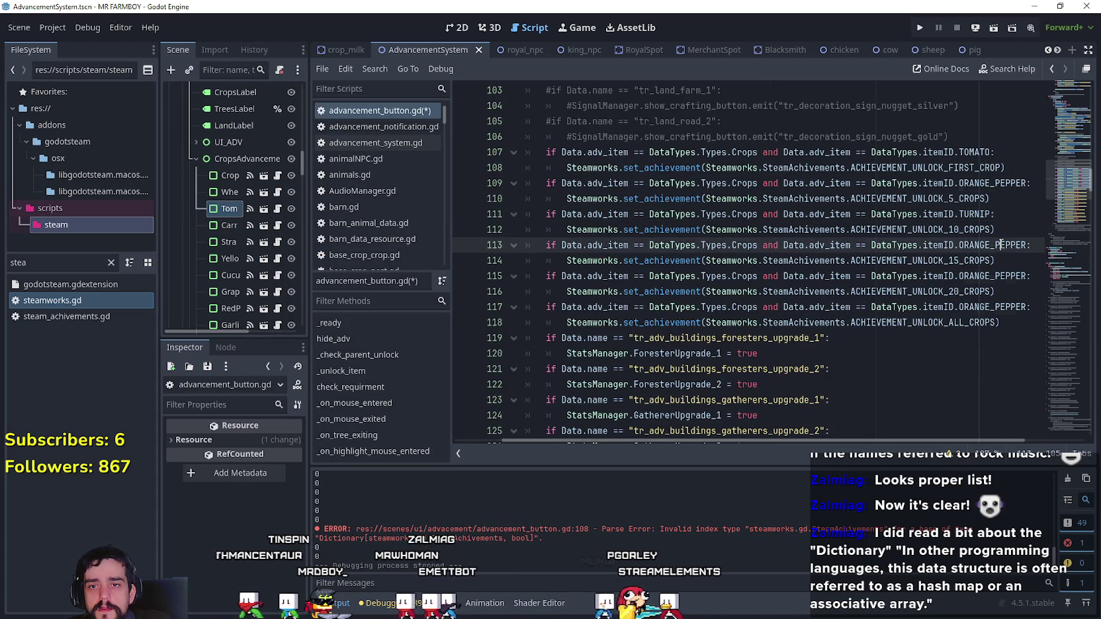
{"action": "type", "text": "GREEN_PEPPER"}
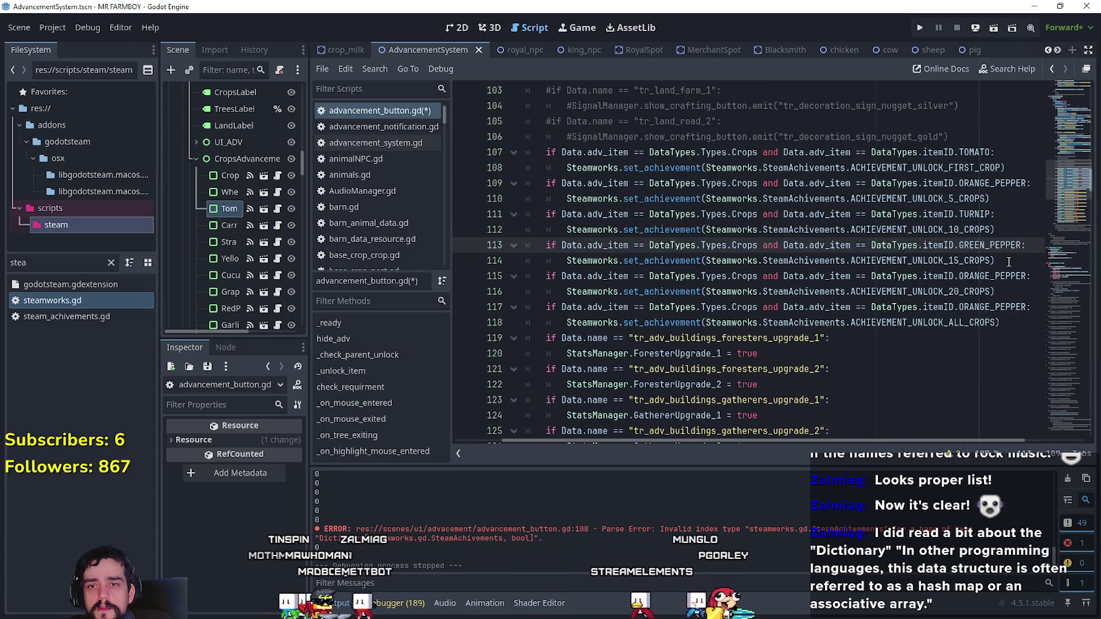
- Review each check's crop, then reopen steamworks.gd at the TOMATO requirement on line 22
{"action": "left_click", "coordinate": [980, 183]}
{"action": "double_click", "coordinate": [974, 152]}
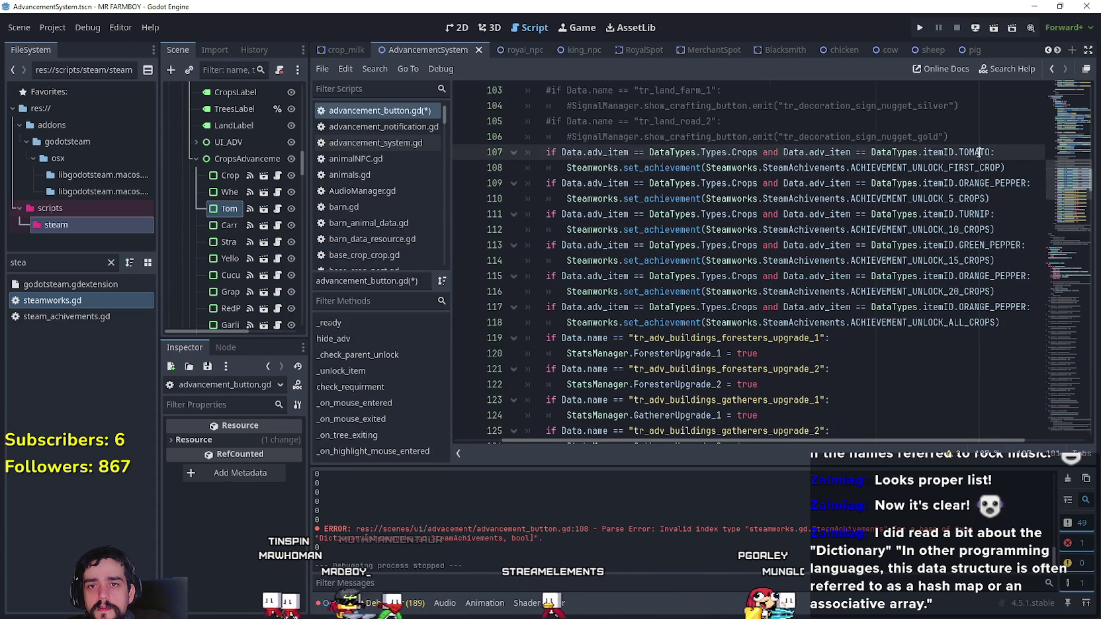
{"action": "double_click", "coordinate": [978, 183]}
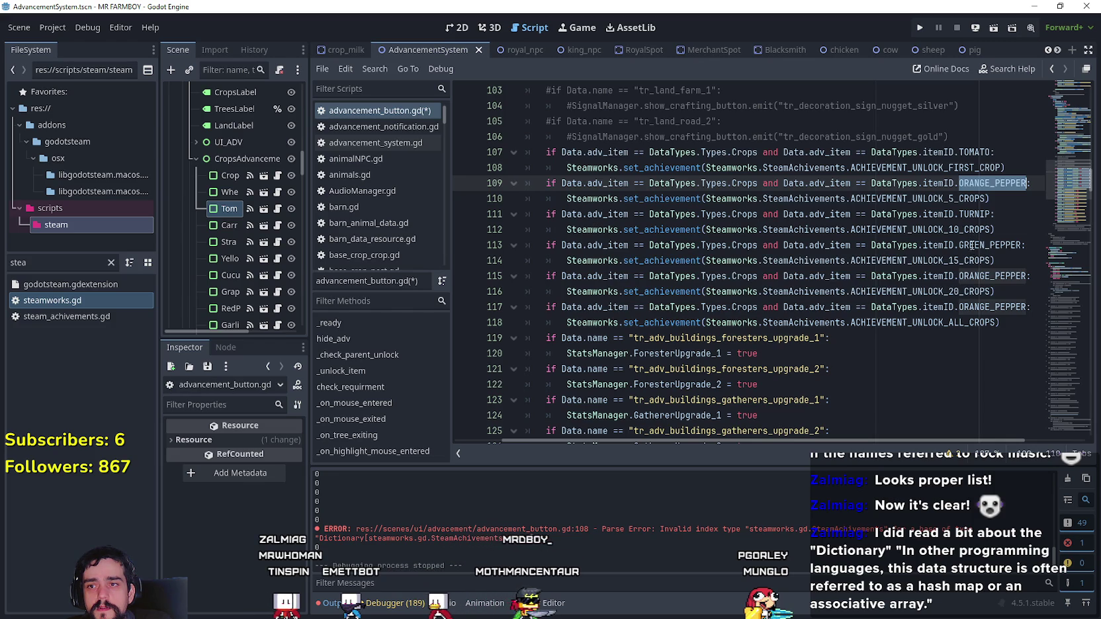
{"action": "double_click", "coordinate": [970, 214]}
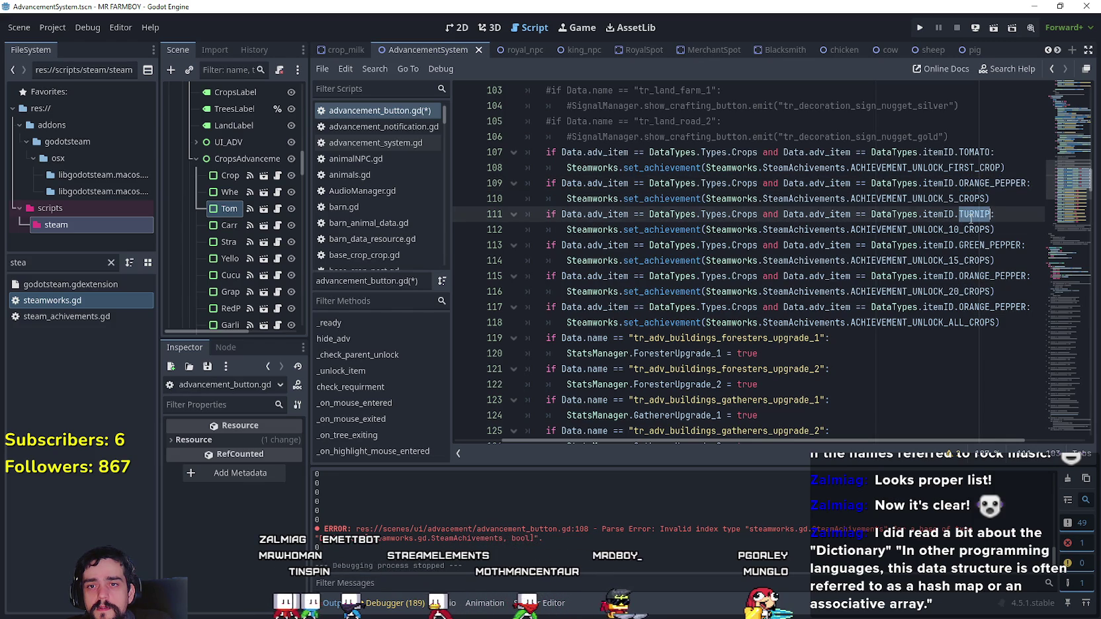
{"action": "double_click", "coordinate": [970, 244]}
{"action": "double_click", "coordinate": [976, 276]}
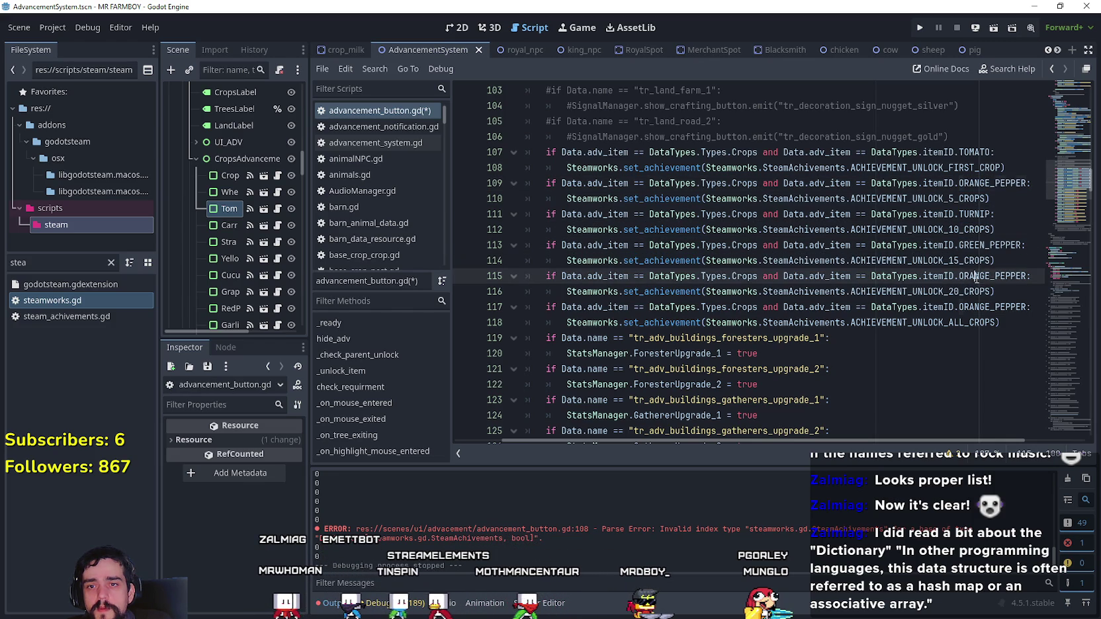
{"action": "double_click", "coordinate": [89, 301]}
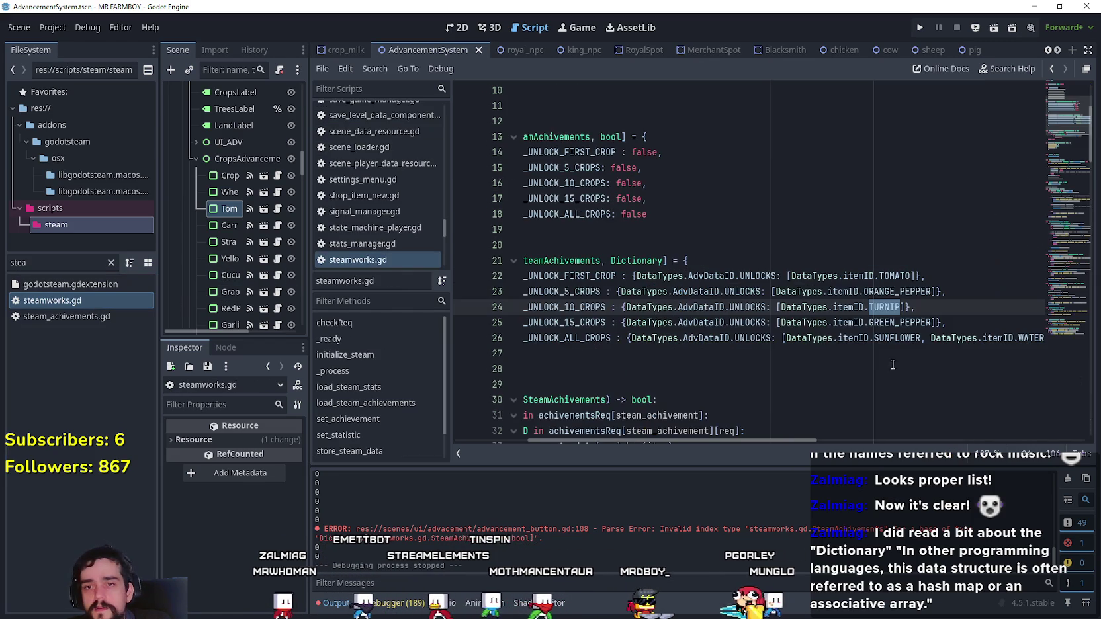
{"action": "double_click", "coordinate": [894, 276]}
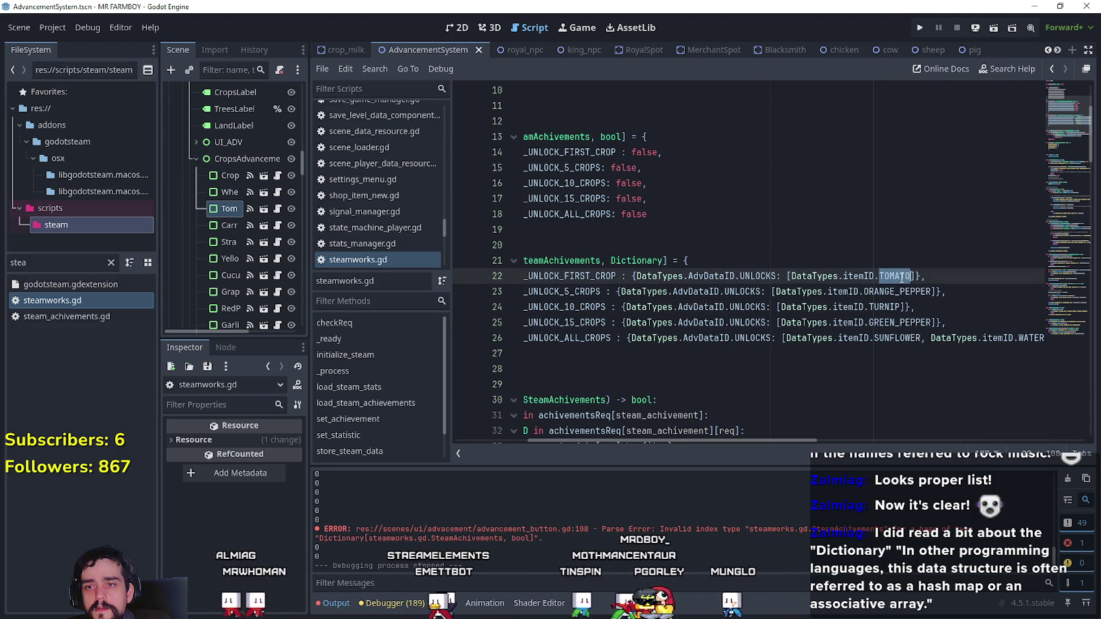
- Look over the 15_CROPS lines in both dictionaries, adding and then removing a line after line 25
{"action": "left_click_drag", "start_coordinate": [954, 322], "coordinate": [538, 327]}
{"action": "mouse_move", "coordinate": [730, 443]}
{"action": "left_mouse_down"}
{"action": "mouse_move", "coordinate": [959, 442]}
{"action": "mouse_move", "coordinate": [746, 442]}
{"action": "mouse_move", "coordinate": [840, 441]}
{"action": "left_mouse_up"}
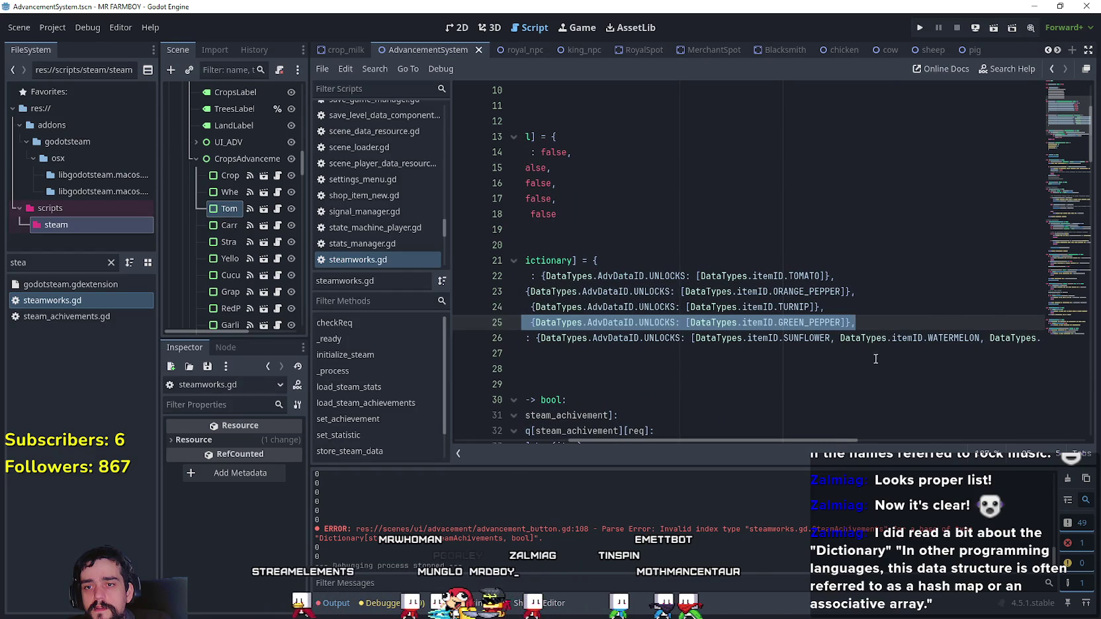
{"action": "left_click", "coordinate": [874, 318]}
{"action": "key", "text": "Return"}
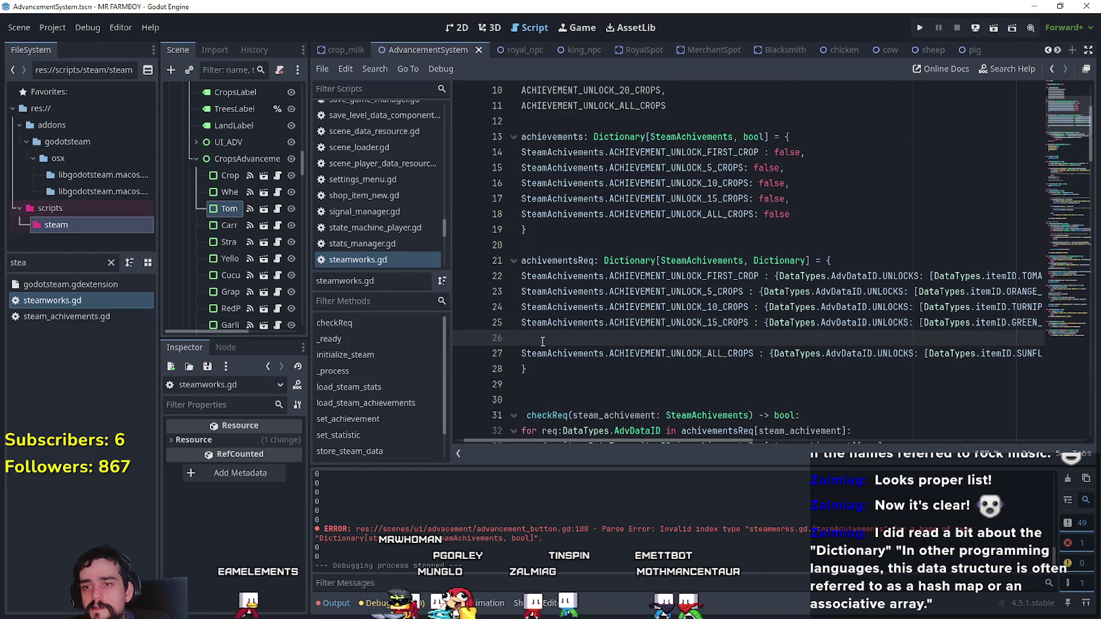
{"action": "key", "text": "BackSpace"}
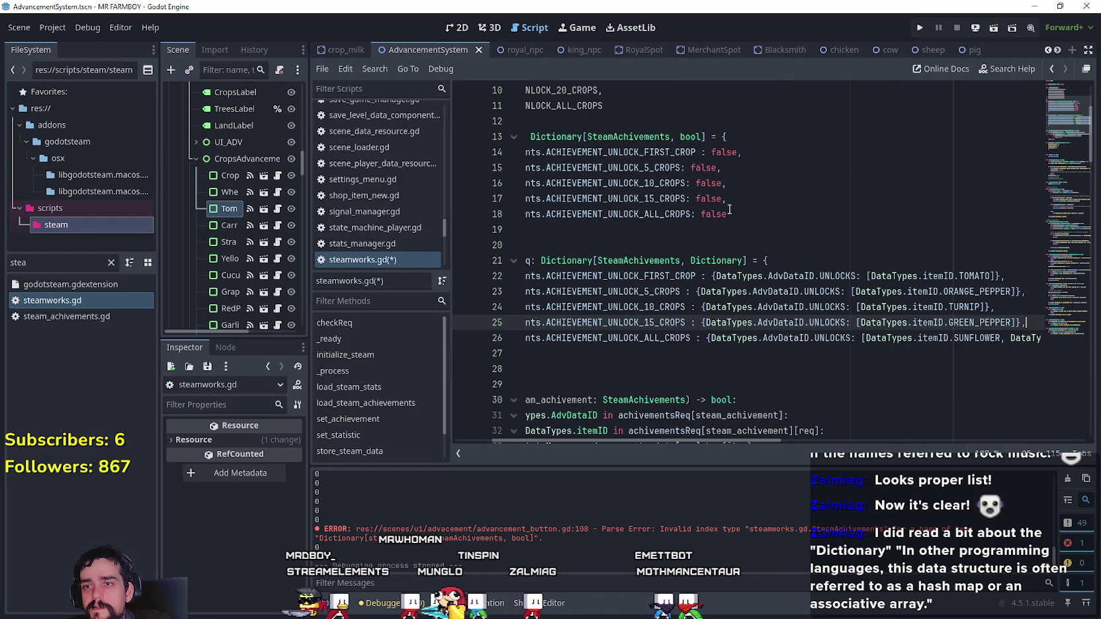
{"action": "left_click", "coordinate": [736, 199]}
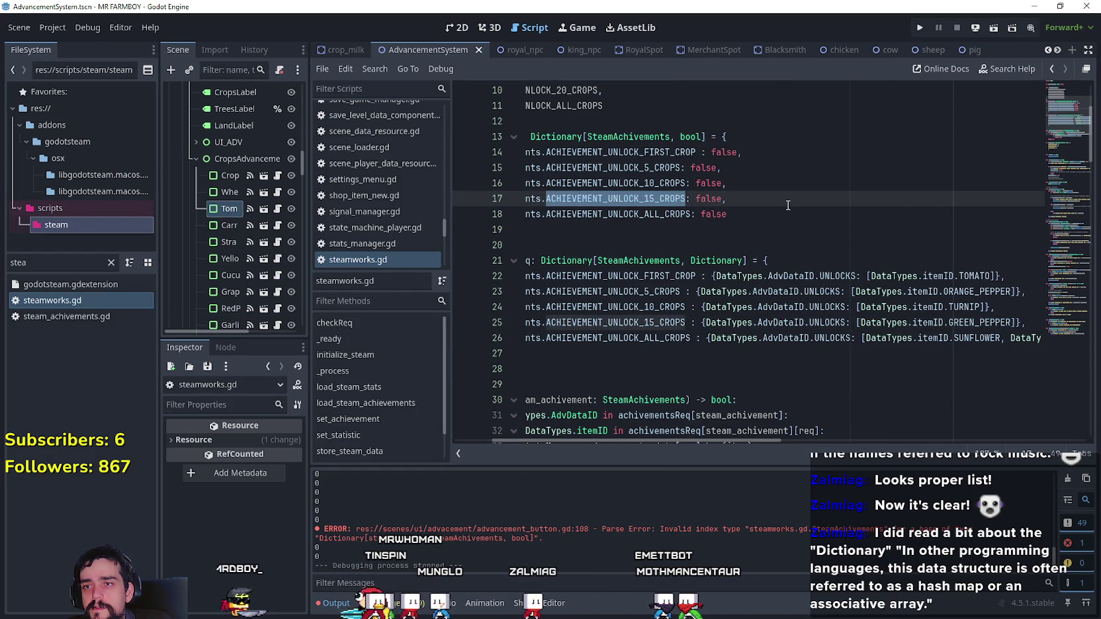
{"action": "scroll", "coordinate": [784, 206], "scroll_direction": "up", "scroll_amount": 2}
- Duplicate the 15_CROPS achievements entry and edit the copy into the 20_CROPS achievement
{"action": "left_click_drag", "start_coordinate": [755, 293], "coordinate": [442, 285]}
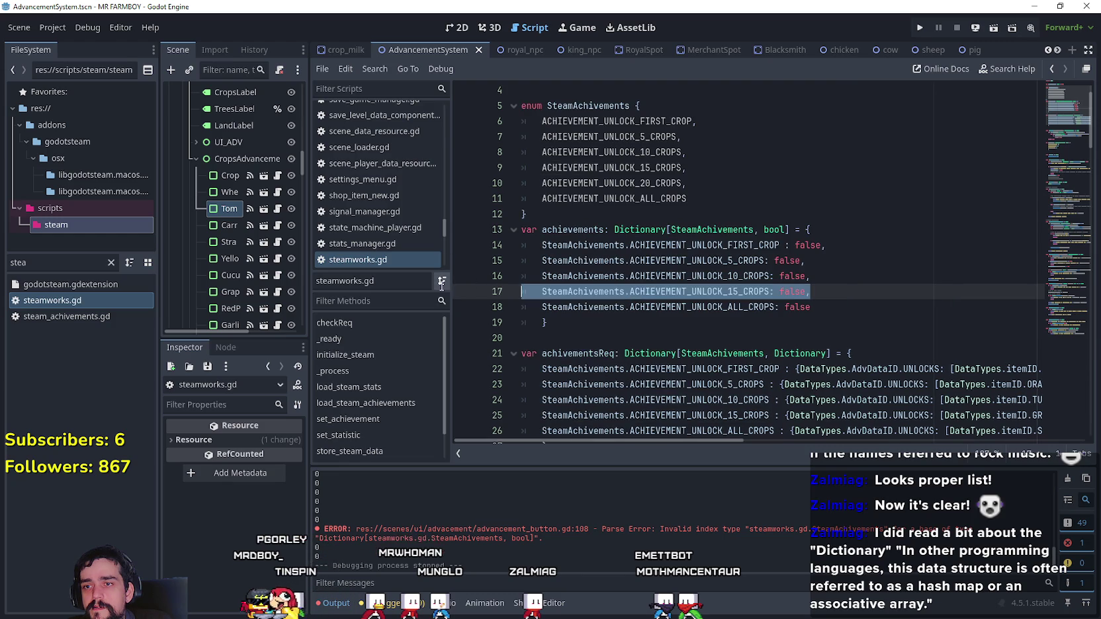
{"action": "key", "text": "ctrl+c"}
{"action": "key", "text": "End"}
{"action": "key", "text": "Return"}
{"action": "key", "text": "ctrl+v"}
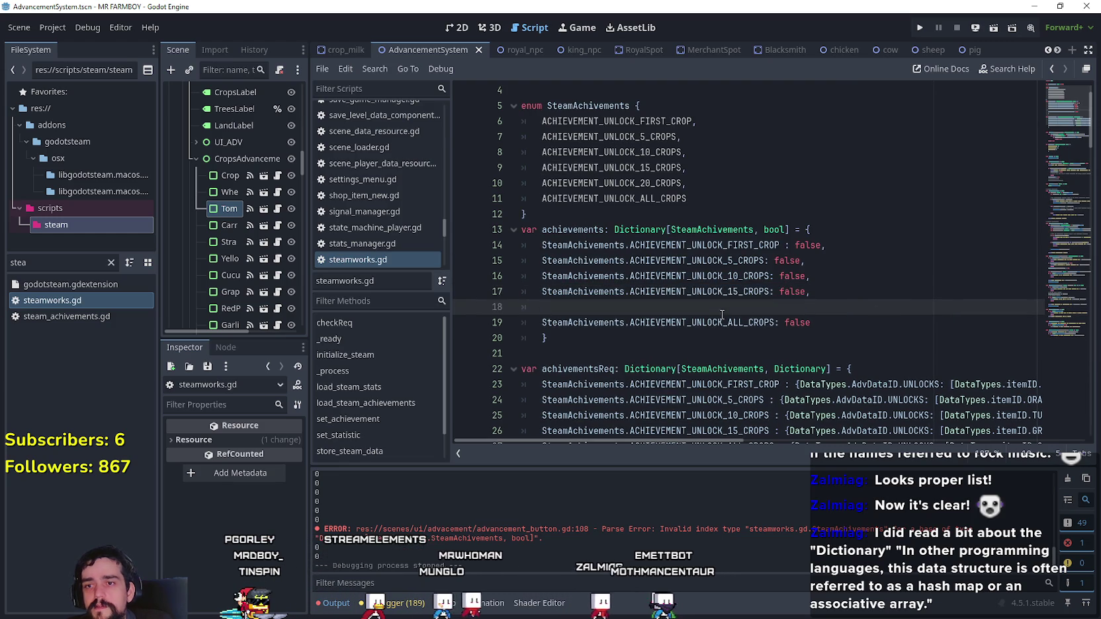
{"action": "type", "text": "0"}
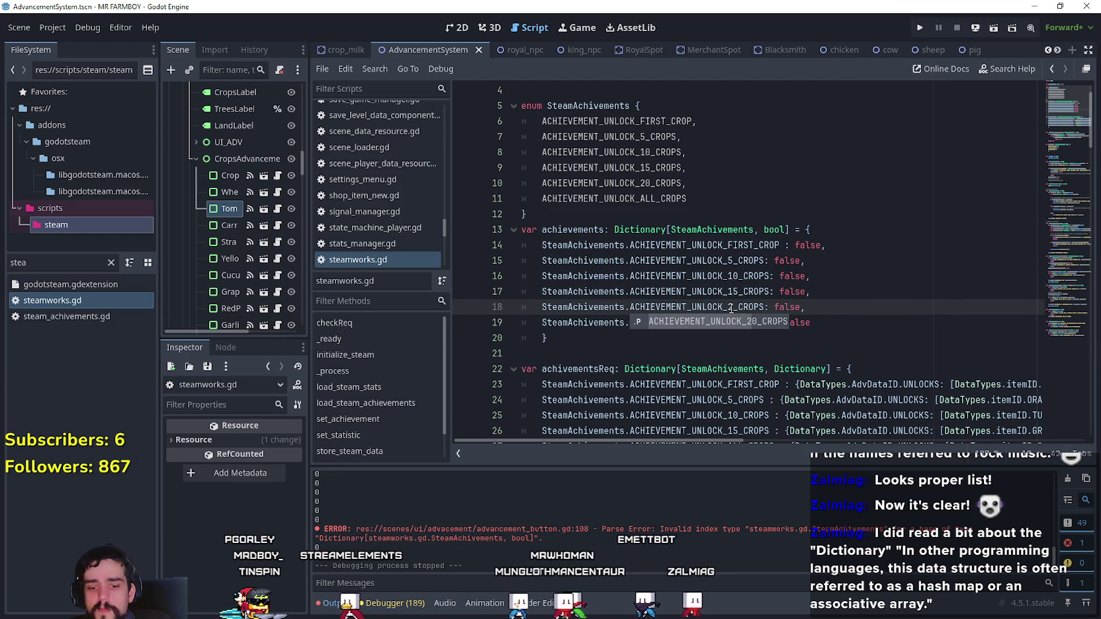
{"action": "key", "text": "Escape"}
{"action": "left_click", "coordinate": [811, 291]}
{"action": "scroll", "coordinate": [751, 450], "scroll_direction": "down", "scroll_amount": 1}
- Copy the 15_CROPS requirement line in achivementsReq and paste it on a new line below
{"action": "left_click_drag", "start_coordinate": [751, 441], "coordinate": [823, 443]}
{"action": "mouse_move", "coordinate": [964, 384]}
{"action": "left_mouse_down"}
{"action": "mouse_move", "coordinate": [483, 386]}
{"action": "mouse_move", "coordinate": [542, 387]}
{"action": "left_mouse_up"}
{"action": "left_click", "coordinate": [798, 384]}
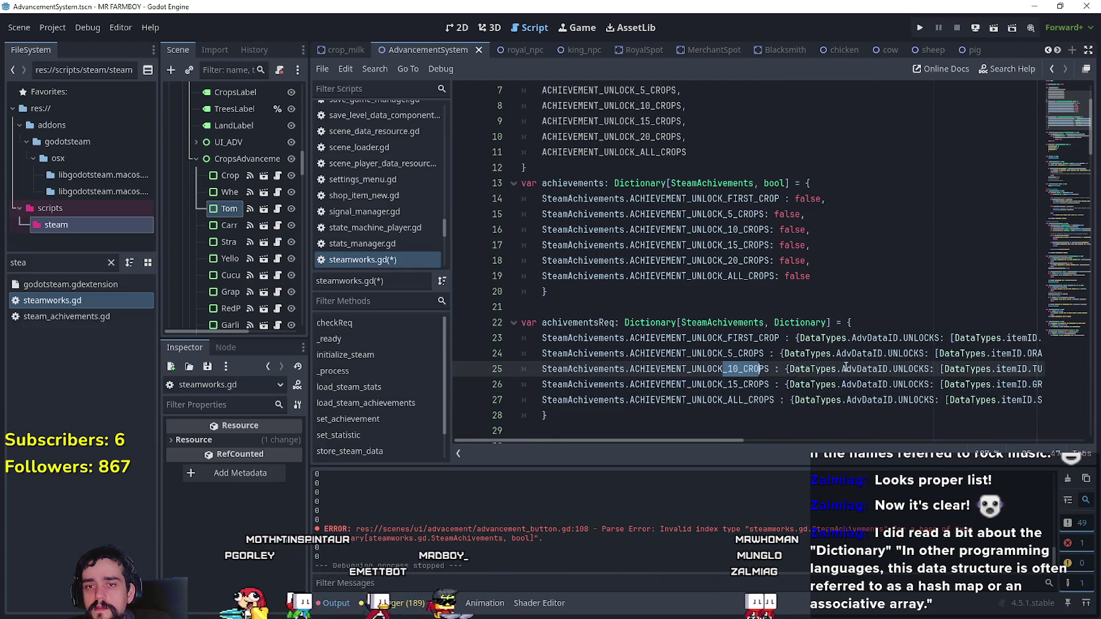
{"action": "left_click_drag", "start_coordinate": [980, 384], "coordinate": [1025, 384]}
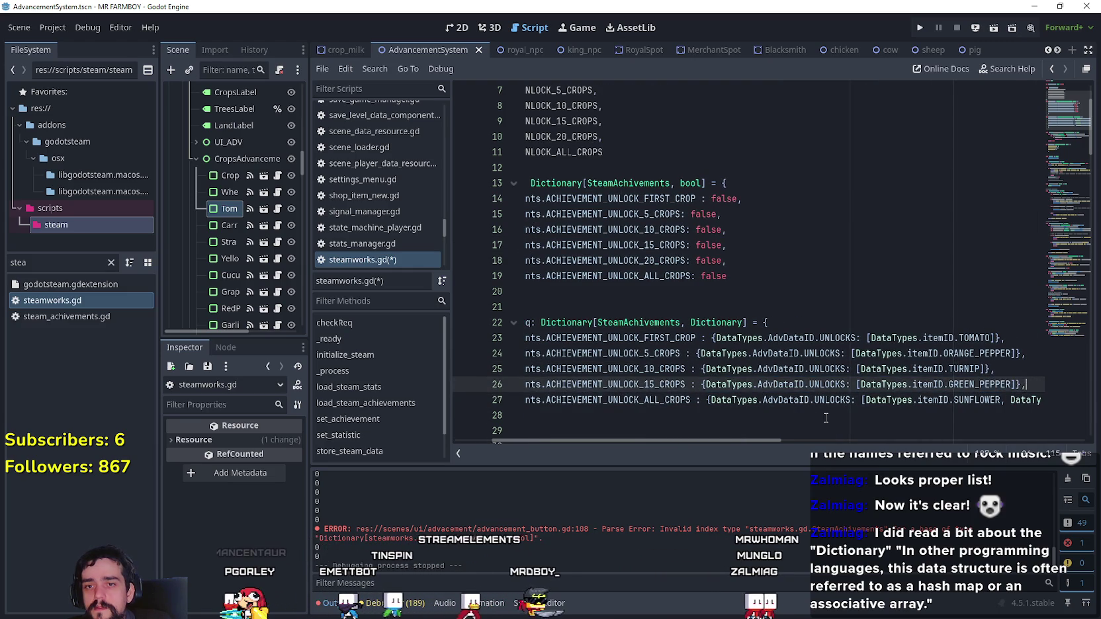
{"action": "key", "text": "Return"}
{"action": "mouse_move", "coordinate": [542, 400]}
{"action": "left_mouse_down"}
{"action": "mouse_move", "coordinate": [565, 383]}
{"action": "mouse_move", "coordinate": [527, 401]}
{"action": "left_mouse_up"}
{"action": "key", "text": "ctrl+c"}
{"action": "key", "text": "ctrl+v"}
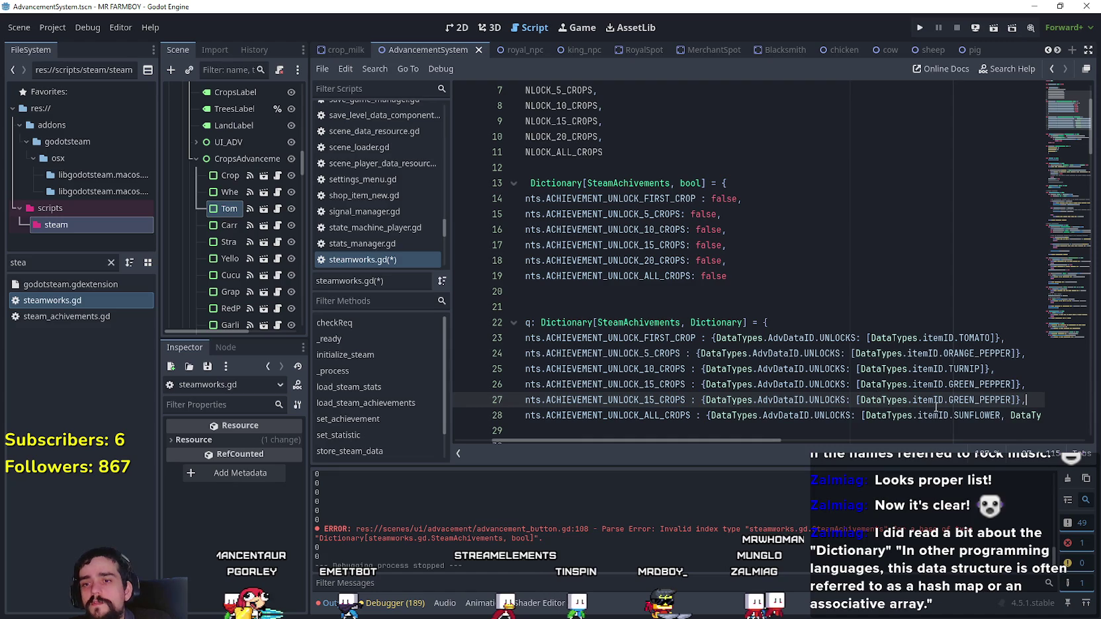
- Rename the copied requirement's key to ACHIEVEMENT_UNLOCK_20_CROPS, keeping GREEN_PEPPER as its requirement
{"action": "double_click", "coordinate": [684, 400]}
{"action": "type", "text": "UN"}
{"action": "key", "text": "Down"}
{"action": "key", "text": "Down"}
{"action": "key", "text": "Down"}
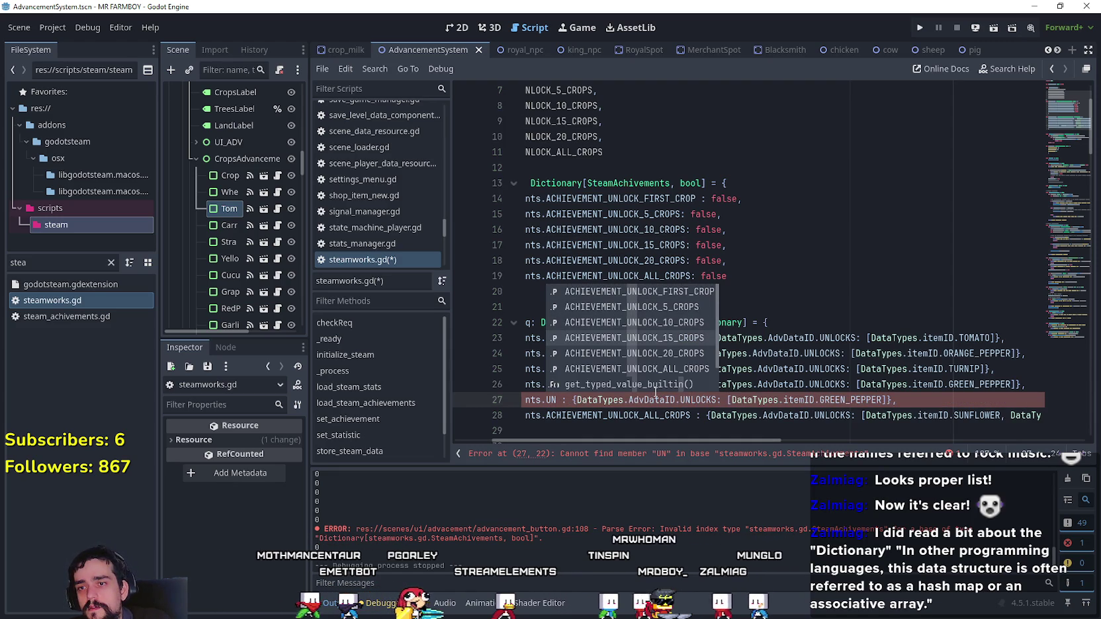
{"action": "key", "text": "Down"}
{"action": "key", "text": "Return"}
{"action": "left_click_drag", "start_coordinate": [667, 384], "coordinate": [522, 369]}
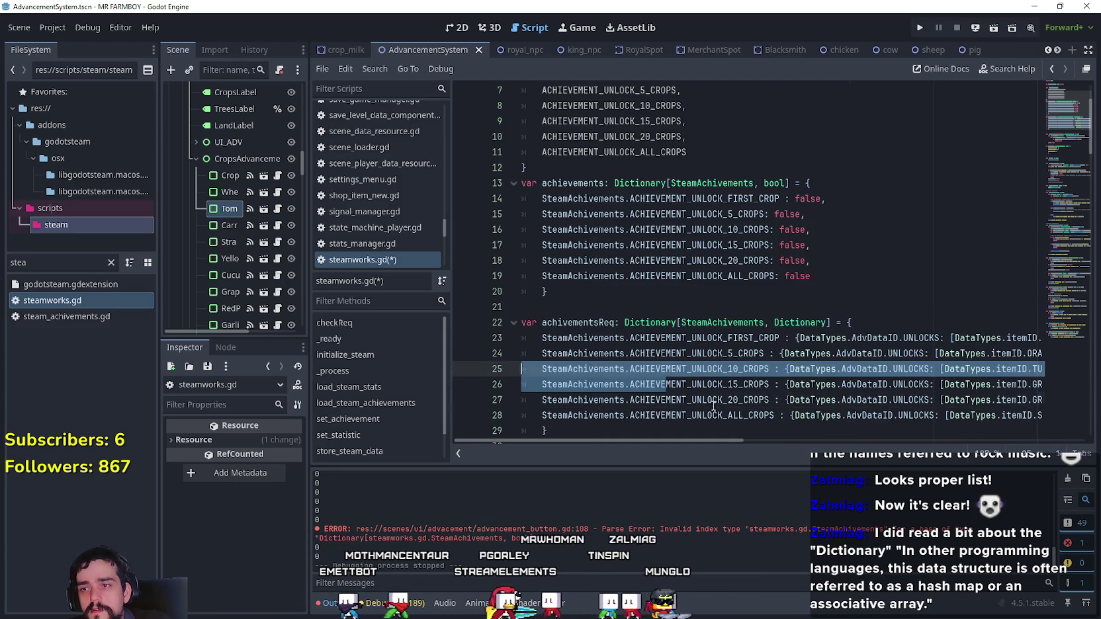
{"action": "left_click", "coordinate": [714, 406]}
{"action": "scroll", "coordinate": [701, 424], "scroll_direction": "down", "scroll_amount": 1}
{"action": "left_click_drag", "start_coordinate": [688, 444], "coordinate": [806, 428]}
{"action": "key", "text": "End"}
{"action": "key", "text": "Left"}
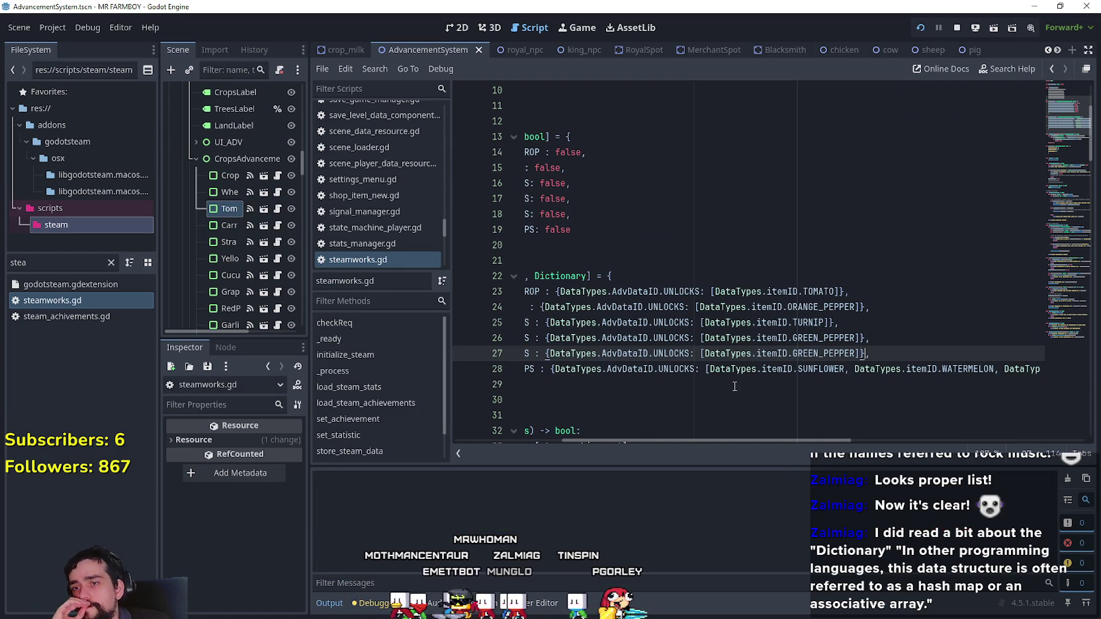
- Run the project and comment out the check_steam_achivement body in stats_manager.gd with Ctrl+K
{"action": "key", "text": "F5"}
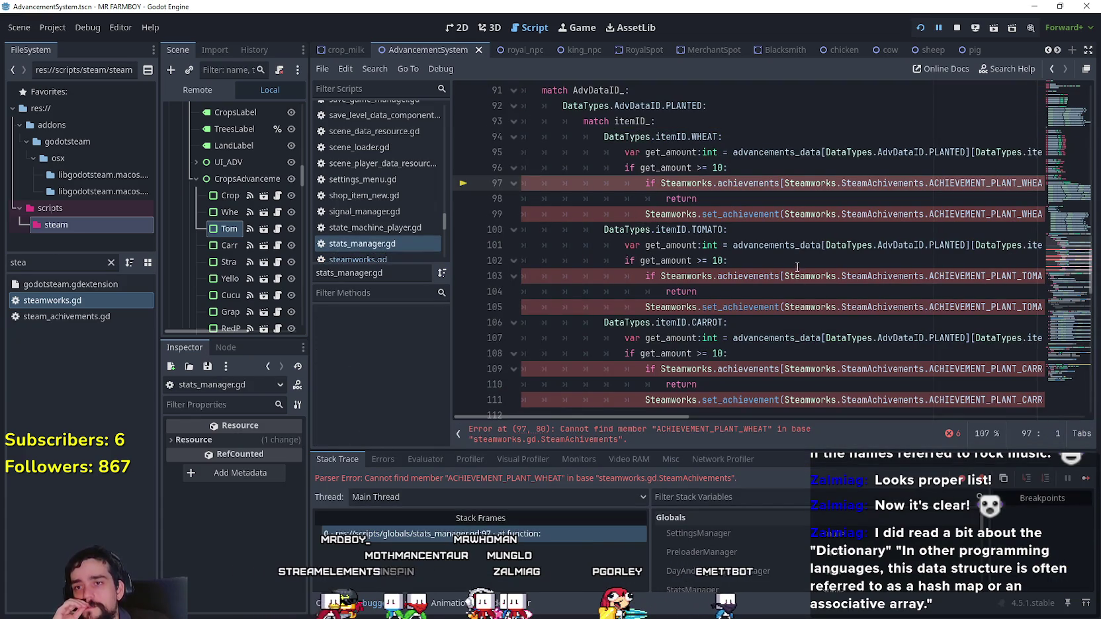
{"action": "scroll", "coordinate": [796, 267], "scroll_direction": "up", "scroll_amount": 1}
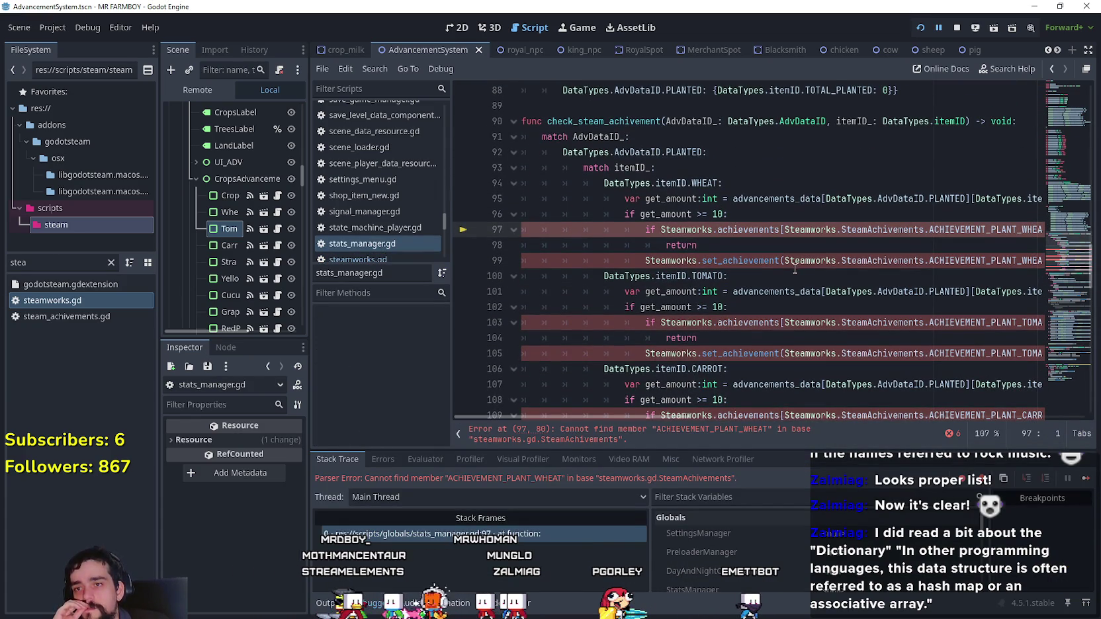
{"action": "scroll", "coordinate": [793, 271], "scroll_direction": "up", "scroll_amount": 1}
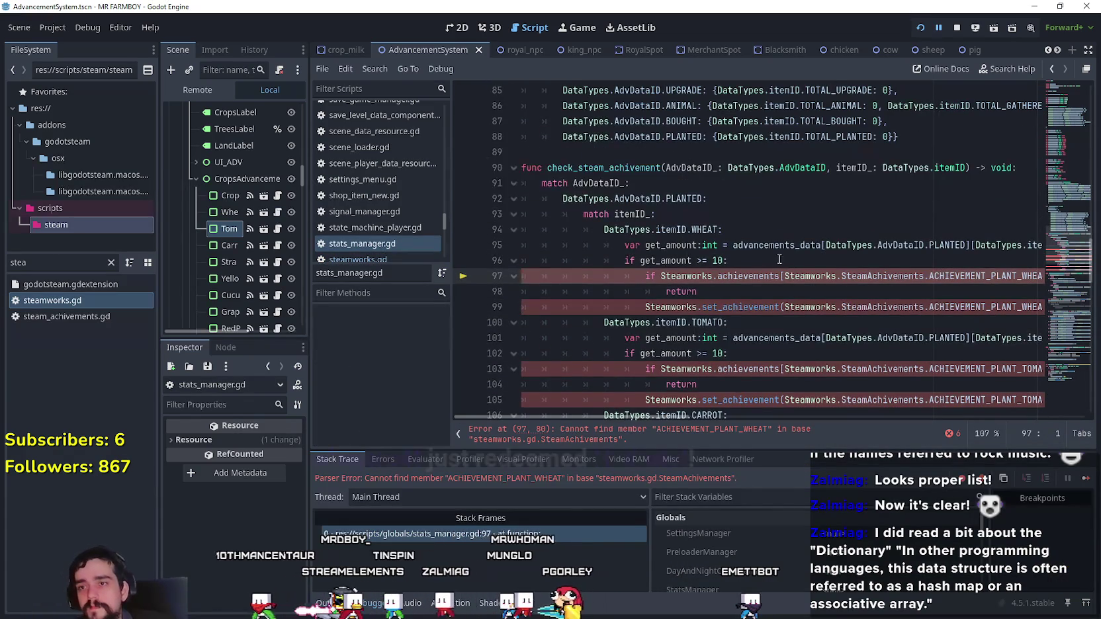
{"action": "scroll", "coordinate": [785, 264], "scroll_direction": "down", "scroll_amount": 4}
{"action": "mouse_move", "coordinate": [785, 264]}
{"action": "left_mouse_down"}
{"action": "mouse_move", "coordinate": [728, 199]}
{"action": "mouse_move", "coordinate": [595, 93]}
{"action": "mouse_move", "coordinate": [562, 86]}
{"action": "mouse_move", "coordinate": [523, 198]}
{"action": "mouse_move", "coordinate": [510, 185]}
{"action": "left_mouse_up"}
{"action": "key", "text": "ctrl+k"}
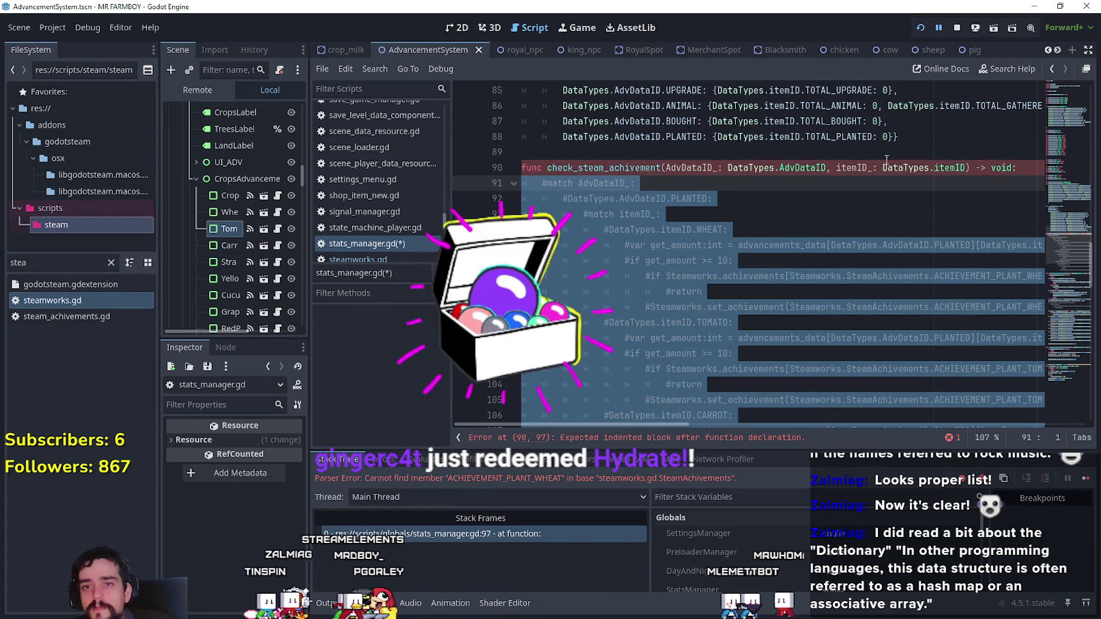
- Add pass as the function's only statement, save the scripts, and resume the paused game
{"action": "left_click", "coordinate": [1017, 170]}
{"action": "key", "text": "Return"}
{"action": "type", "text": "pass"}
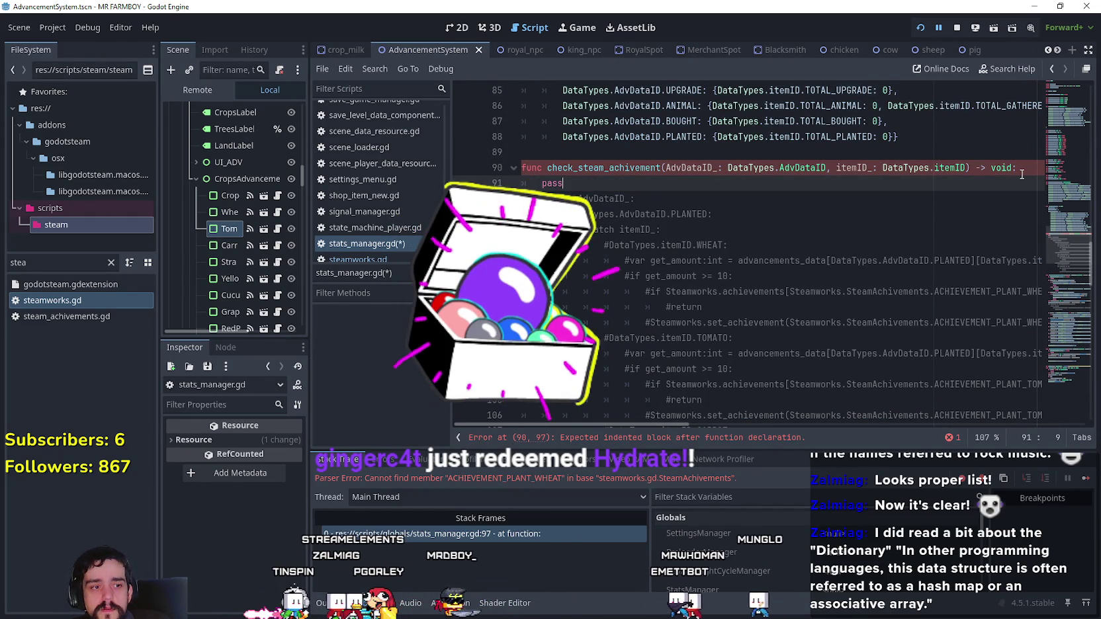
{"action": "key", "text": "Down"}
{"action": "key", "text": "End"}
{"action": "key", "text": "ctrl+s"}
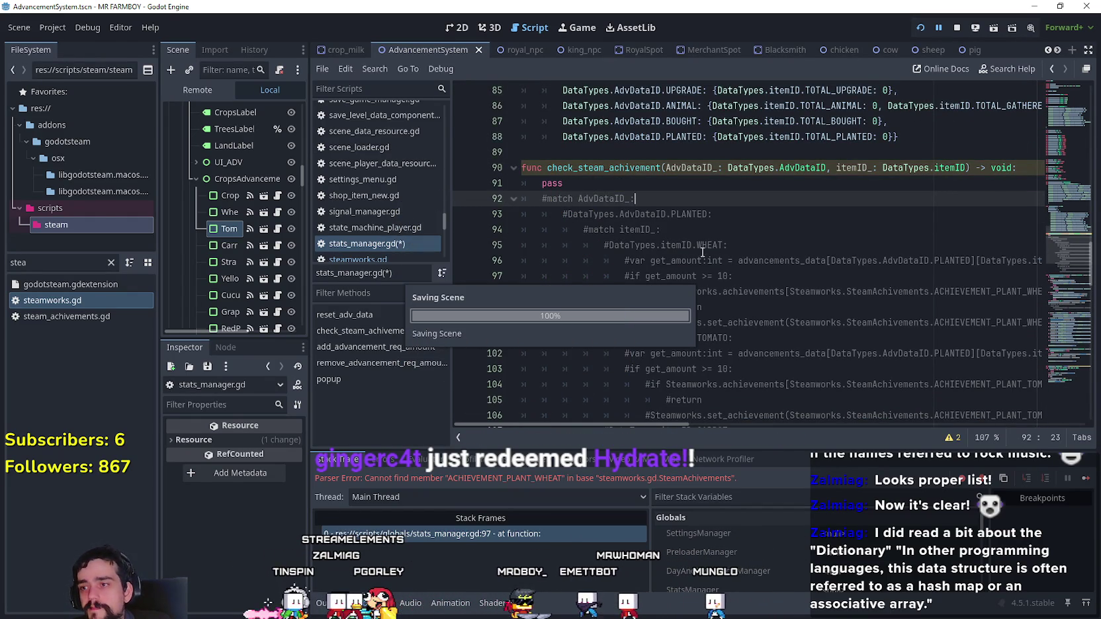
{"action": "left_click", "coordinate": [1086, 479]}
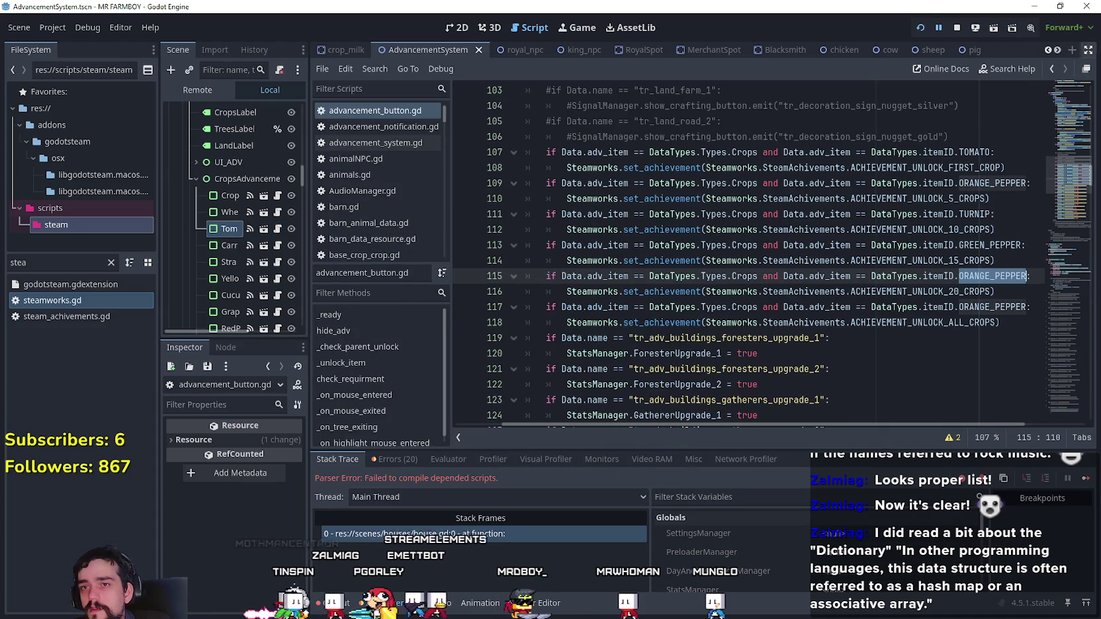
- Stop the running game and relaunch the project with F5
{"action": "left_click", "coordinate": [957, 28]}
{"action": "key", "text": "F5"}
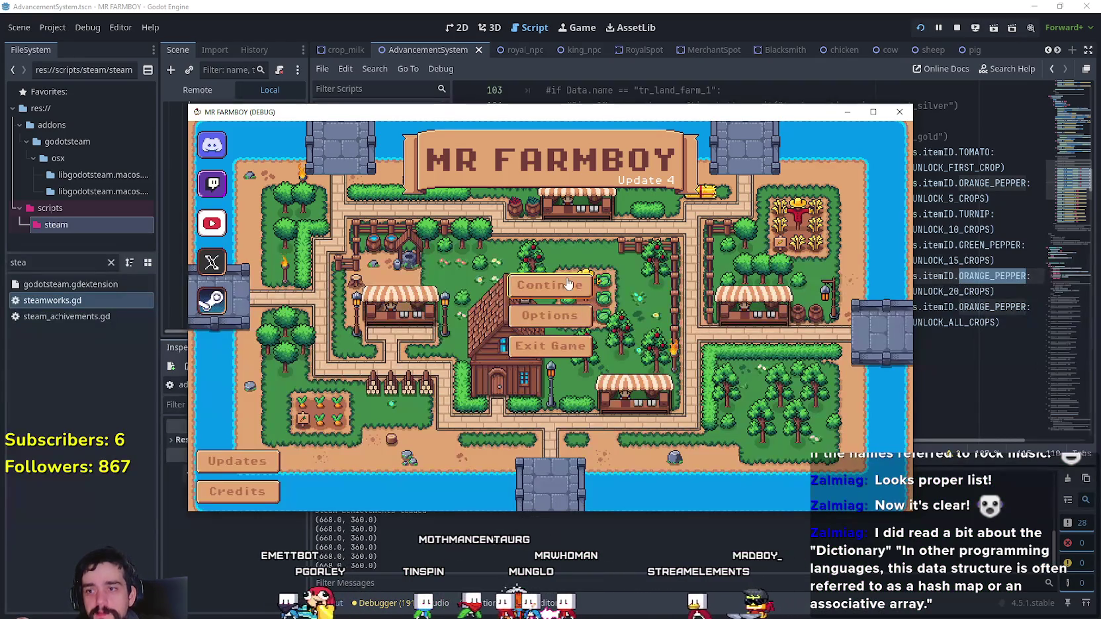
- Load Save 2 from the game's Continue menu
{"action": "left_click", "coordinate": [572, 314]}
{"action": "left_click", "coordinate": [572, 306]}
{"action": "left_click", "coordinate": [509, 306]}
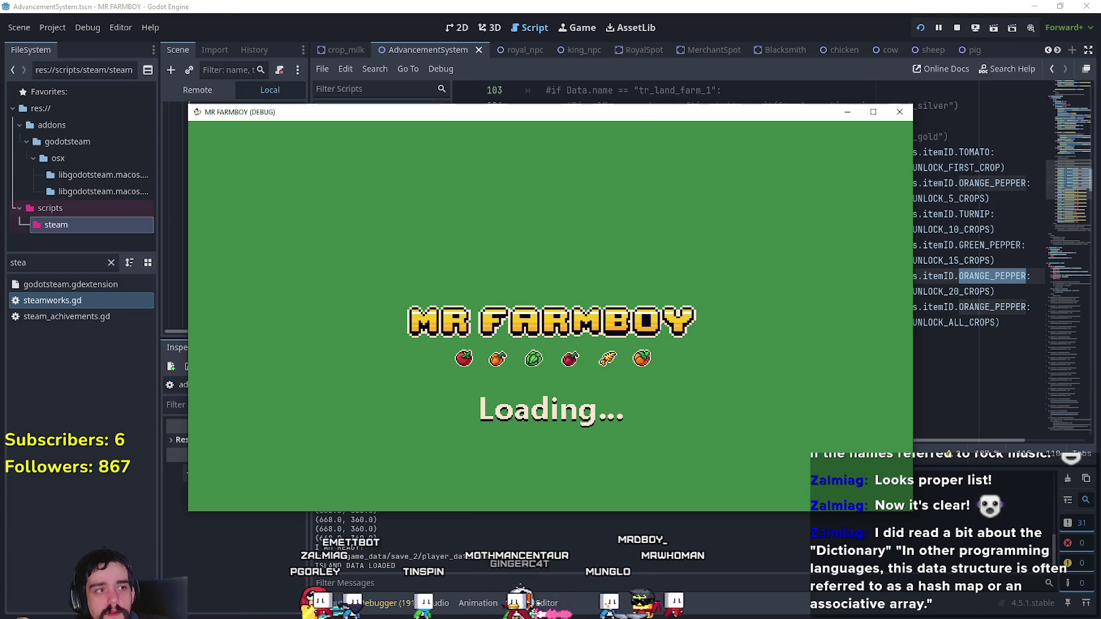
- Bring the MR FARMBOY Localization spreadsheet forward, reposition its window, and select cell C46
{"action": "key", "text": "alt+Tab"}
{"action": "left_click_drag", "start_coordinate": [750, 99], "coordinate": [816, 40]}
{"action": "left_click", "coordinate": [714, 357]}
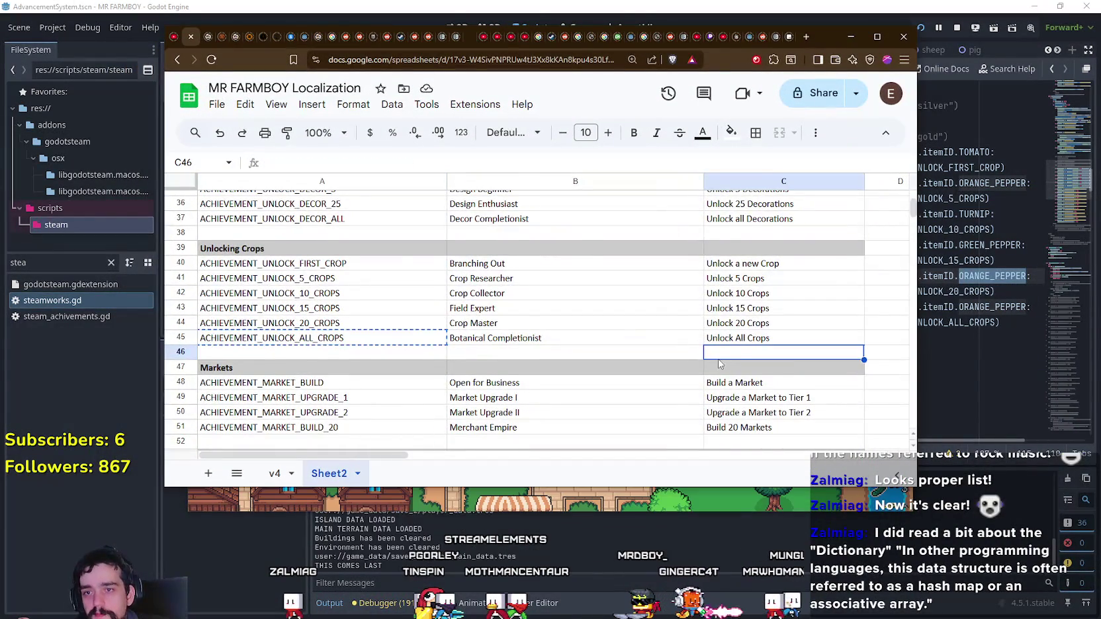
- Maximize the sheet, scroll to the Quests rows ending at ACHIEVEMENT_UNLOCK_COMPLETE_ISLAND, then minimize Chrome
{"action": "scroll", "coordinate": [715, 356], "scroll_direction": "up", "scroll_amount": 8}
{"action": "left_click", "coordinate": [878, 36]}
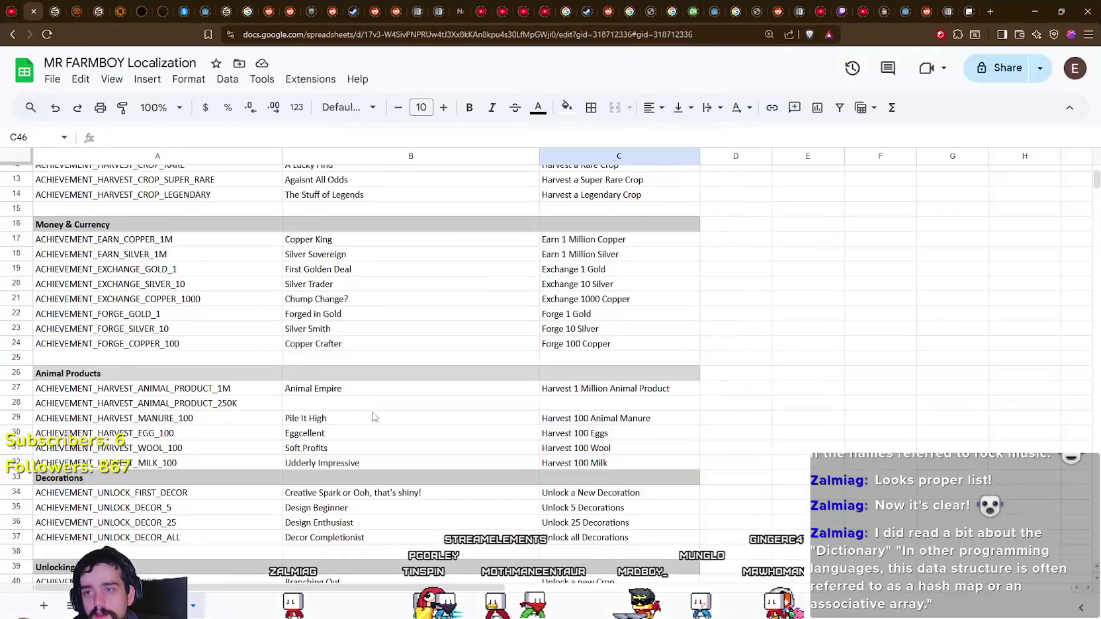
{"action": "scroll", "coordinate": [384, 408], "scroll_direction": "up", "scroll_amount": 4}
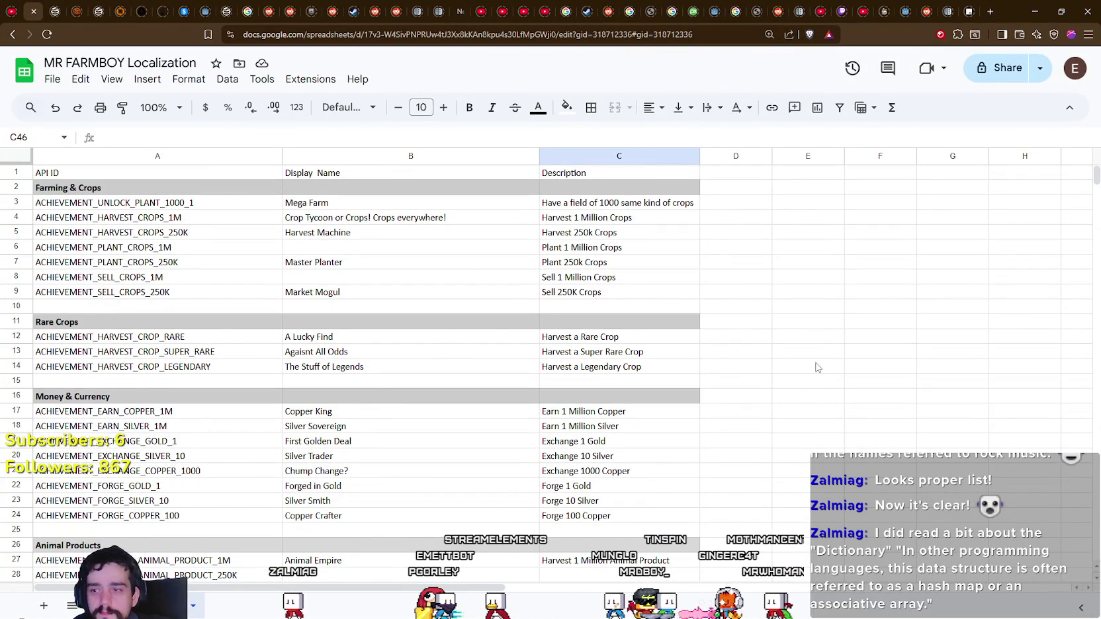
{"action": "scroll", "coordinate": [817, 367], "scroll_direction": "down", "scroll_amount": 3}
{"action": "scroll", "coordinate": [817, 365], "scroll_direction": "down", "scroll_amount": 2}
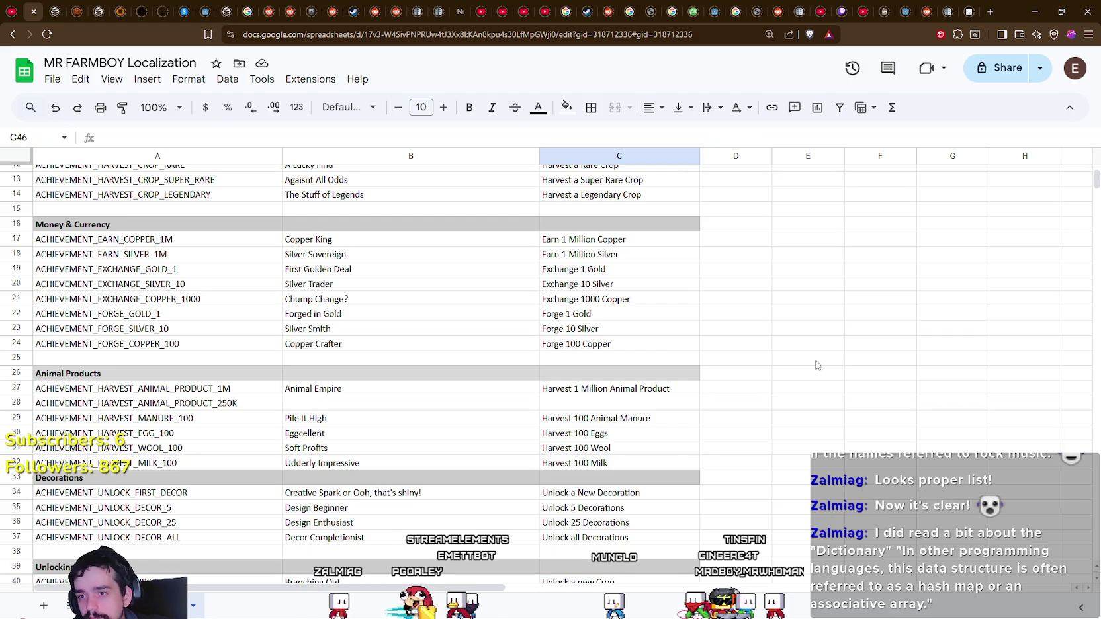
{"action": "scroll", "coordinate": [817, 365], "scroll_direction": "down", "scroll_amount": 1}
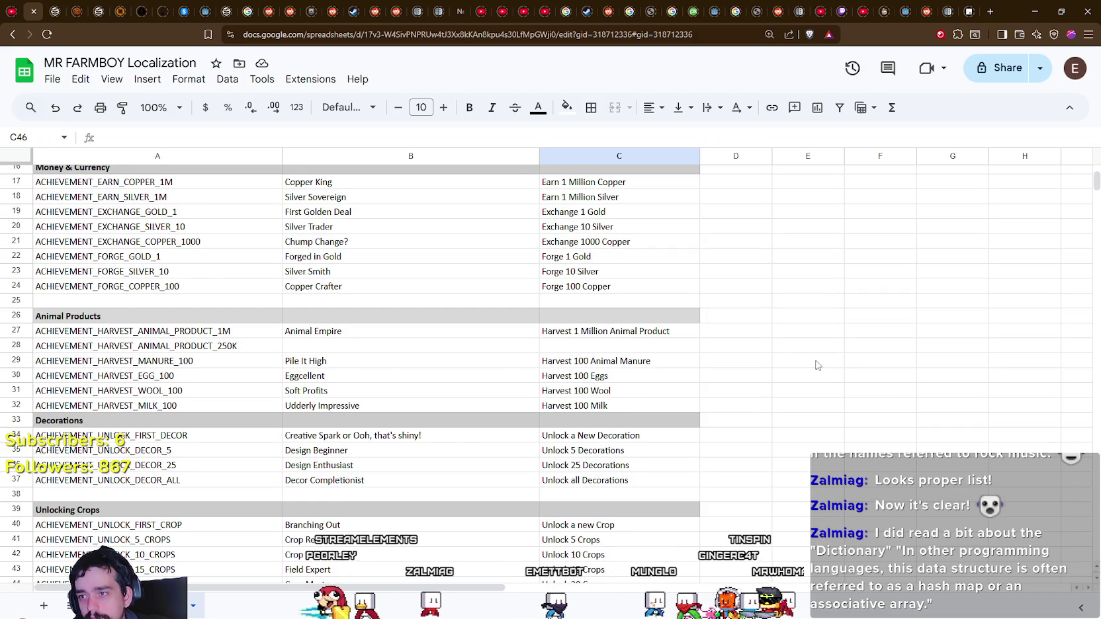
{"action": "scroll", "coordinate": [817, 365], "scroll_direction": "down", "scroll_amount": 2}
{"action": "scroll", "coordinate": [817, 366], "scroll_direction": "down", "scroll_amount": 2}
{"action": "scroll", "coordinate": [817, 365], "scroll_direction": "down", "scroll_amount": 3}
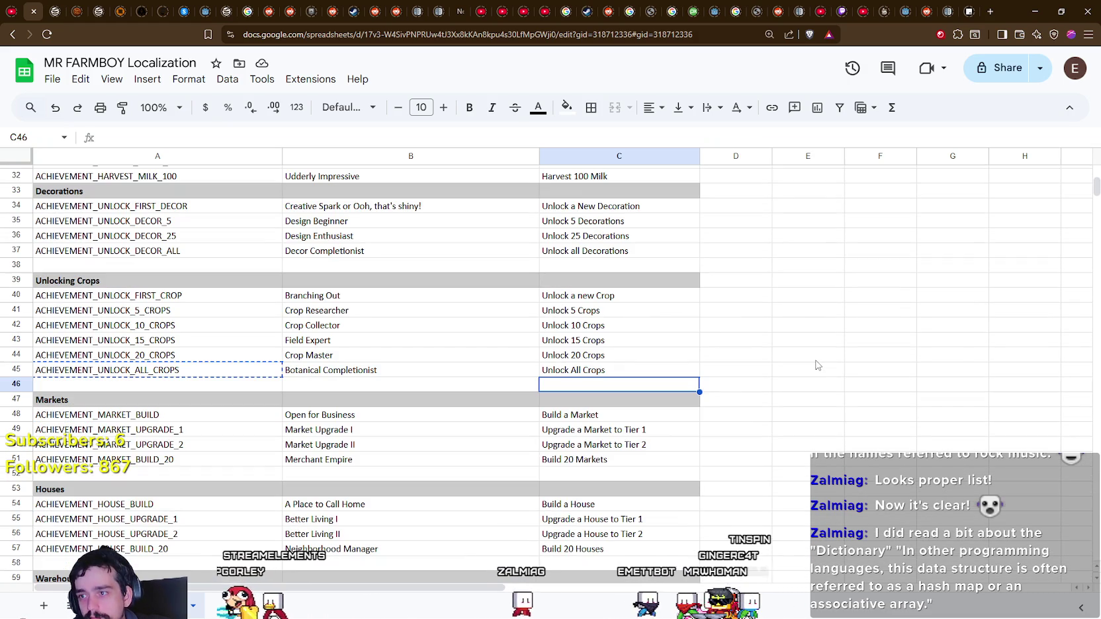
{"action": "scroll", "coordinate": [817, 365], "scroll_direction": "down", "scroll_amount": 4}
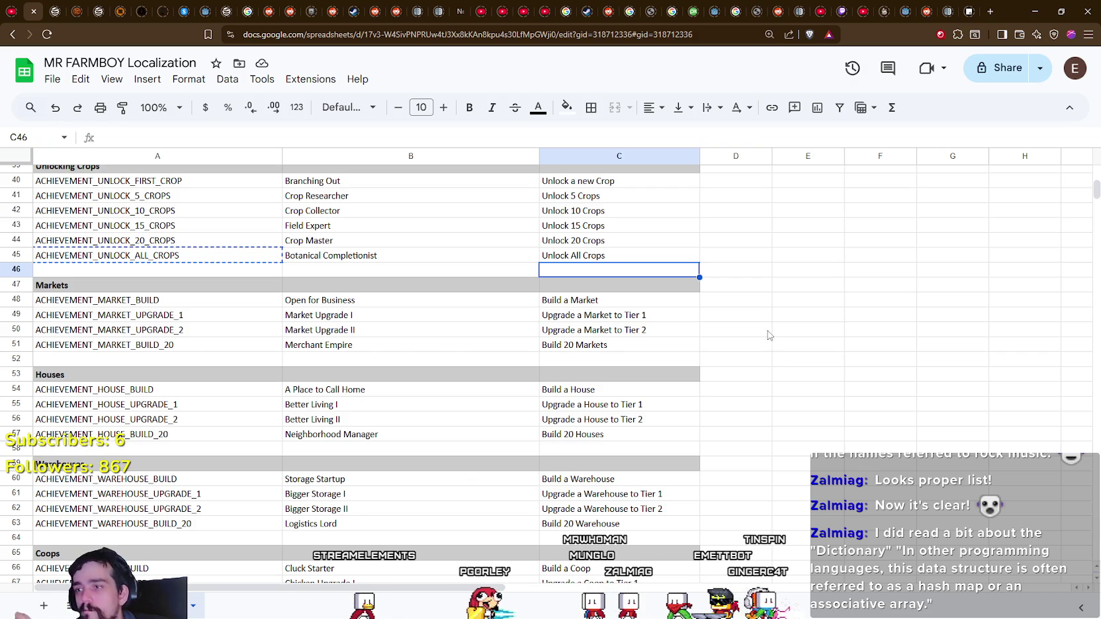
{"action": "scroll", "coordinate": [770, 335], "scroll_direction": "down", "scroll_amount": 3}
{"action": "scroll", "coordinate": [788, 322], "scroll_direction": "down", "scroll_amount": 5}
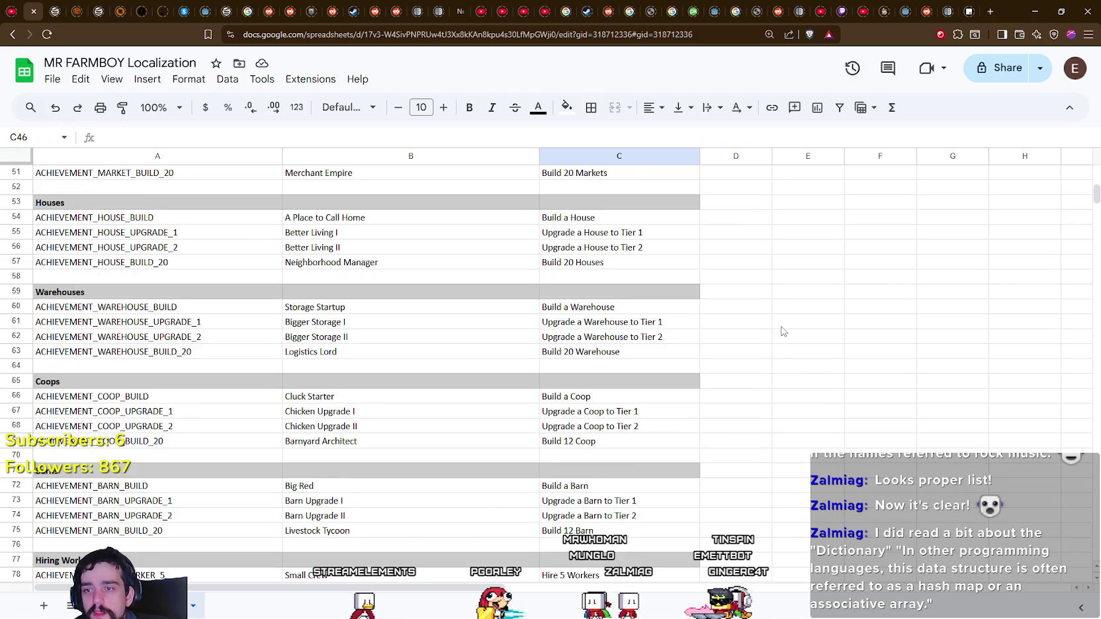
{"action": "scroll", "coordinate": [782, 331], "scroll_direction": "down", "scroll_amount": 4}
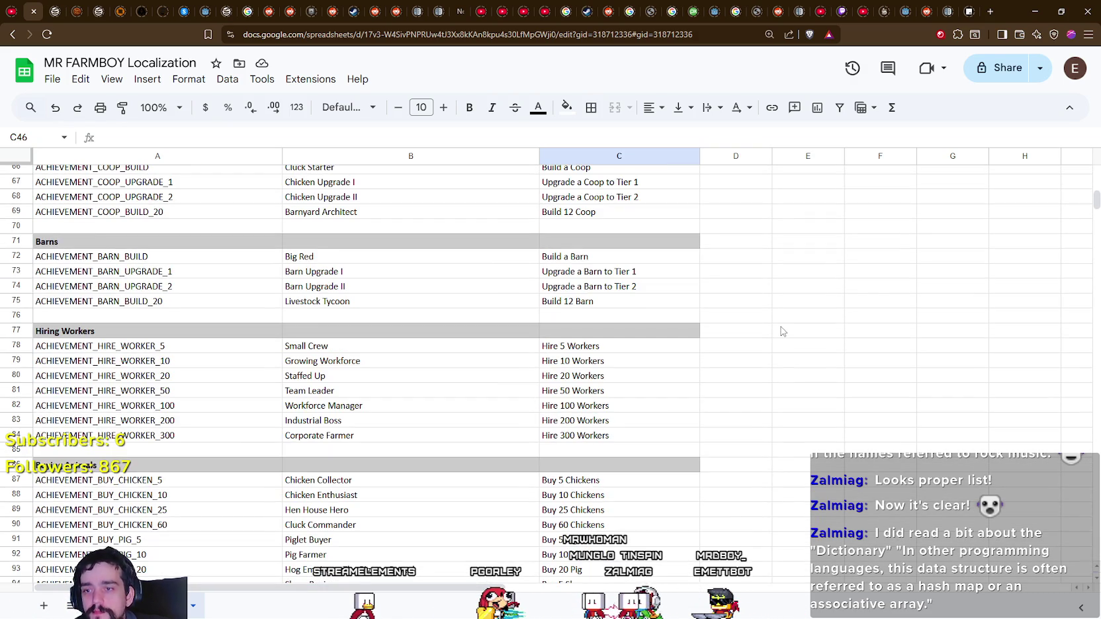
{"action": "scroll", "coordinate": [780, 333], "scroll_direction": "down", "scroll_amount": 10}
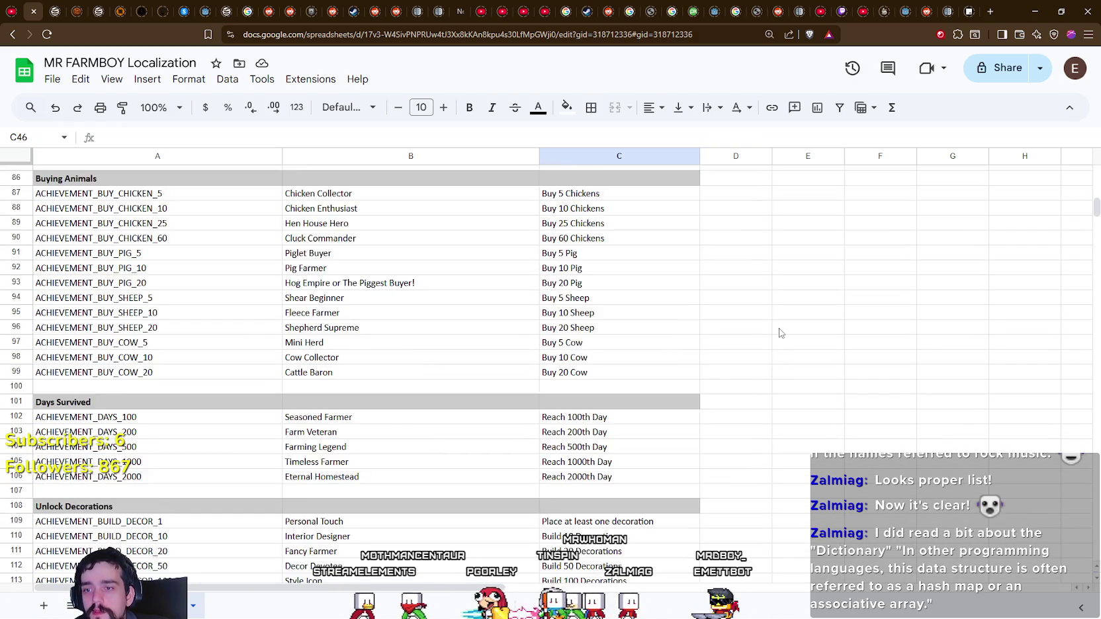
{"action": "scroll", "coordinate": [780, 333], "scroll_direction": "down", "scroll_amount": 9}
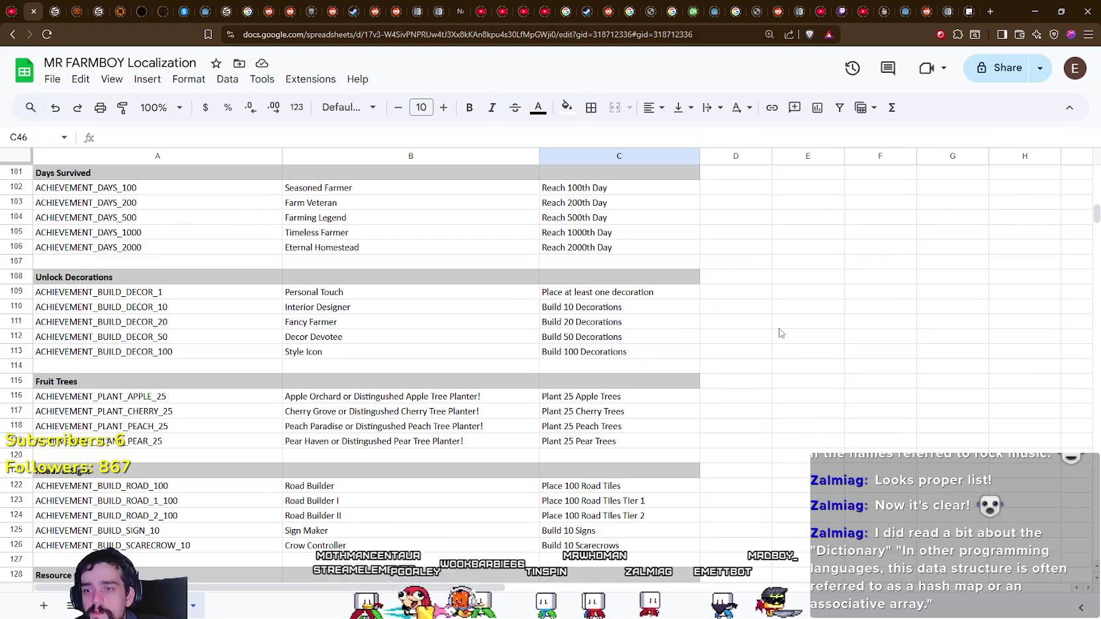
{"action": "scroll", "coordinate": [780, 333], "scroll_direction": "down", "scroll_amount": 3}
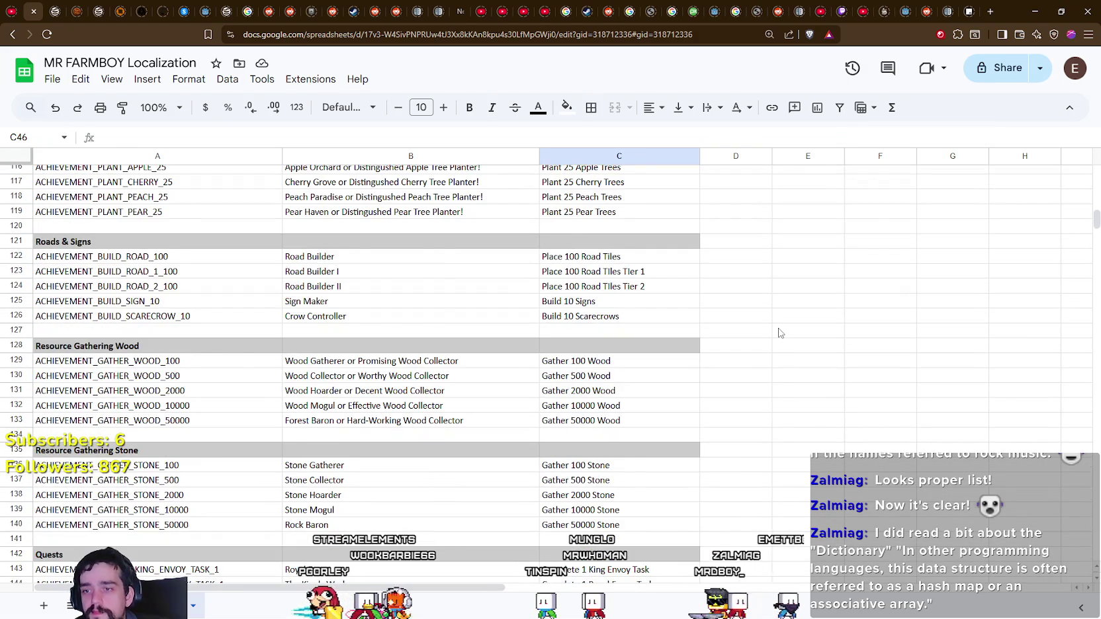
{"action": "scroll", "coordinate": [780, 332], "scroll_direction": "down", "scroll_amount": 5}
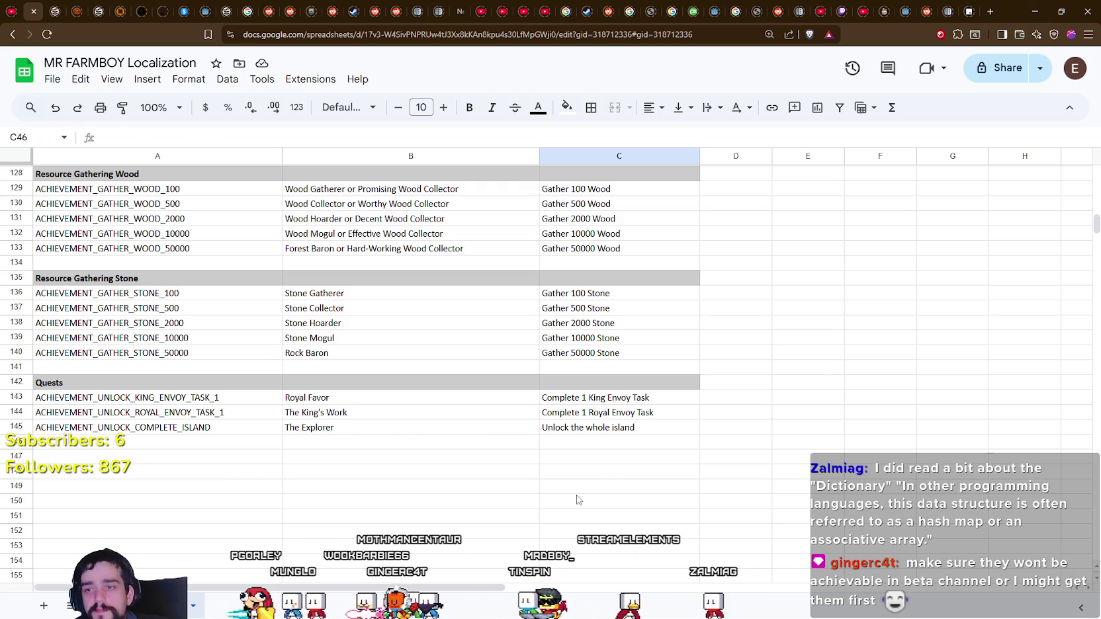
{"action": "left_click", "coordinate": [611, 462]}
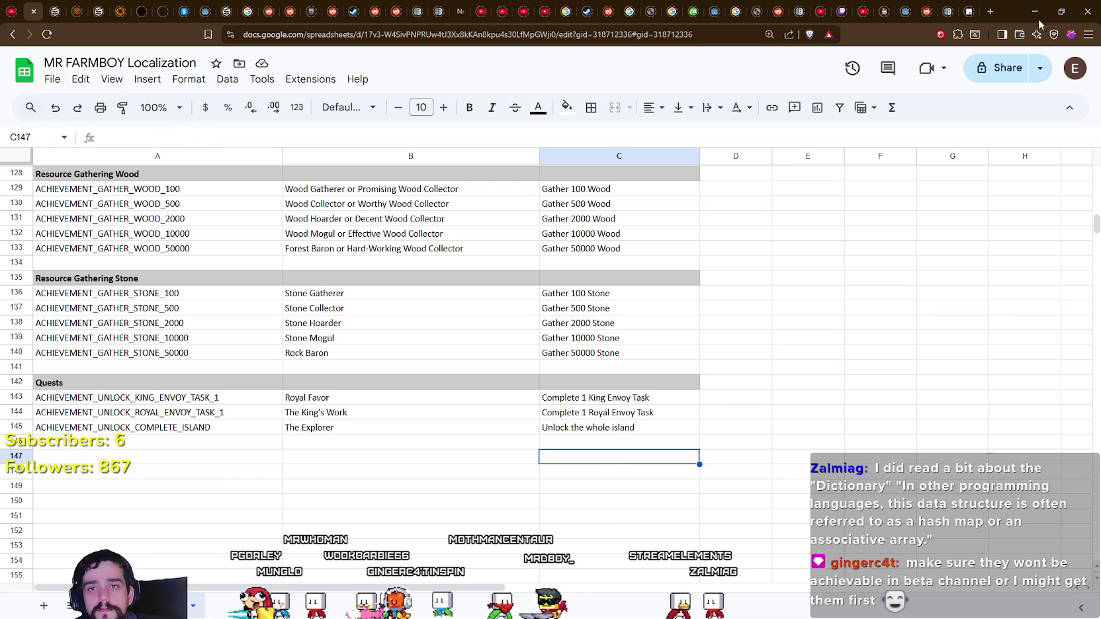
{"action": "left_click", "coordinate": [1035, 12]}
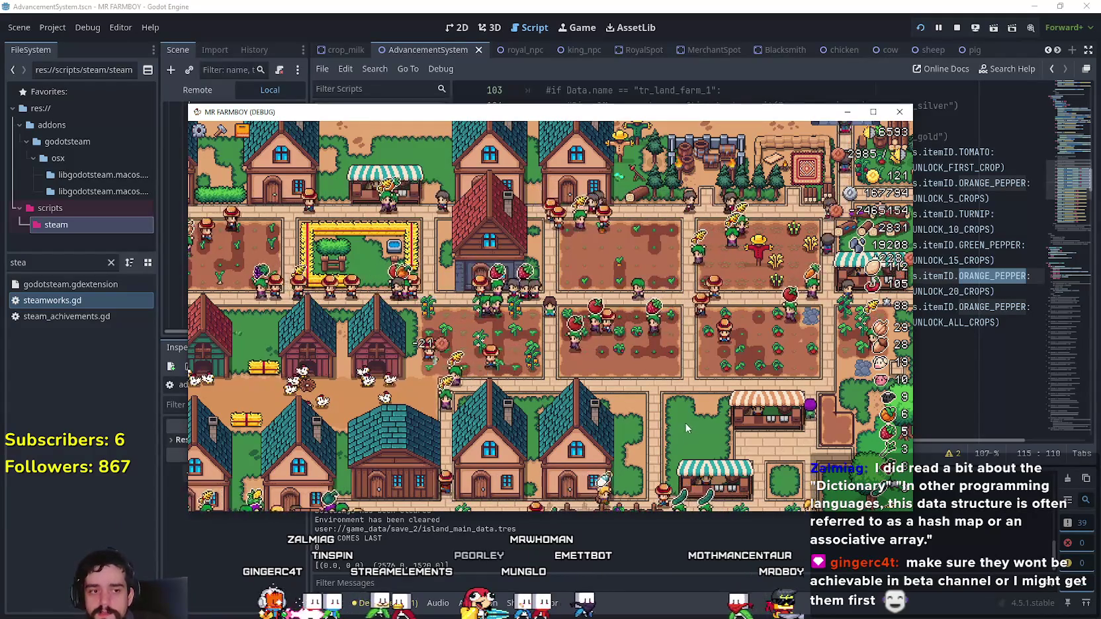
- Maximize the running MR FARMBOY game window and zoom its view
{"action": "left_click", "coordinate": [872, 112]}
{"action": "scroll", "coordinate": [627, 417], "scroll_direction": "up", "scroll_amount": 5}
{"action": "scroll", "coordinate": [628, 412], "scroll_direction": "down", "scroll_amount": 5}
- Open the in-game Advancements window on its Crops page to review each crop's plant, harvest and sell details
{"action": "key", "text": "c"}
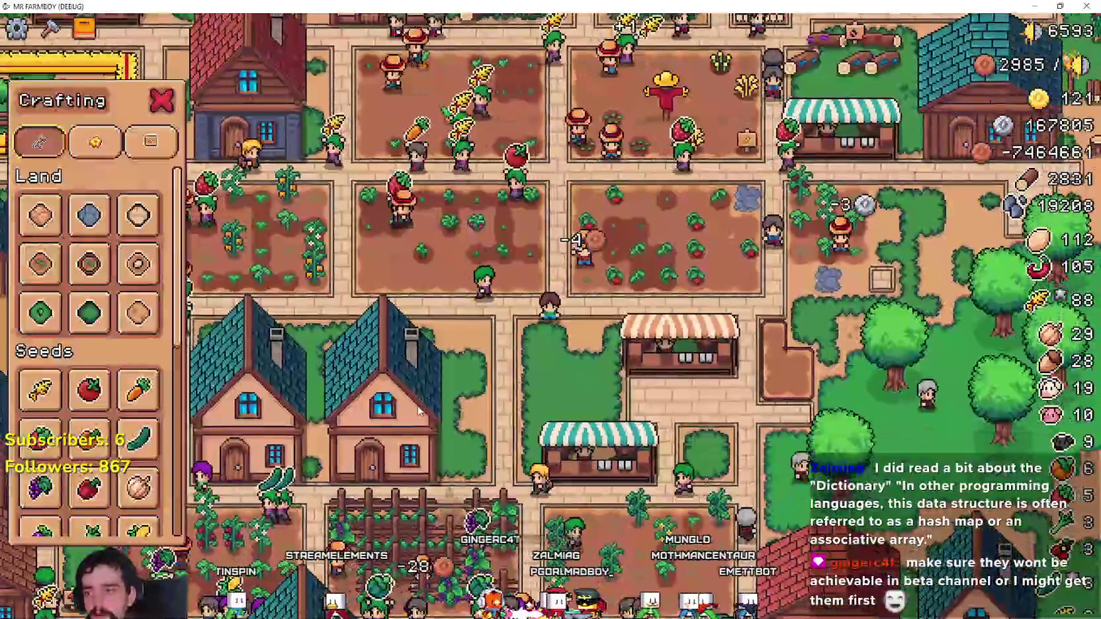
{"action": "key", "text": "a"}
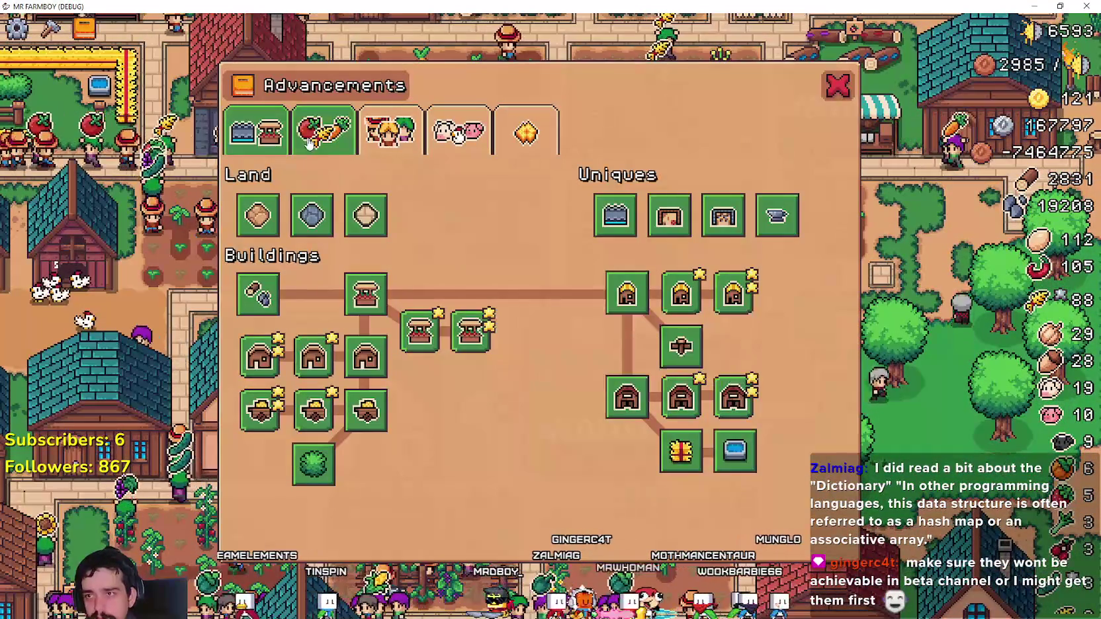
{"action": "left_click", "coordinate": [309, 144]}
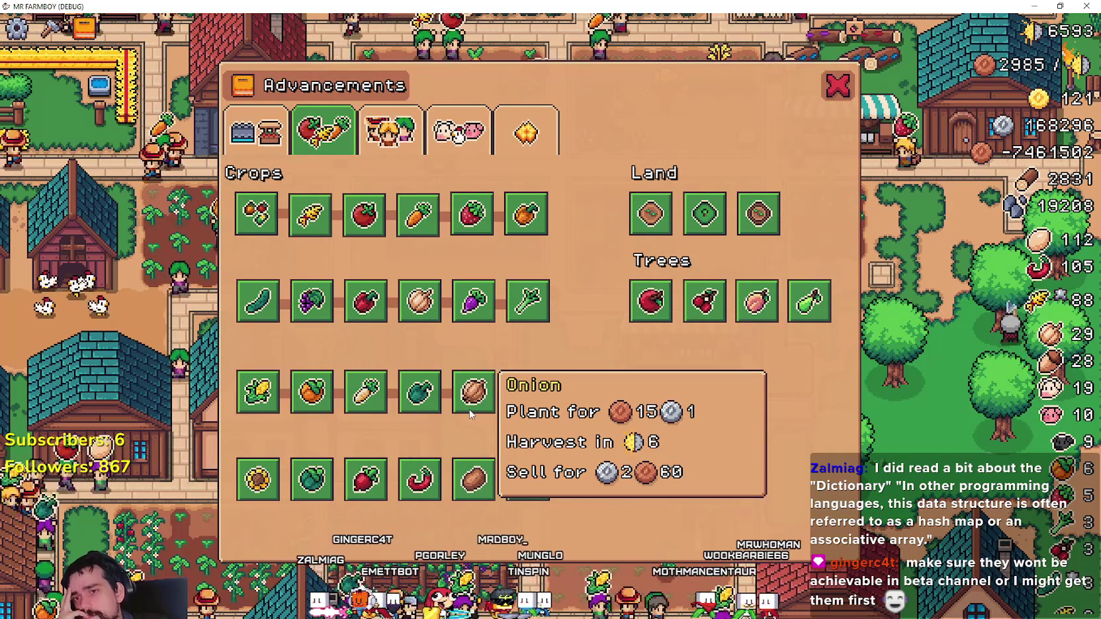
{"action": "mouse_move", "coordinate": [437, 408]}
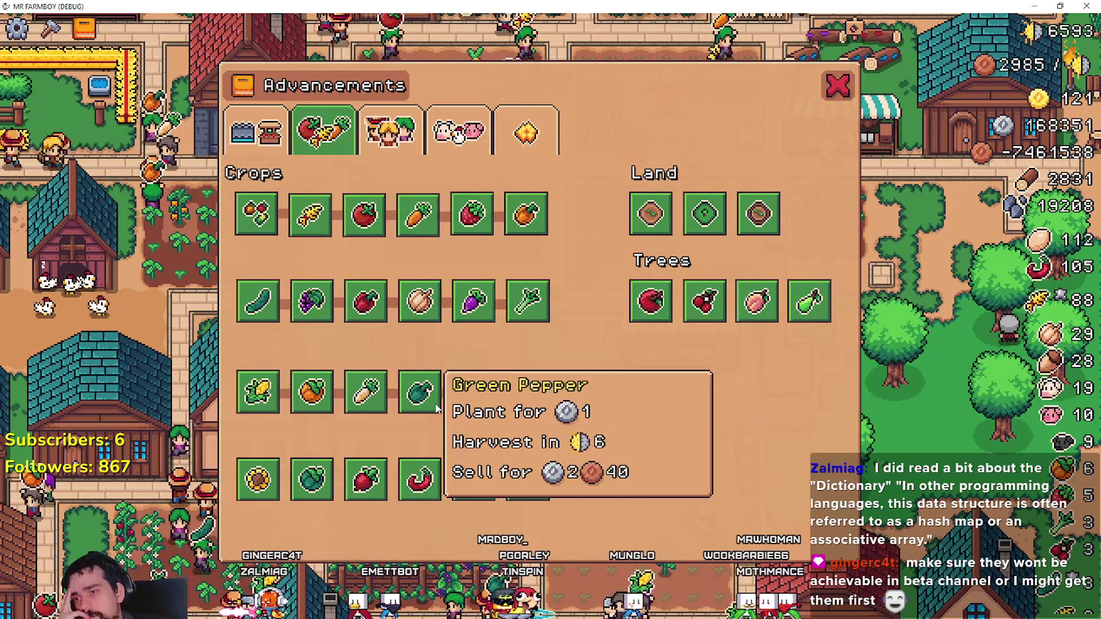
{"action": "mouse_move", "coordinate": [802, 308]}
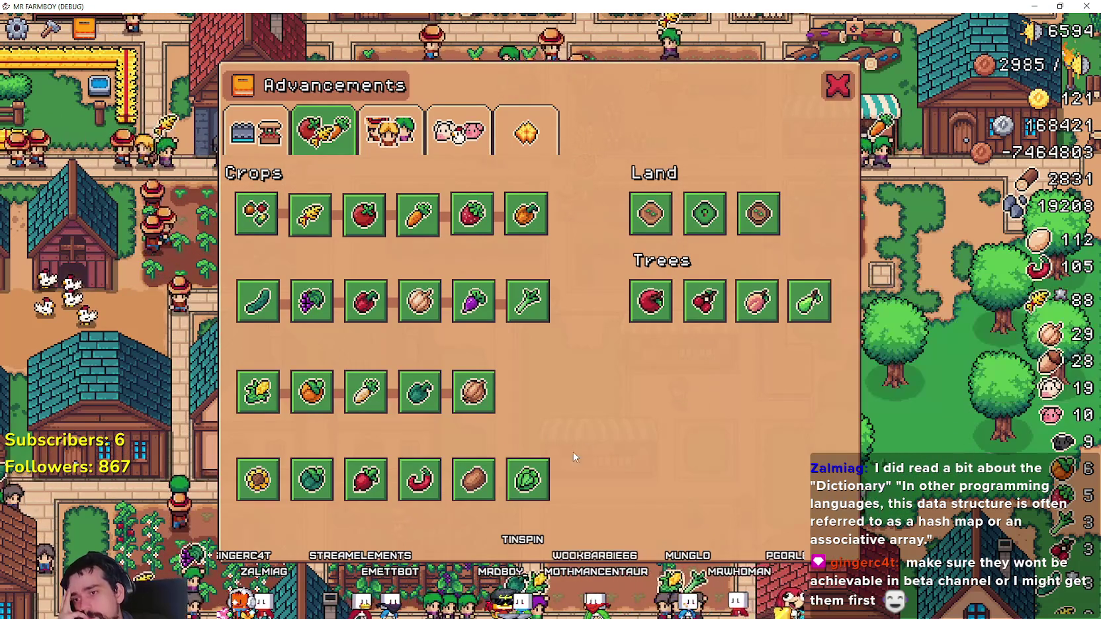
{"action": "mouse_move", "coordinate": [526, 483]}
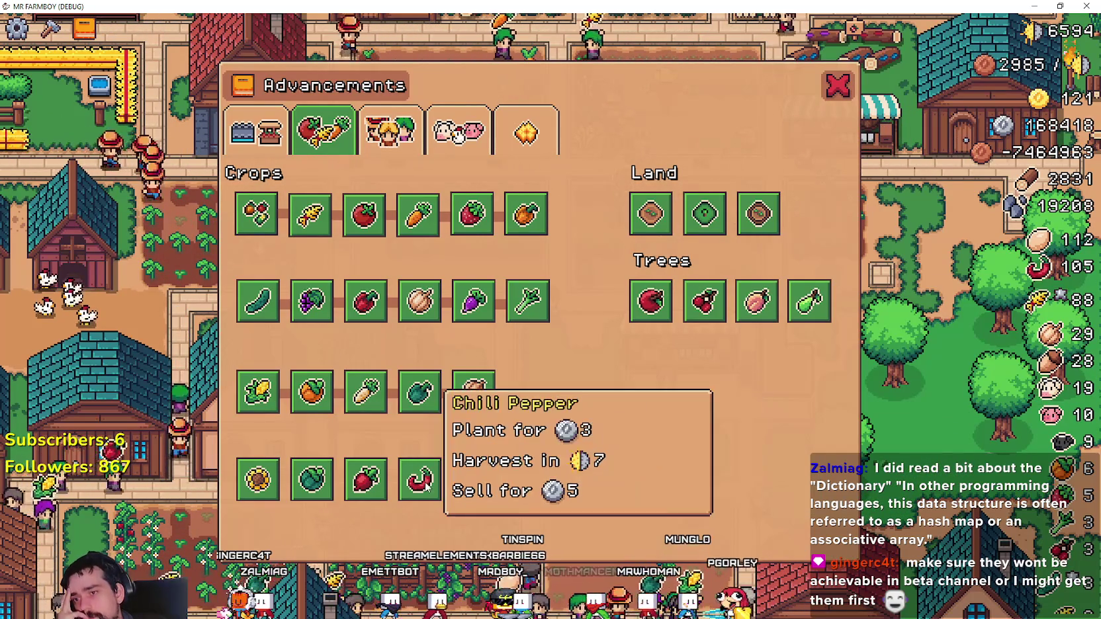
{"action": "mouse_move", "coordinate": [311, 495]}
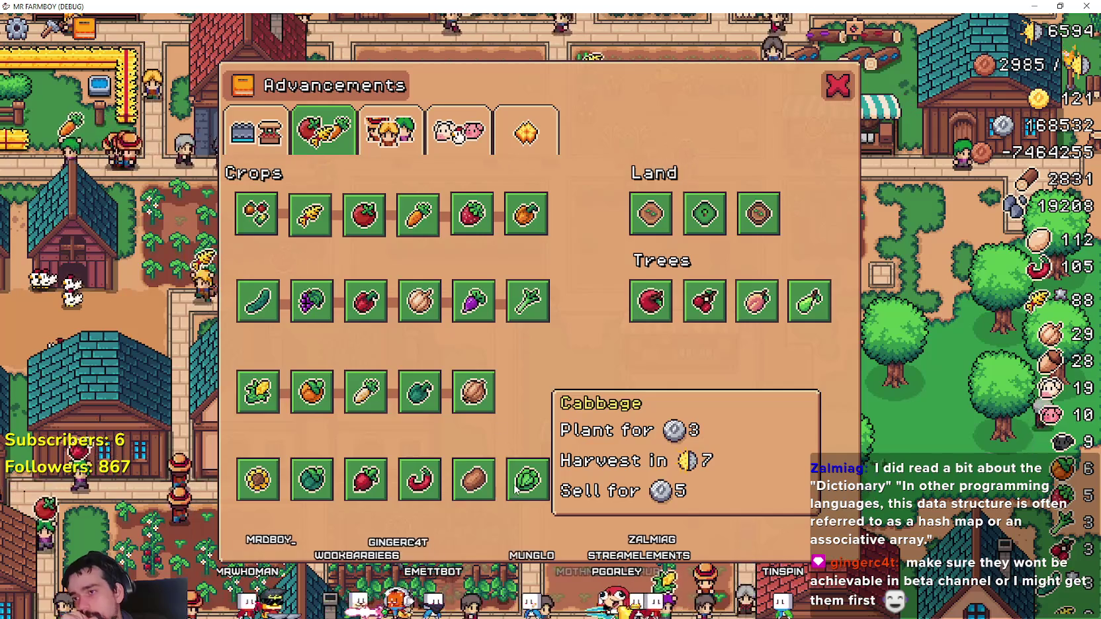
{"action": "mouse_move", "coordinate": [319, 233]}
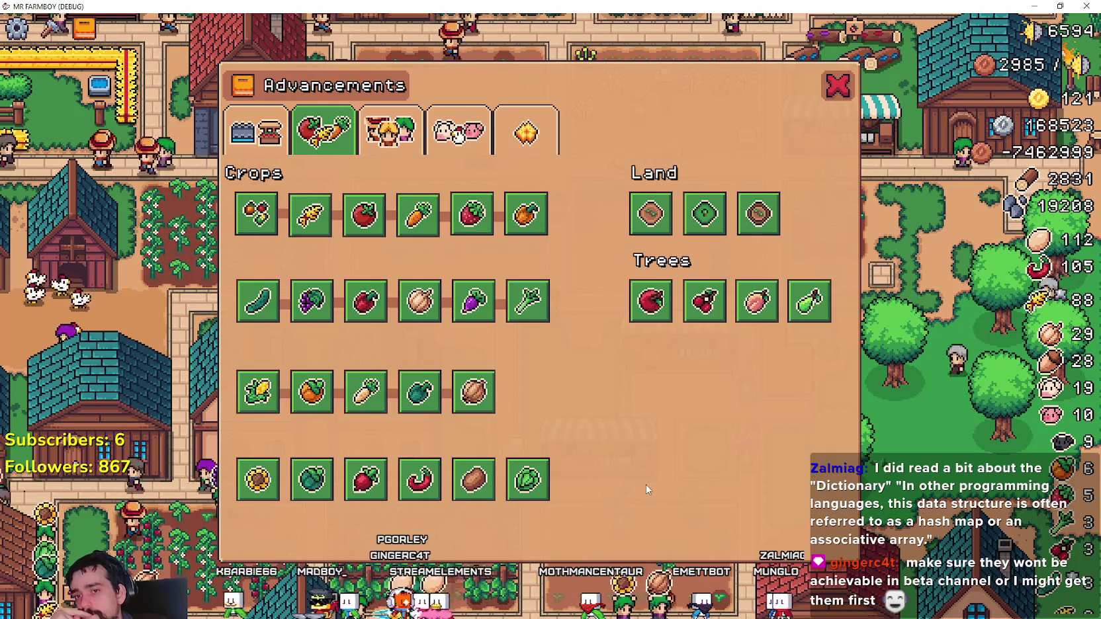
- Return to the first Advancements page, close the game with Alt+F4, and place the caret on the ALL_CROPS check line
{"action": "mouse_move", "coordinate": [524, 213]}
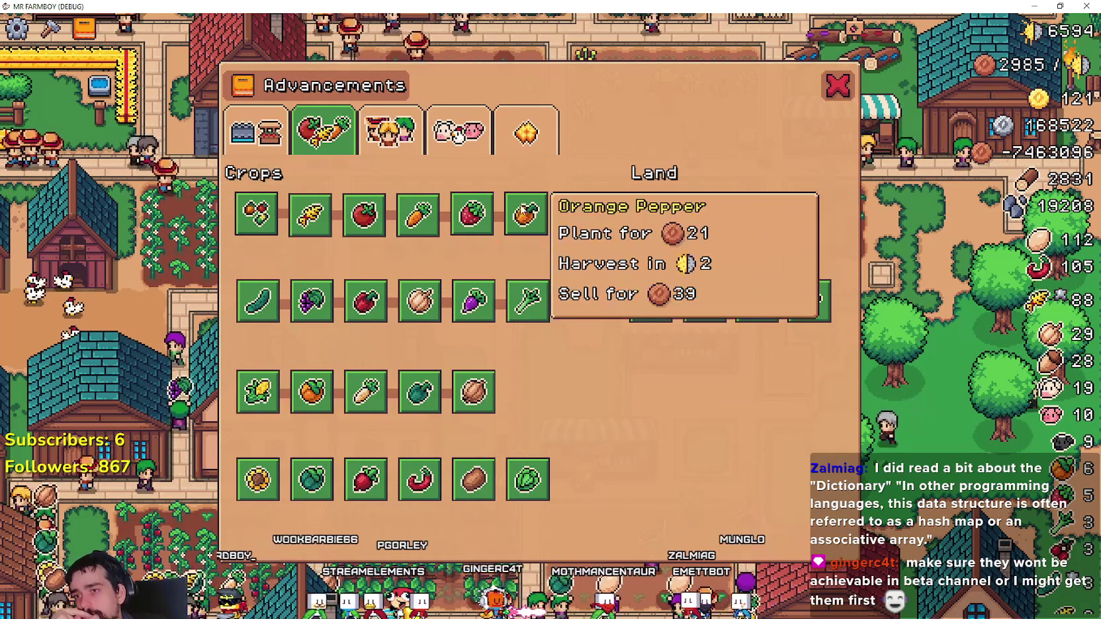
{"action": "mouse_move", "coordinate": [323, 218]}
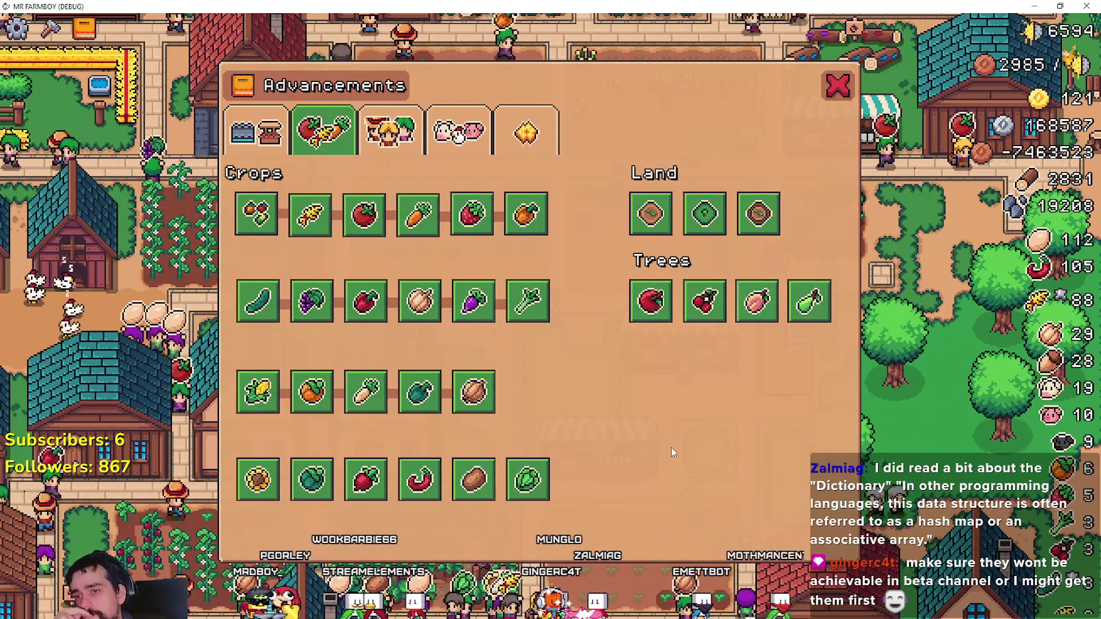
{"action": "key", "text": "q"}
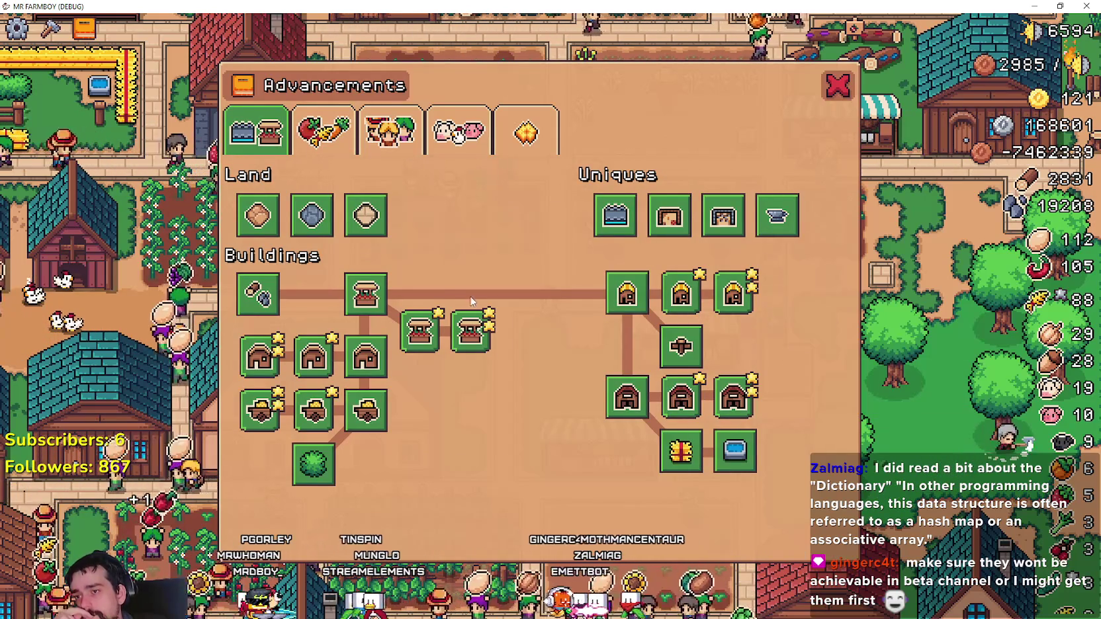
{"action": "mouse_move", "coordinate": [359, 322]}
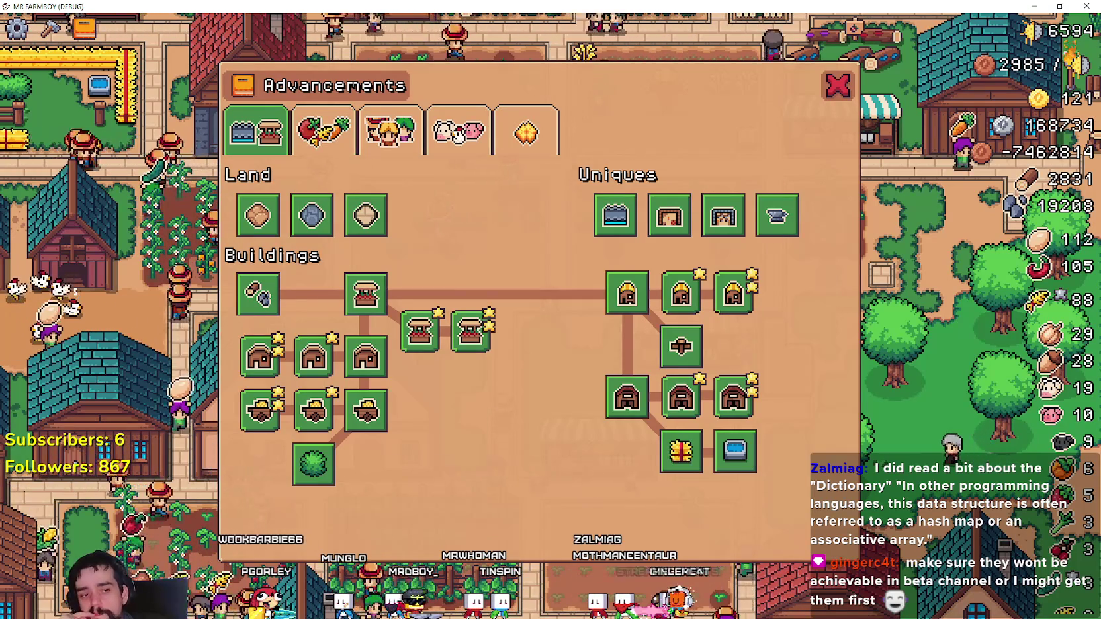
{"action": "key", "text": "alt+F4"}
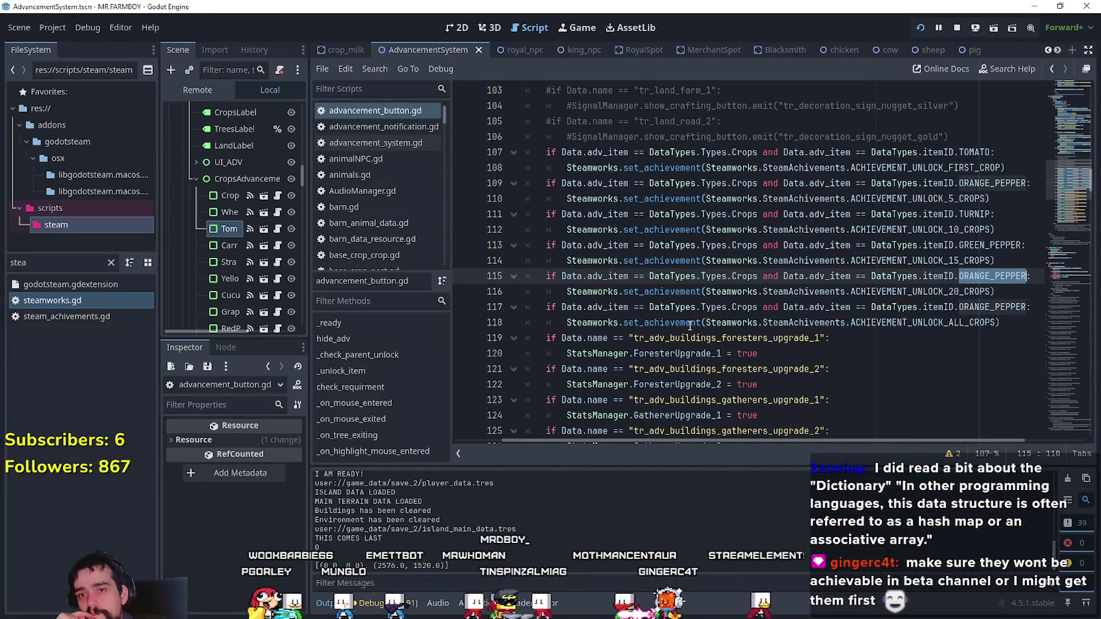
{"action": "left_click", "coordinate": [697, 307]}
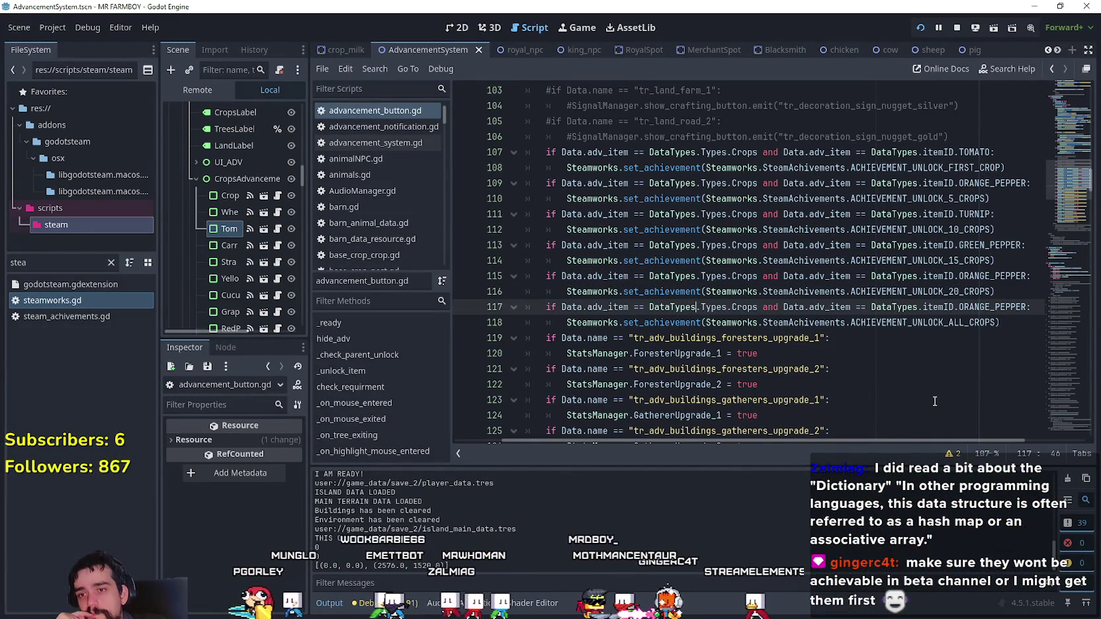
{"action": "scroll", "coordinate": [909, 353], "scroll_direction": "up", "scroll_amount": 1}
{"action": "mouse_move", "coordinate": [1007, 214]}
{"action": "left_mouse_down"}
{"action": "mouse_move", "coordinate": [565, 214]}
{"action": "mouse_move", "coordinate": [510, 199]}
{"action": "mouse_move", "coordinate": [723, 230]}
{"action": "mouse_move", "coordinate": [646, 216]}
{"action": "left_mouse_up"}
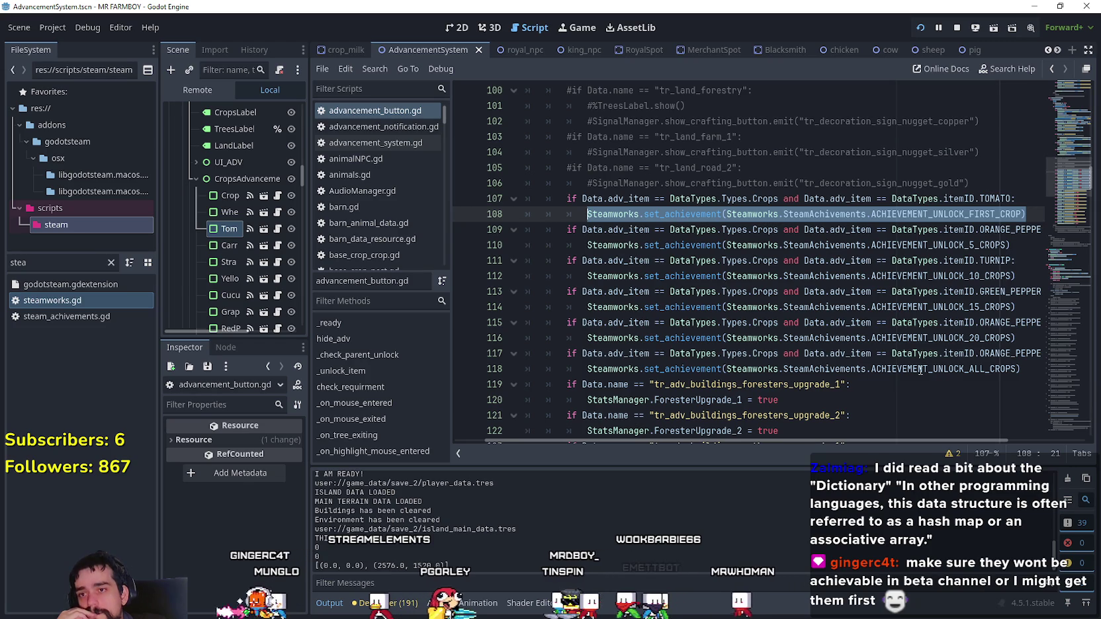
{"action": "left_click", "coordinate": [1006, 188]}
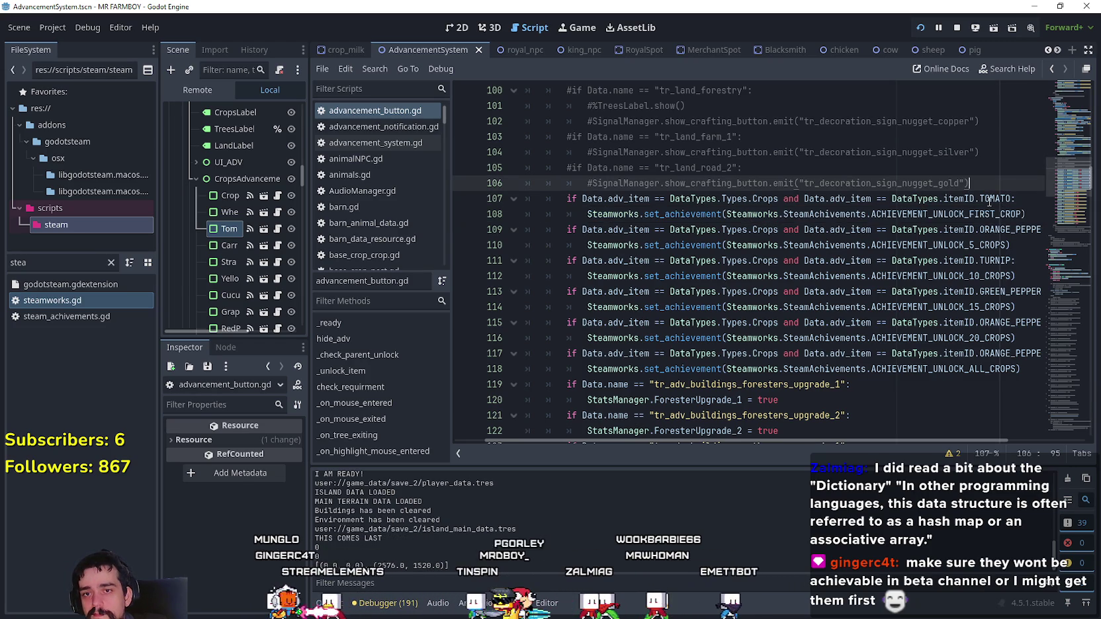
{"action": "left_click_drag", "start_coordinate": [567, 199], "coordinate": [780, 199]}
{"action": "key", "text": "ctrl+c"}
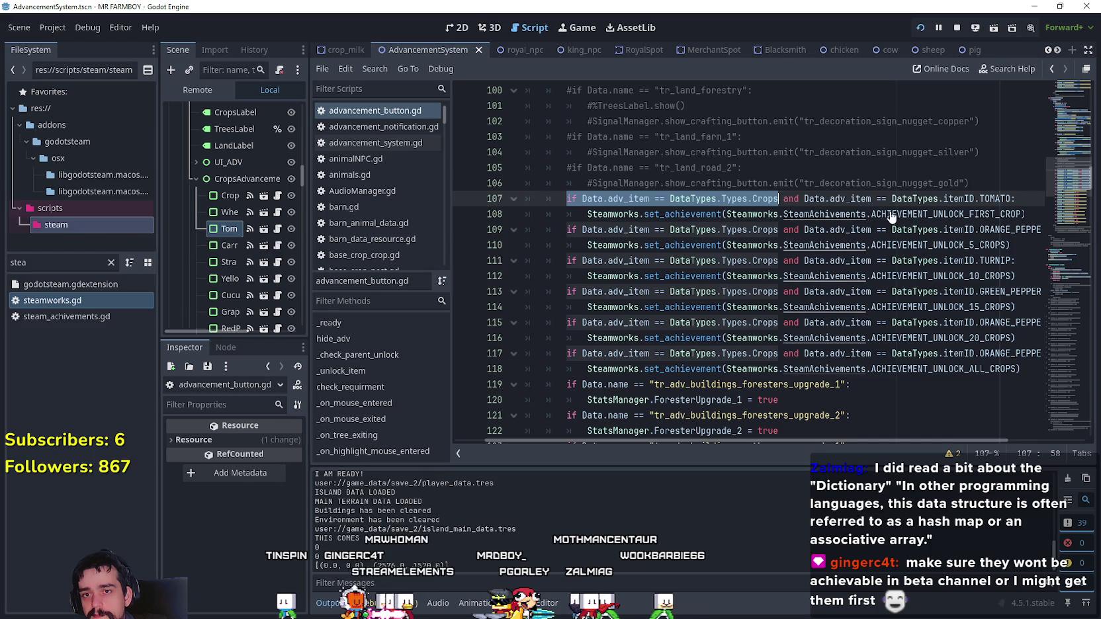
{"action": "left_click", "coordinate": [1027, 198]}
{"action": "left_click", "coordinate": [1000, 182]}
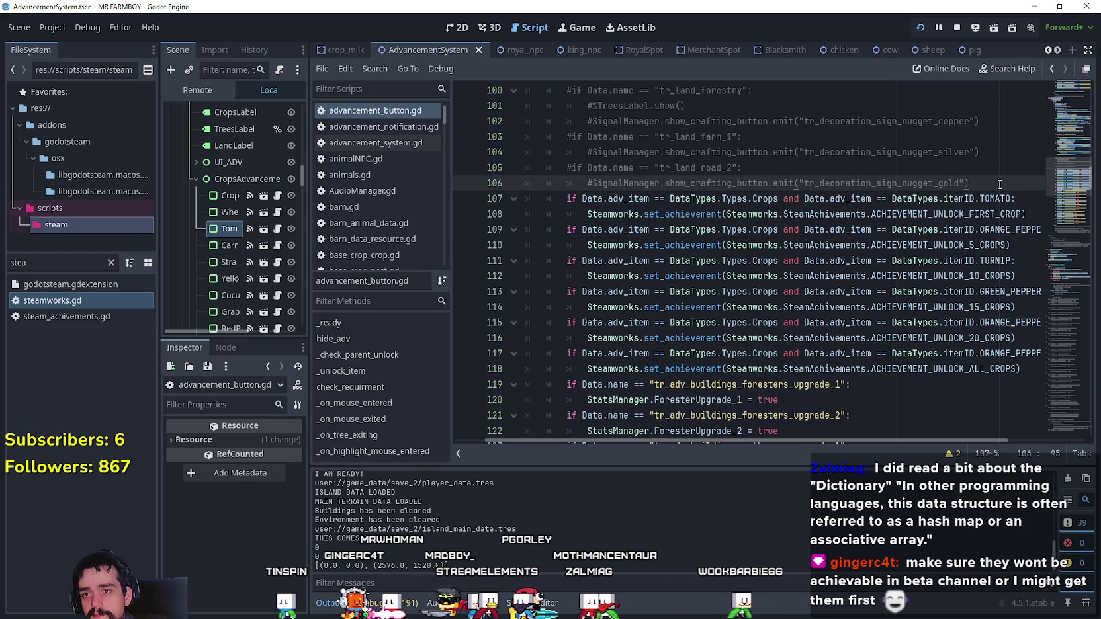
{"action": "key", "text": "Return"}
{"action": "key", "text": "ctrl+v"}
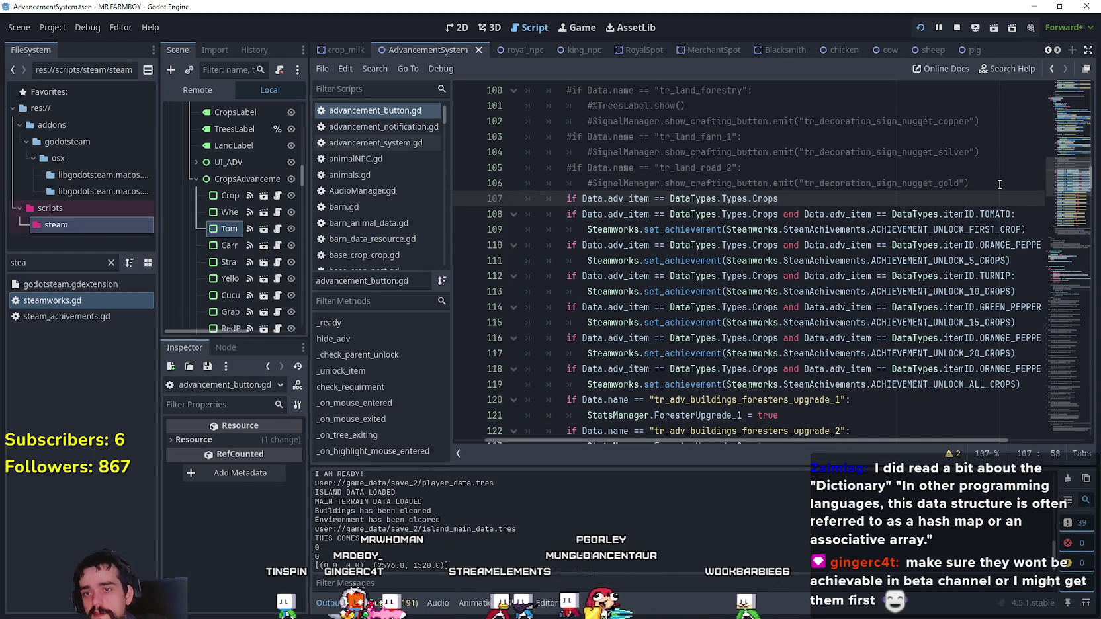
{"action": "type", "text": ":"}
{"action": "key", "text": "Return"}
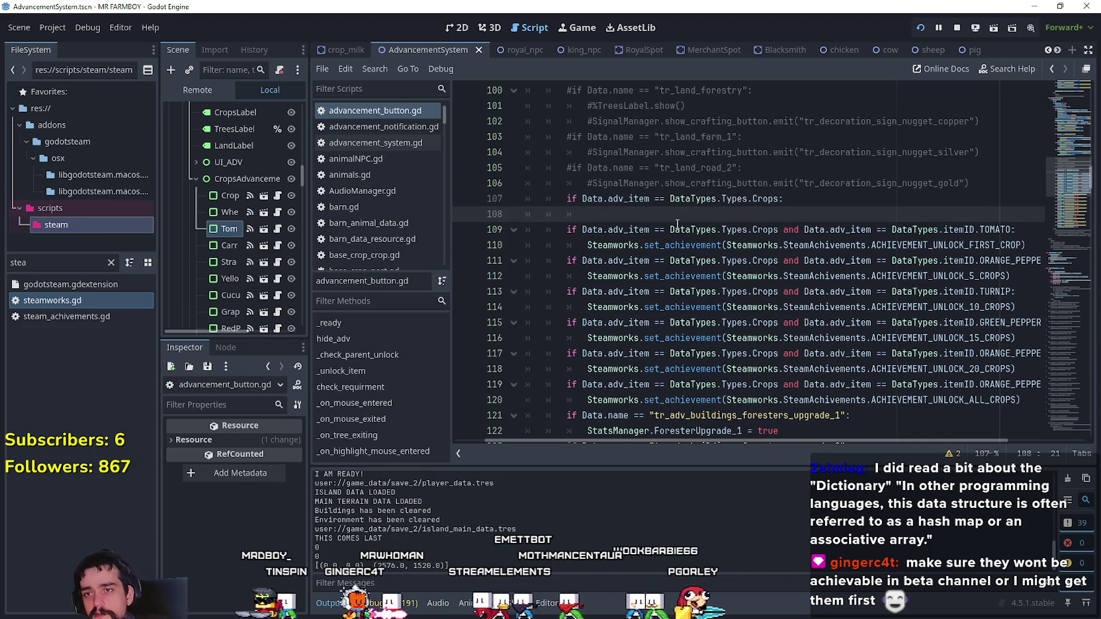
{"action": "double_click", "coordinate": [639, 245]}
{"action": "key", "text": "ctrl+c"}
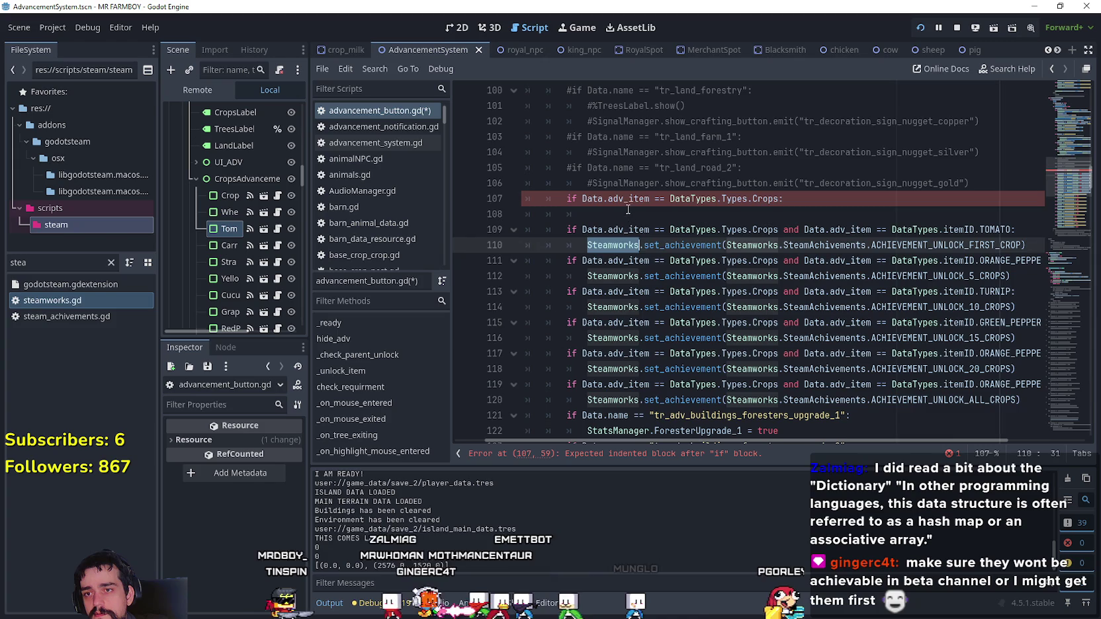
{"action": "left_click", "coordinate": [754, 213]}
{"action": "key", "text": "ctrl+v"}
{"action": "type", "text": "."}
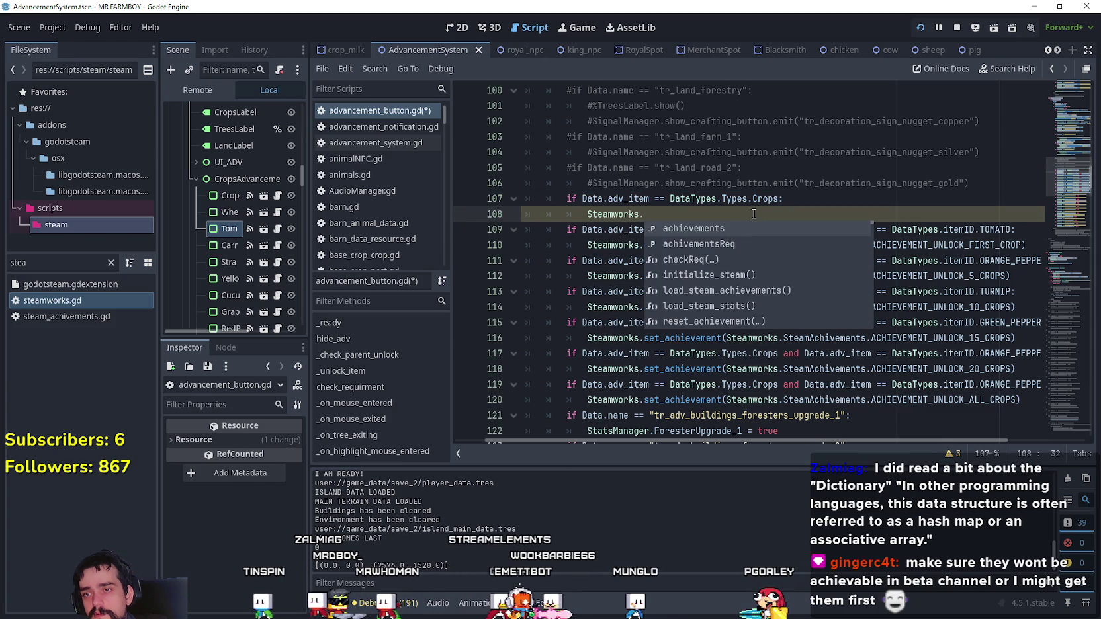
{"action": "type", "text": "c"}
{"action": "key", "text": "Return"}
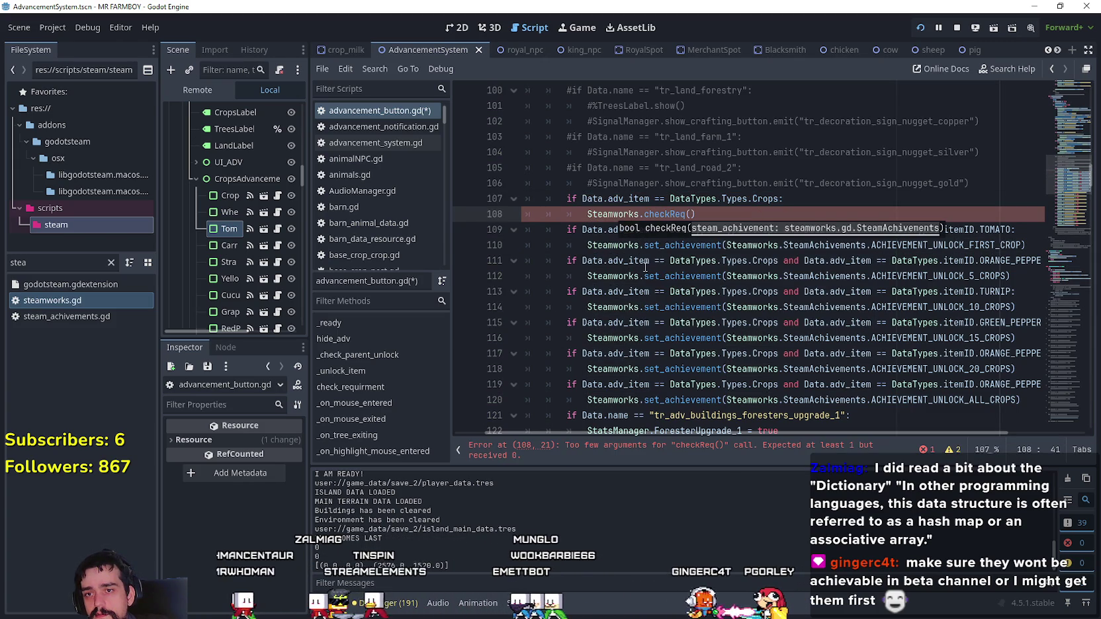
{"action": "left_click", "coordinate": [667, 260]}
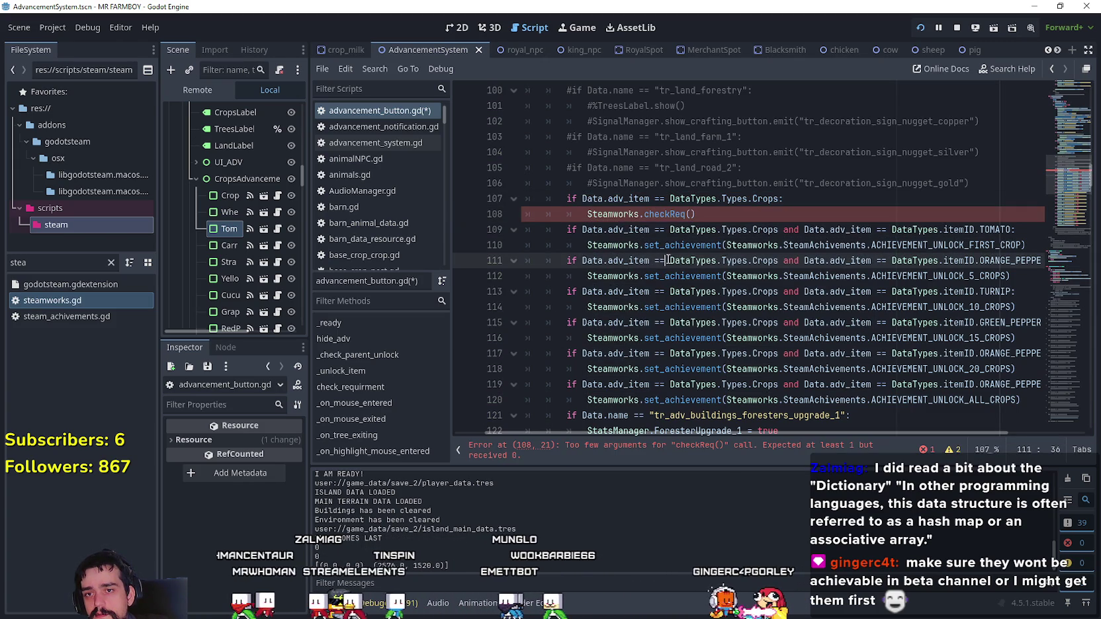
{"action": "left_click", "coordinate": [690, 214]}
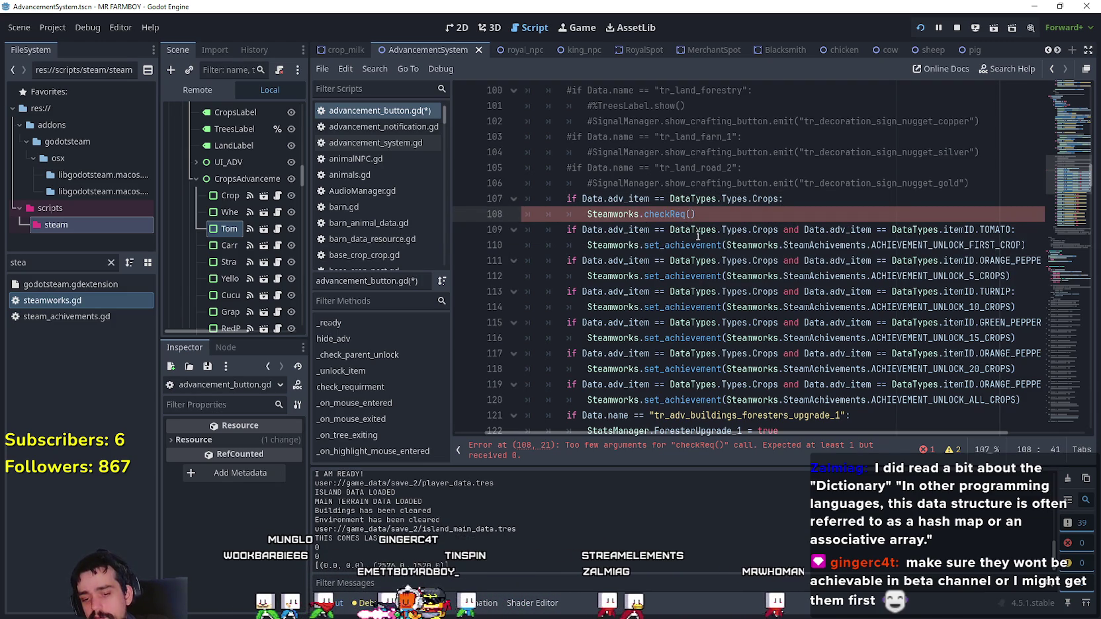
{"action": "left_click", "coordinate": [980, 229]}
{"action": "double_click", "coordinate": [928, 244]}
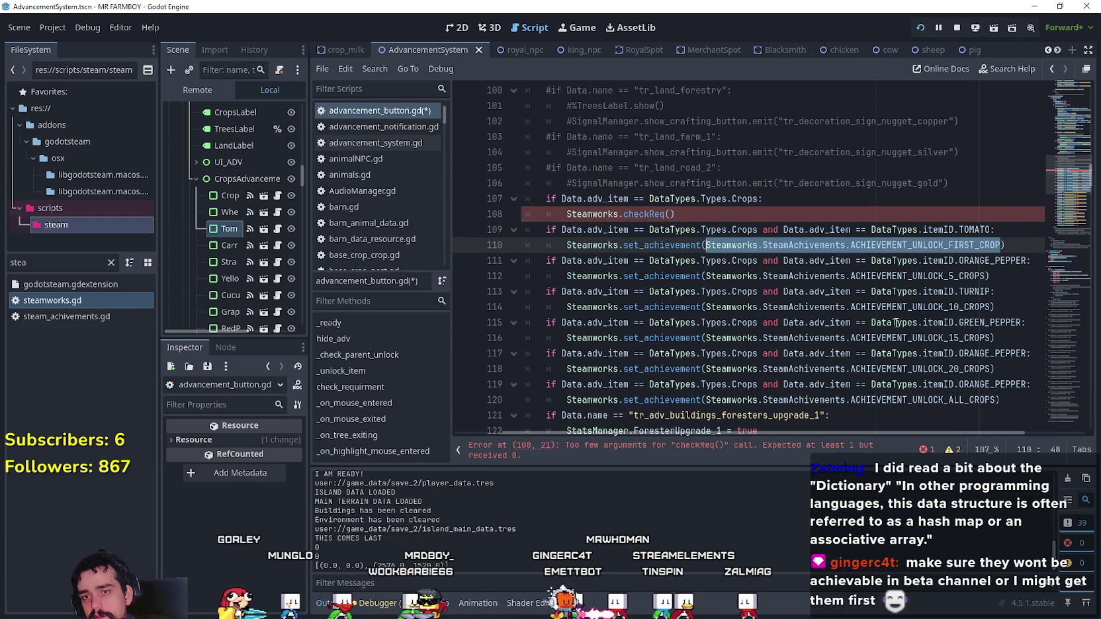
{"action": "left_click", "coordinate": [953, 277]}
{"action": "left_click_drag", "start_coordinate": [953, 276], "coordinate": [771, 278]}
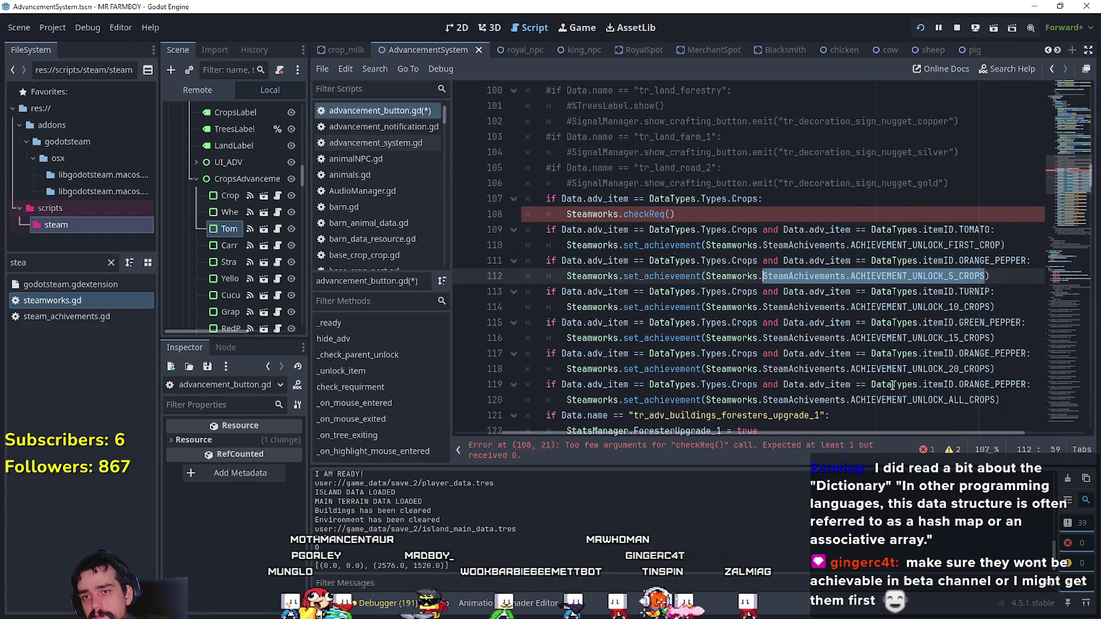
{"action": "double_click", "coordinate": [852, 307]}
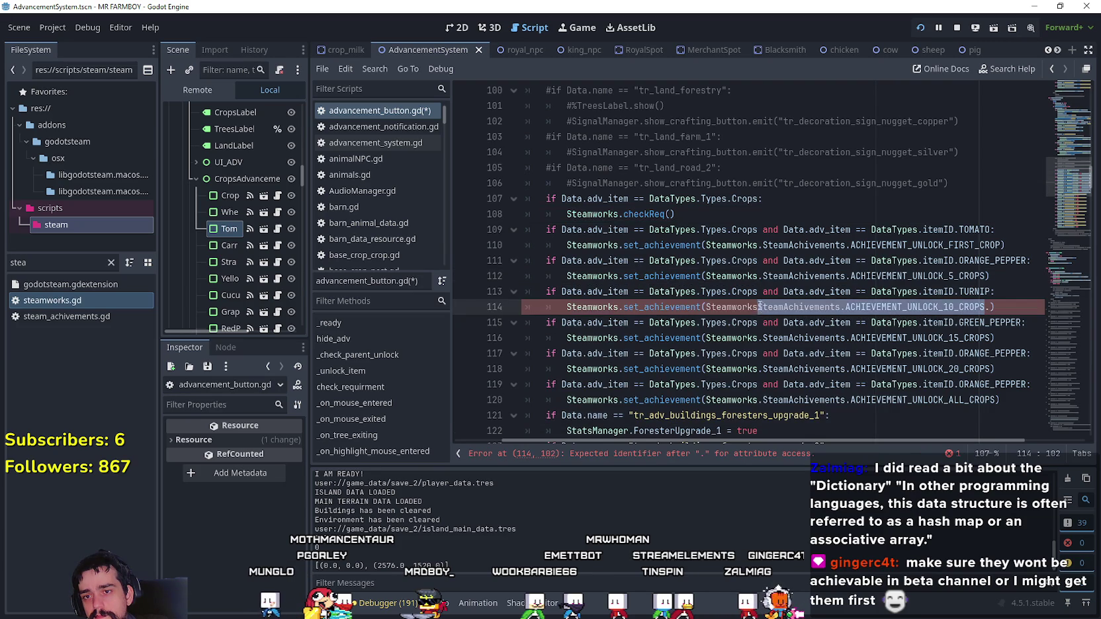
{"action": "left_click", "coordinate": [706, 307]}
{"action": "left_click", "coordinate": [991, 307], "text": "shift"}
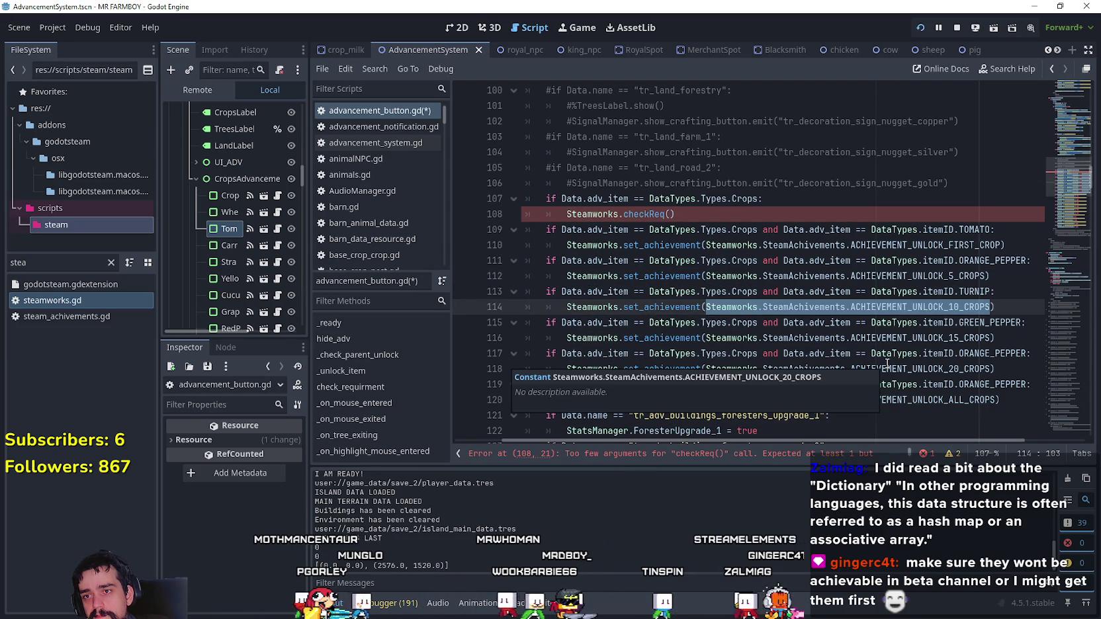
{"action": "left_click_drag", "start_coordinate": [758, 199], "coordinate": [649, 199]}
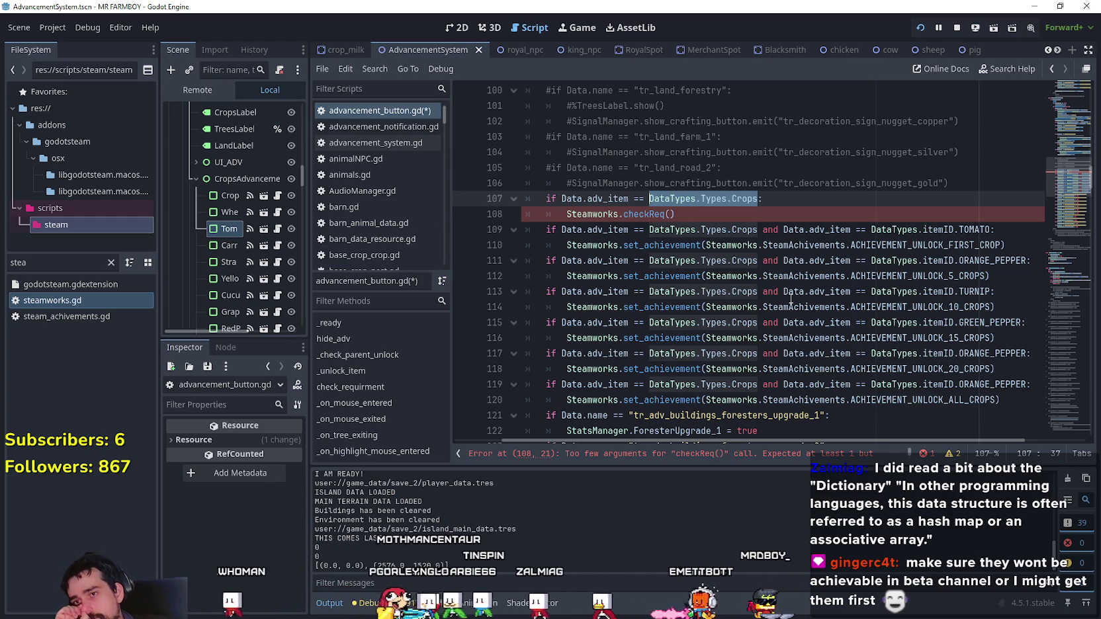
{"action": "mouse_move", "coordinate": [789, 299]}
{"action": "mouse_move", "coordinate": [658, 219]}
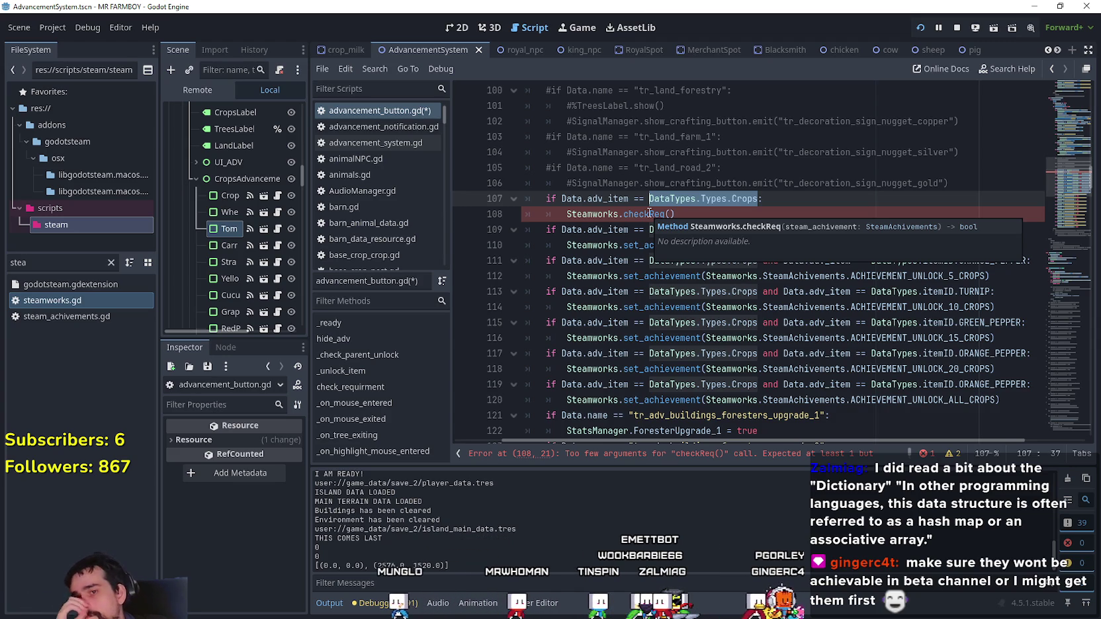
{"action": "left_click", "coordinate": [649, 214]}
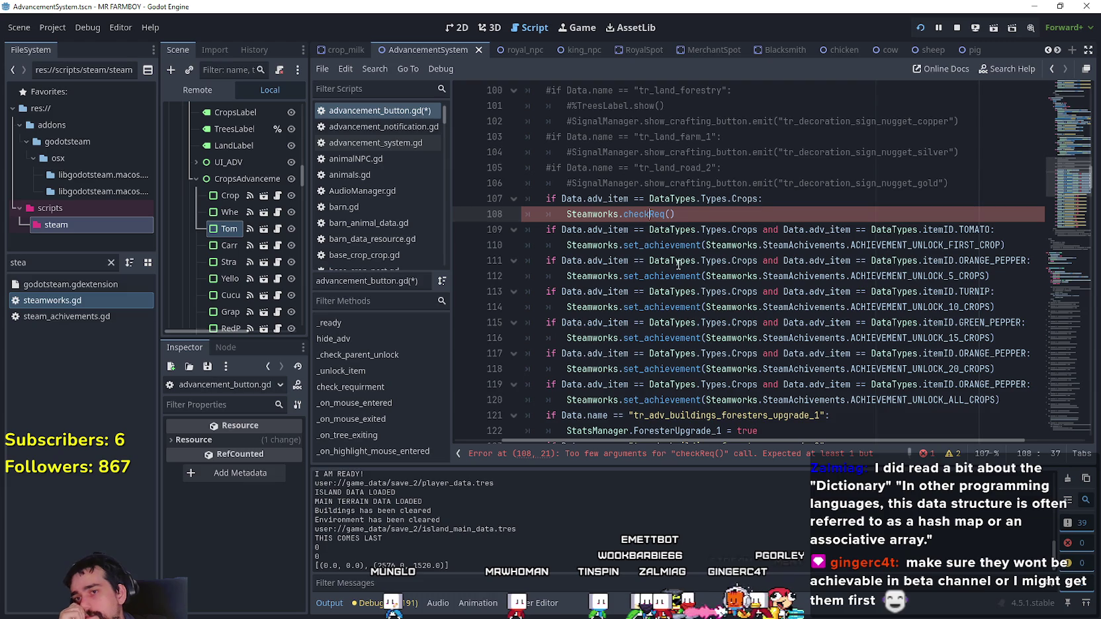
{"action": "right_click", "coordinate": [641, 216]}
- Jump to the checkReq definition in steamworks.gd
{"action": "left_click", "coordinate": [688, 437]}
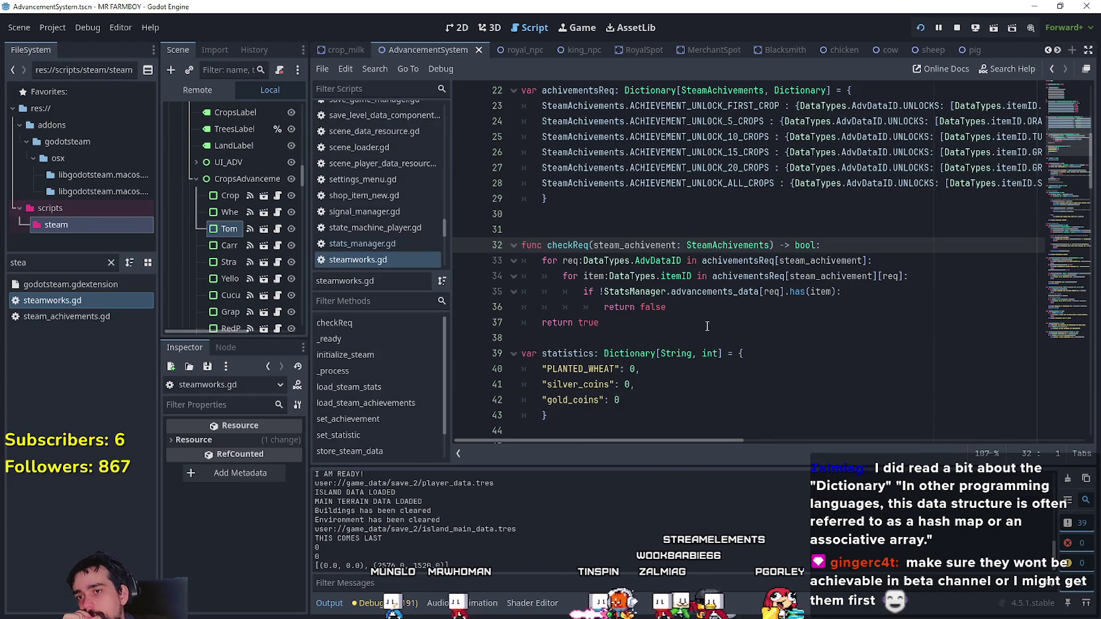
{"action": "scroll", "coordinate": [730, 333], "scroll_direction": "up", "scroll_amount": 2}
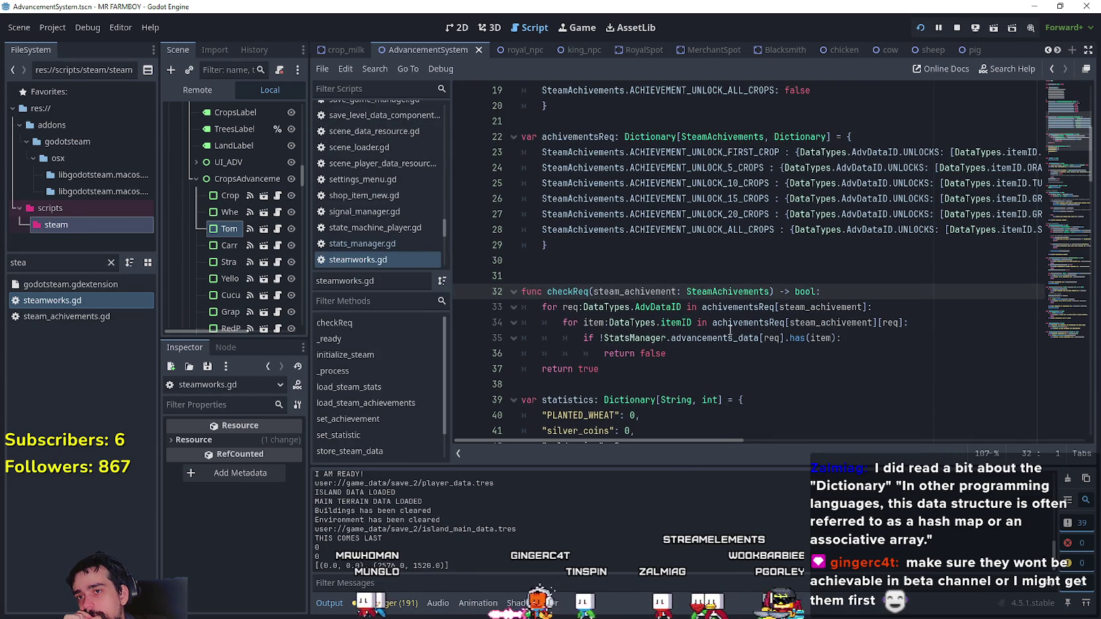
{"action": "left_click_drag", "start_coordinate": [727, 442], "coordinate": [762, 434]}
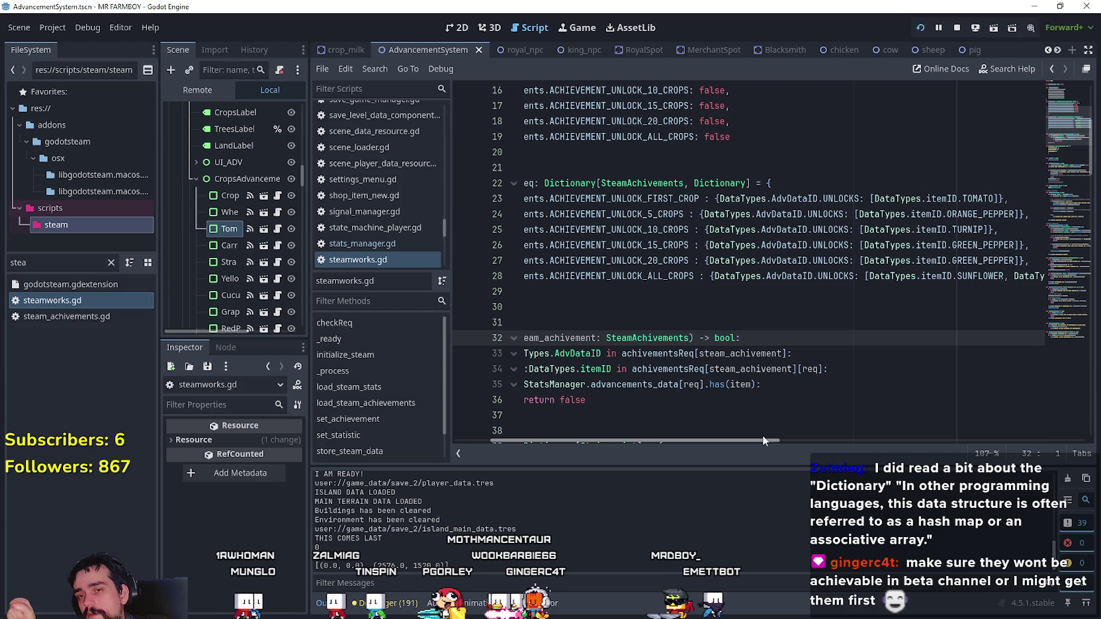
{"action": "left_click_drag", "start_coordinate": [762, 435], "coordinate": [788, 432]}
- Select the DataTypes.AdvDataID.UNLOCKS key and its opening brace on line 23
{"action": "double_click", "coordinate": [779, 198]}
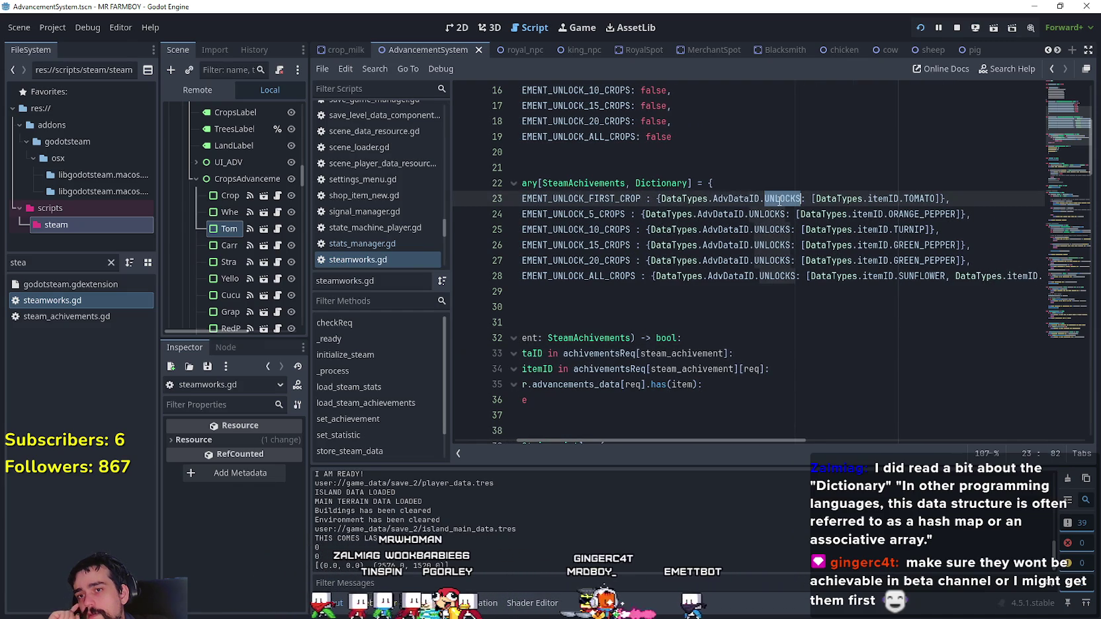
{"action": "left_click_drag", "start_coordinate": [780, 199], "coordinate": [692, 198]}
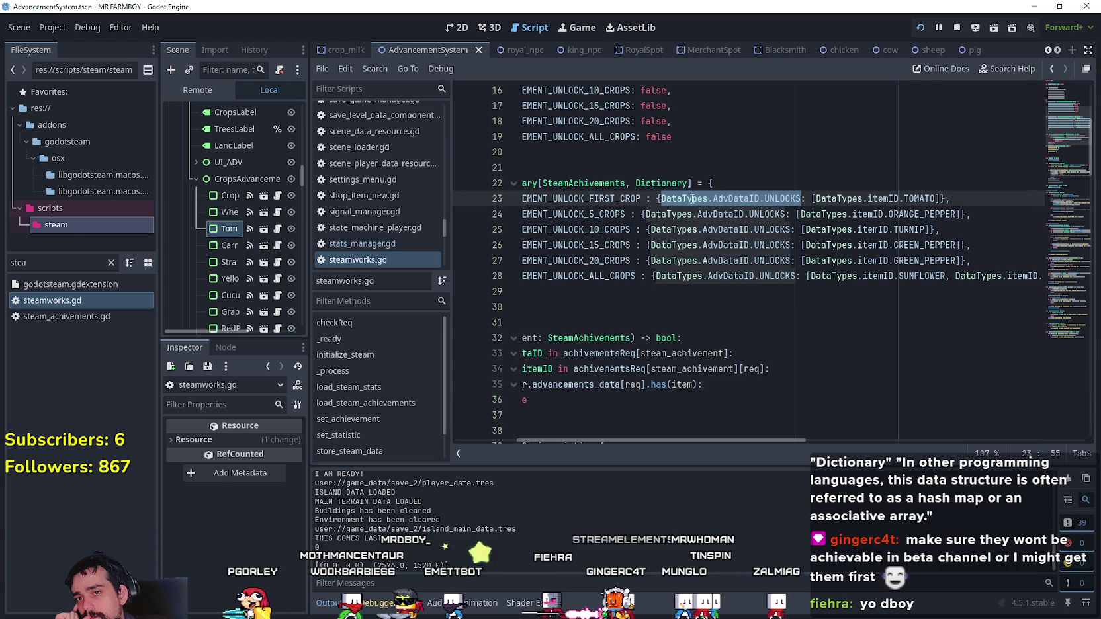
{"action": "left_click_drag", "start_coordinate": [692, 198], "coordinate": [655, 200]}
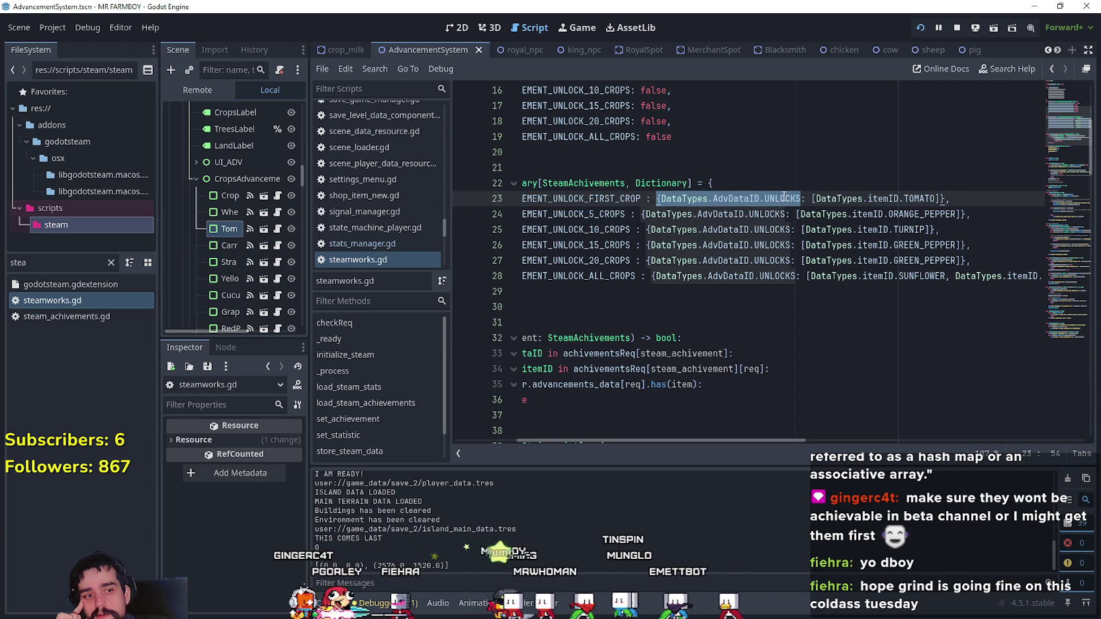
{"action": "mouse_move", "coordinate": [622, 439]}
{"action": "left_mouse_down"}
{"action": "mouse_move", "coordinate": [562, 435]}
{"action": "mouse_move", "coordinate": [577, 442]}
{"action": "left_mouse_up"}
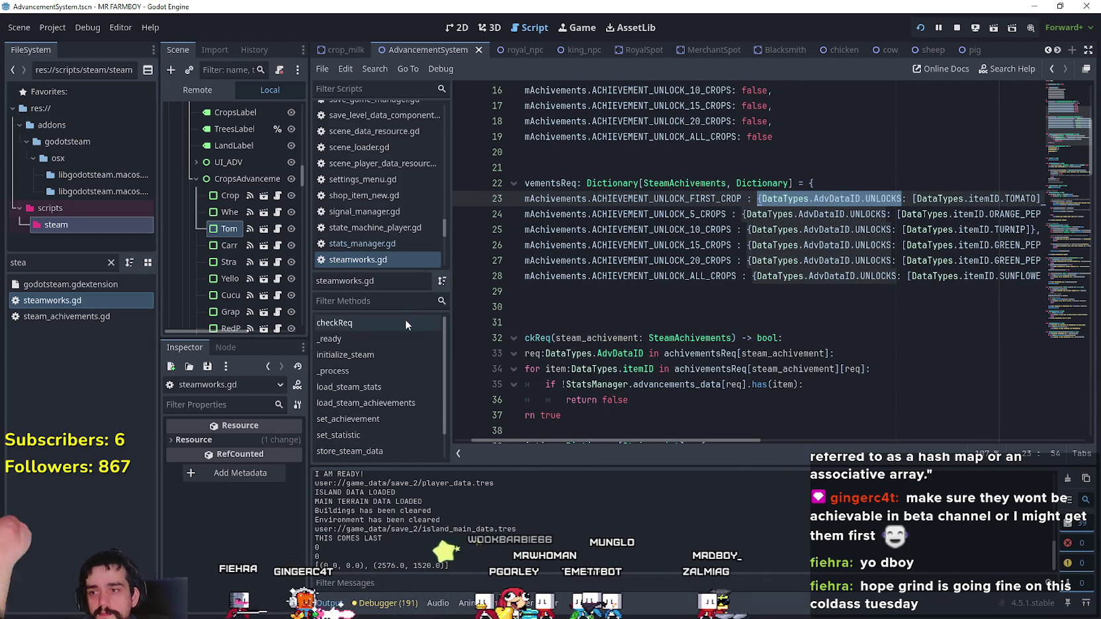
{"action": "mouse_move", "coordinate": [684, 437]}
{"action": "left_mouse_down"}
{"action": "mouse_move", "coordinate": [822, 438]}
{"action": "mouse_move", "coordinate": [603, 437]}
{"action": "left_mouse_up"}
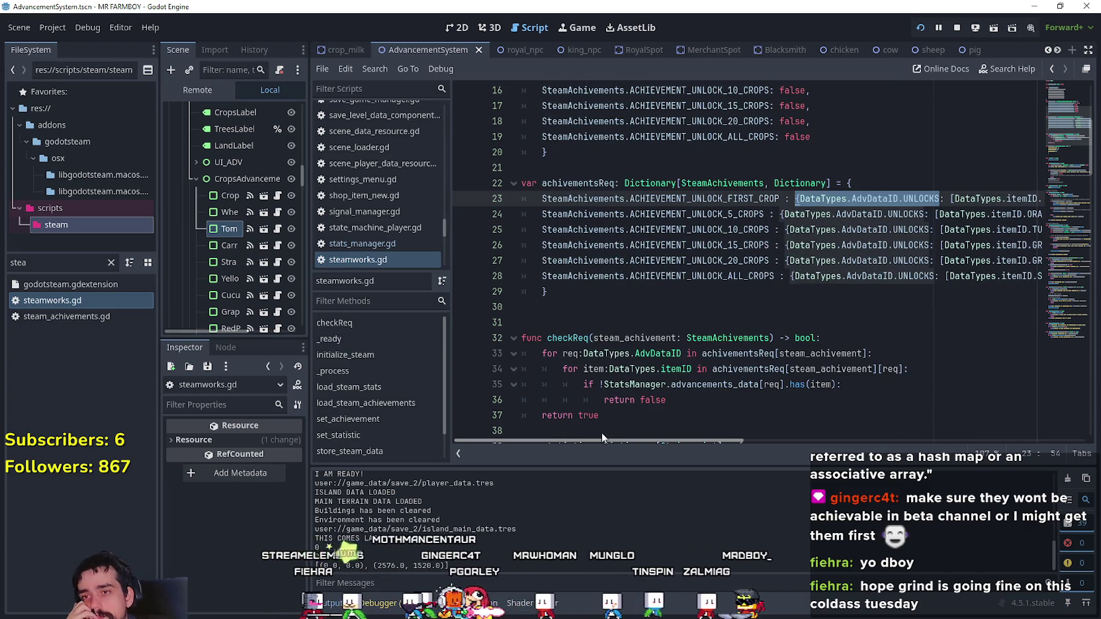
- Place the caret on empty line 31 below the requirements dictionary
{"action": "left_click", "coordinate": [584, 307]}
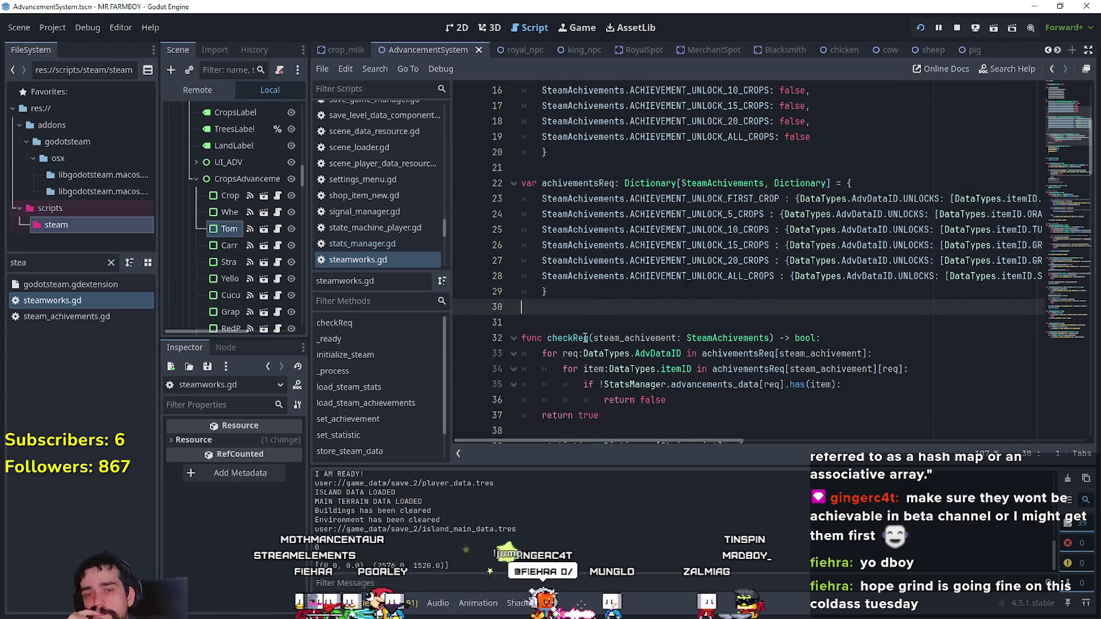
{"action": "scroll", "coordinate": [584, 338], "scroll_direction": "up", "scroll_amount": 1}
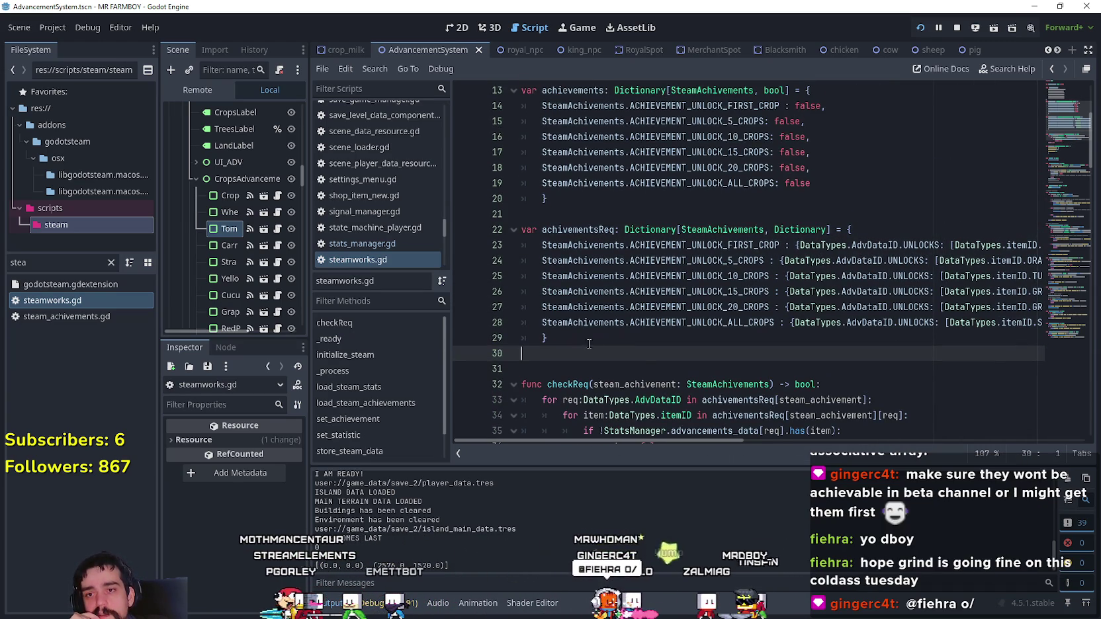
{"action": "left_click", "coordinate": [643, 370]}
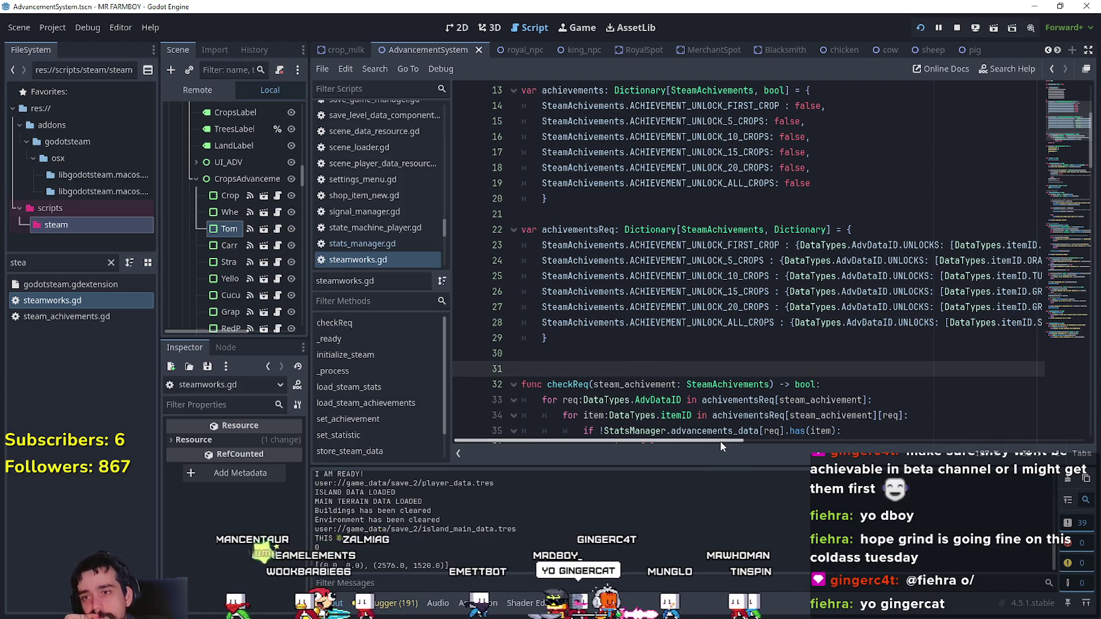
{"action": "scroll", "coordinate": [723, 365], "scroll_direction": "up", "scroll_amount": 4}
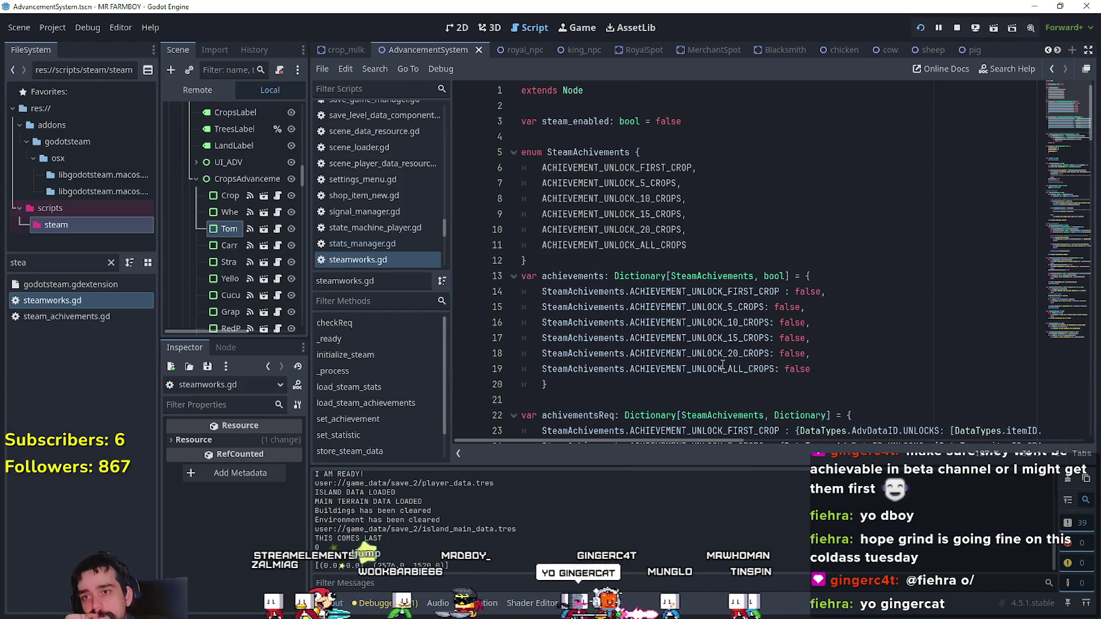
- Select the requirements dictionary and checkReq function (lines 21–37), then check the running game and return
{"action": "scroll", "coordinate": [722, 365], "scroll_direction": "down", "scroll_amount": 4}
{"action": "left_click", "coordinate": [671, 343]}
{"action": "left_click", "coordinate": [653, 364]}
{"action": "left_click", "coordinate": [656, 354]}
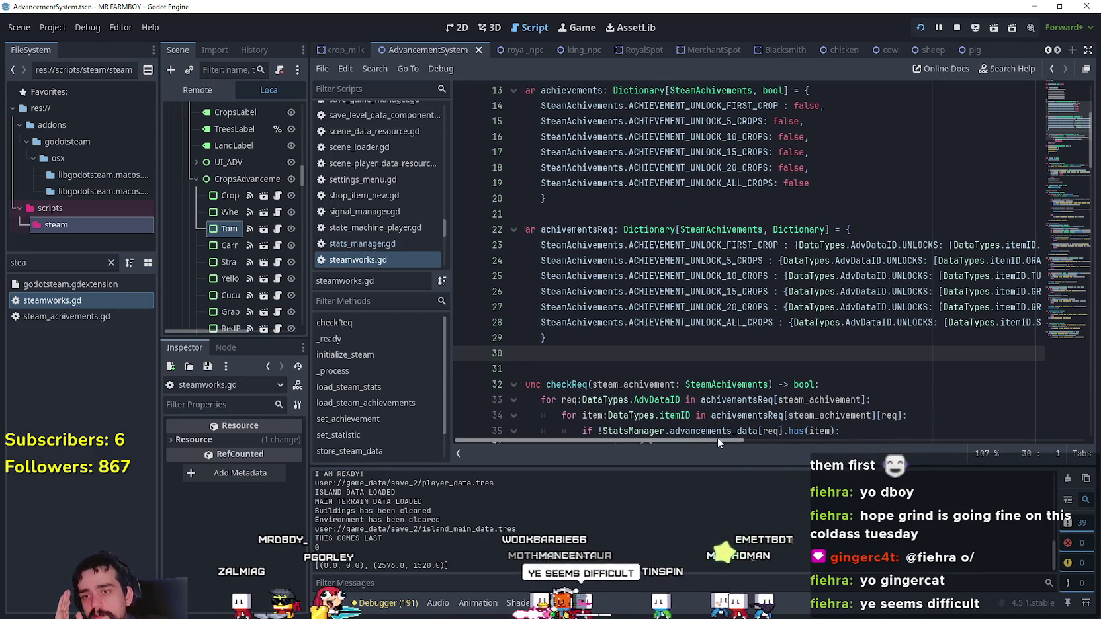
{"action": "scroll", "coordinate": [707, 434], "scroll_direction": "down", "scroll_amount": 1}
{"action": "mouse_move", "coordinate": [647, 417]}
{"action": "left_mouse_down"}
{"action": "mouse_move", "coordinate": [530, 351]}
{"action": "mouse_move", "coordinate": [506, 170]}
{"action": "left_mouse_up"}
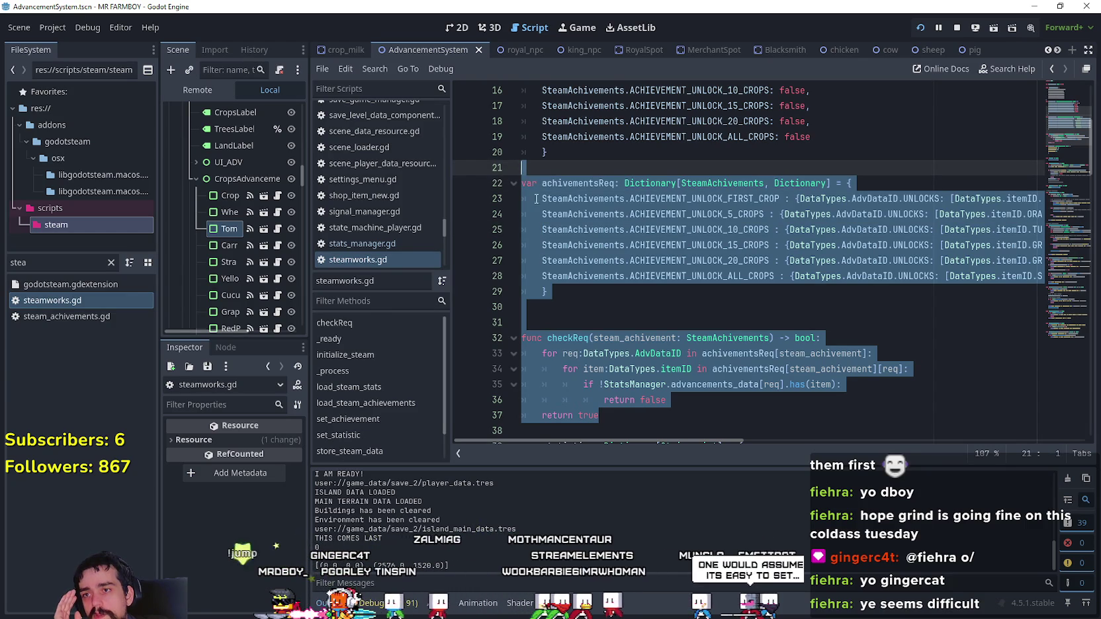
{"action": "mouse_move", "coordinate": [696, 440]}
{"action": "left_mouse_down"}
{"action": "mouse_move", "coordinate": [774, 436]}
{"action": "mouse_move", "coordinate": [753, 441]}
{"action": "mouse_move", "coordinate": [664, 378]}
{"action": "left_mouse_up"}
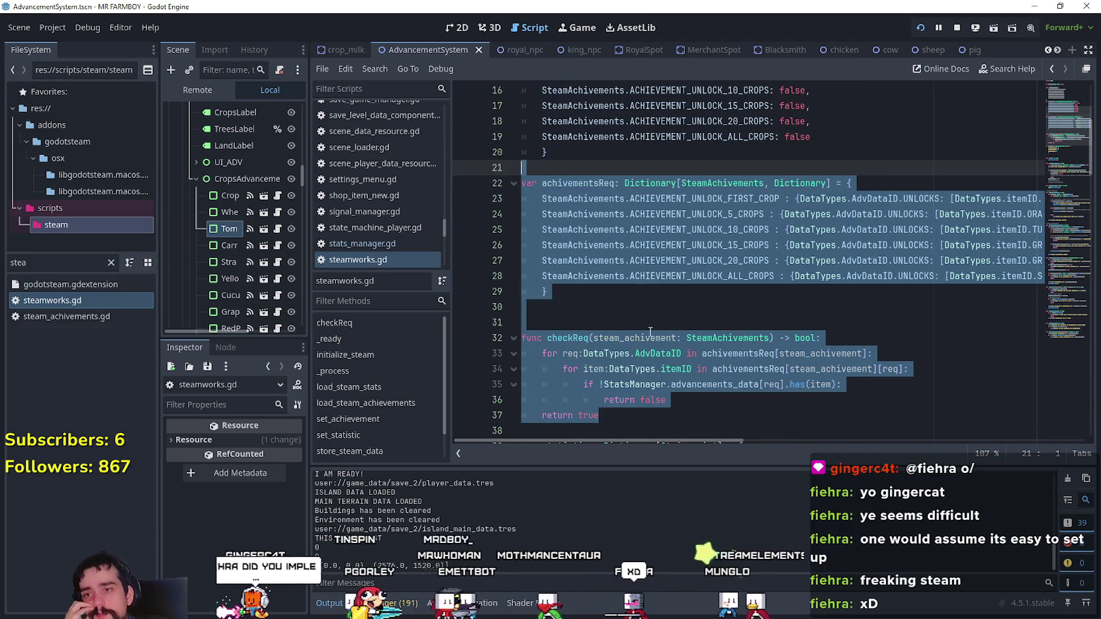
{"action": "left_click", "coordinate": [575, 308]}
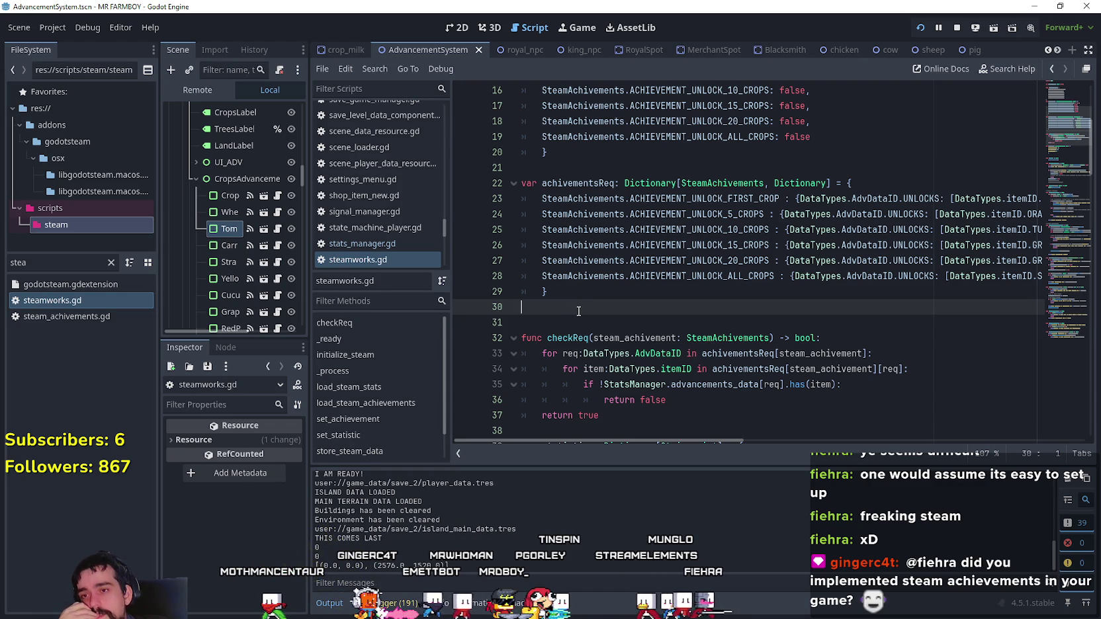
{"action": "key", "text": "alt+Tab"}
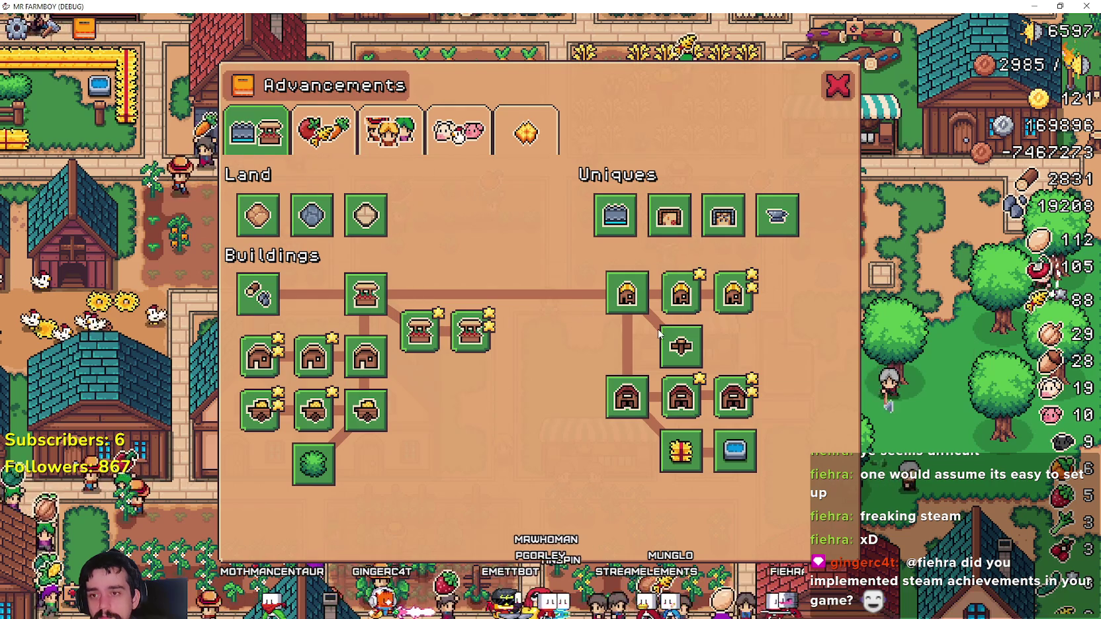
{"action": "key", "text": "alt+Tab"}
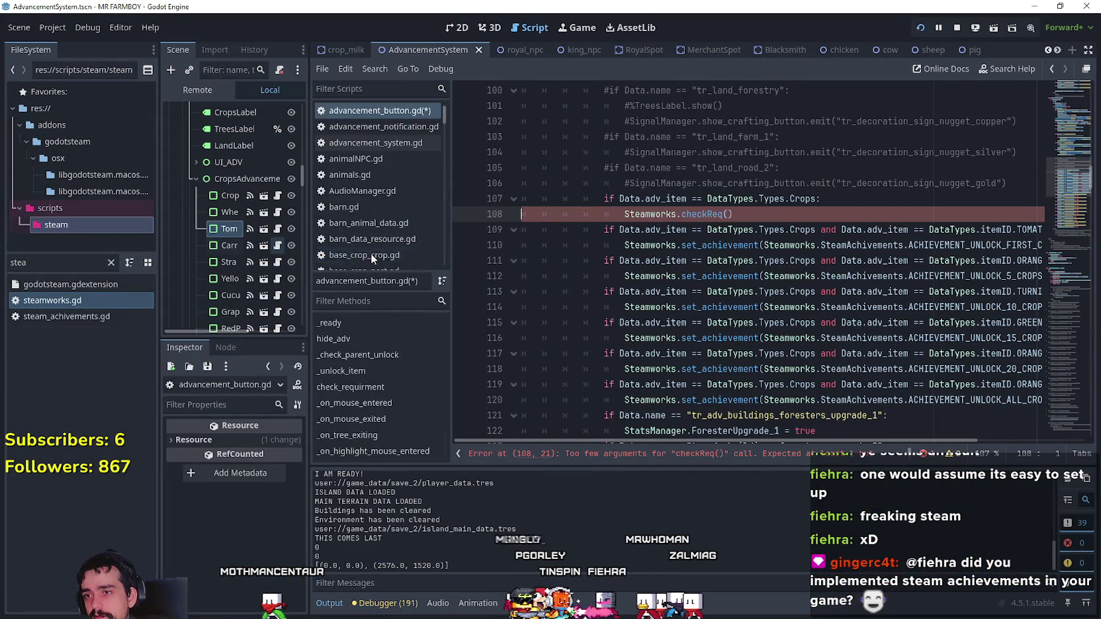
- Inspect the checkReq call on line 108 and the TOMATO crop achievement lines below it
{"action": "mouse_move", "coordinate": [751, 217]}
{"action": "left_mouse_down"}
{"action": "mouse_move", "coordinate": [627, 214]}
{"action": "mouse_move", "coordinate": [1026, 248]}
{"action": "mouse_move", "coordinate": [576, 246]}
{"action": "mouse_move", "coordinate": [1024, 246]}
{"action": "left_mouse_up"}
{"action": "left_click_drag", "start_coordinate": [726, 247], "coordinate": [1024, 246]}
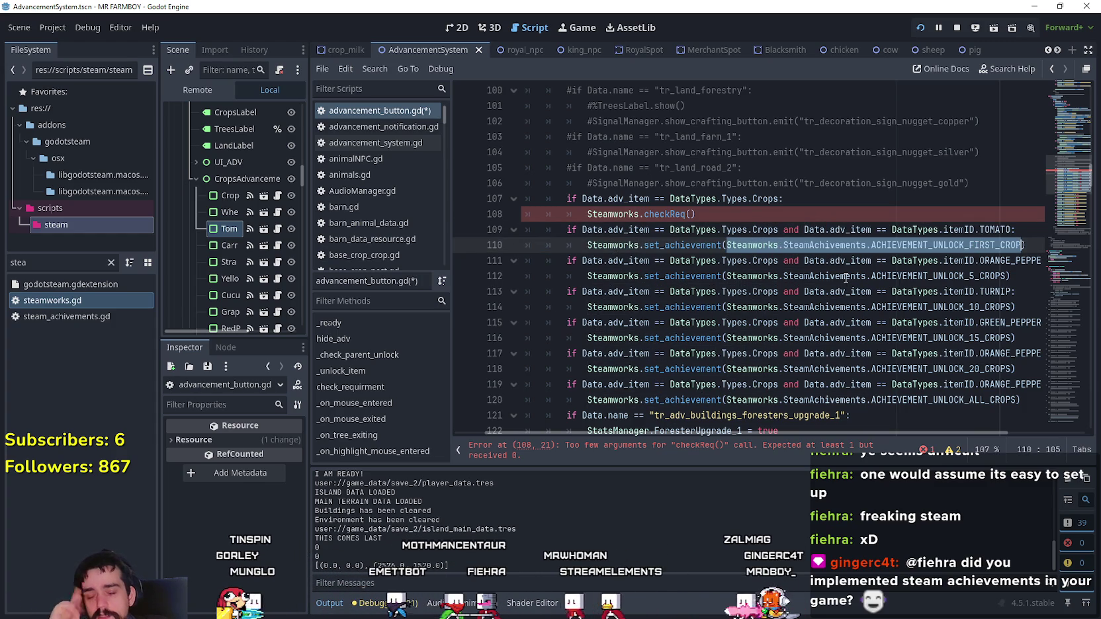
{"action": "mouse_move", "coordinate": [833, 254]}
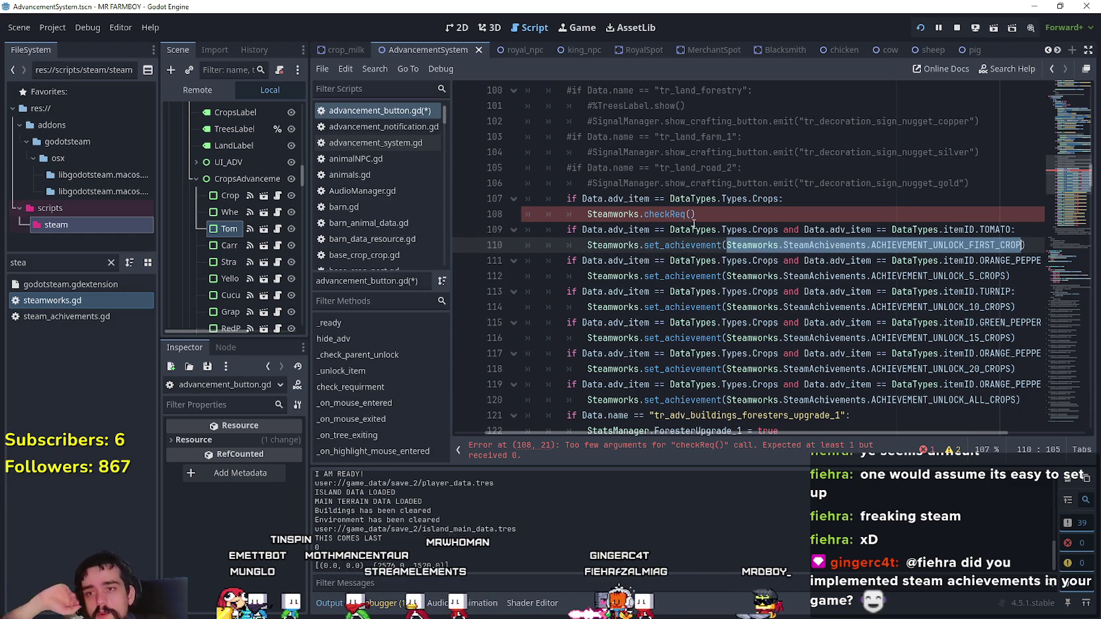
{"action": "left_click", "coordinate": [590, 246]}
{"action": "left_click_drag", "start_coordinate": [592, 245], "coordinate": [1063, 253]}
{"action": "mouse_move", "coordinate": [991, 229]}
{"action": "left_mouse_down"}
{"action": "mouse_move", "coordinate": [562, 215]}
{"action": "mouse_move", "coordinate": [569, 229]}
{"action": "mouse_move", "coordinate": [547, 231]}
{"action": "left_mouse_up"}
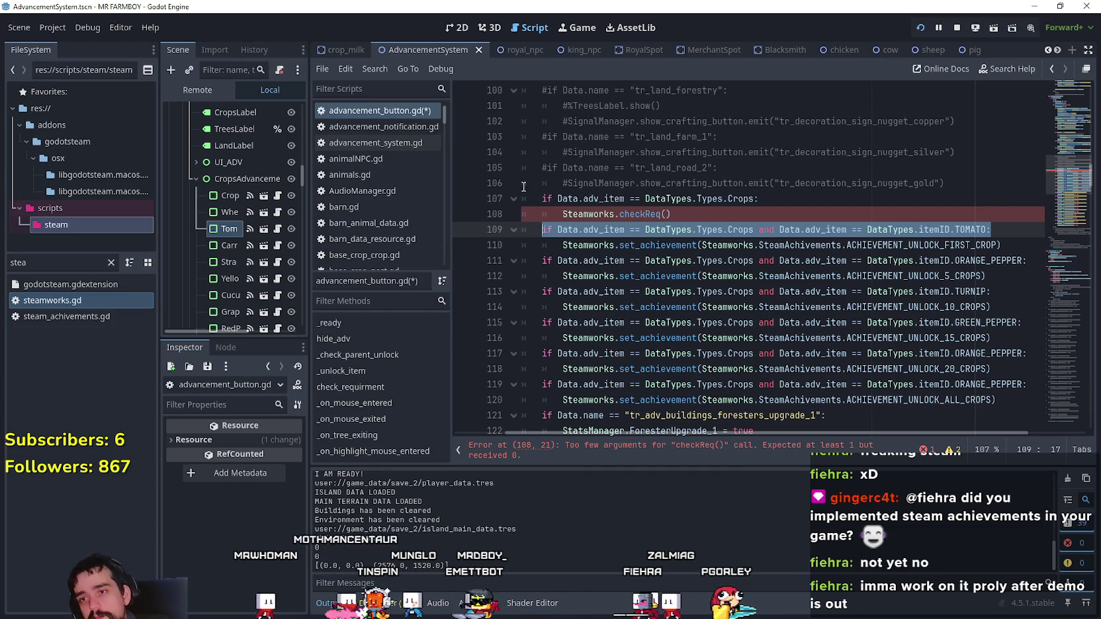
{"action": "left_click_drag", "start_coordinate": [562, 245], "coordinate": [1072, 245]}
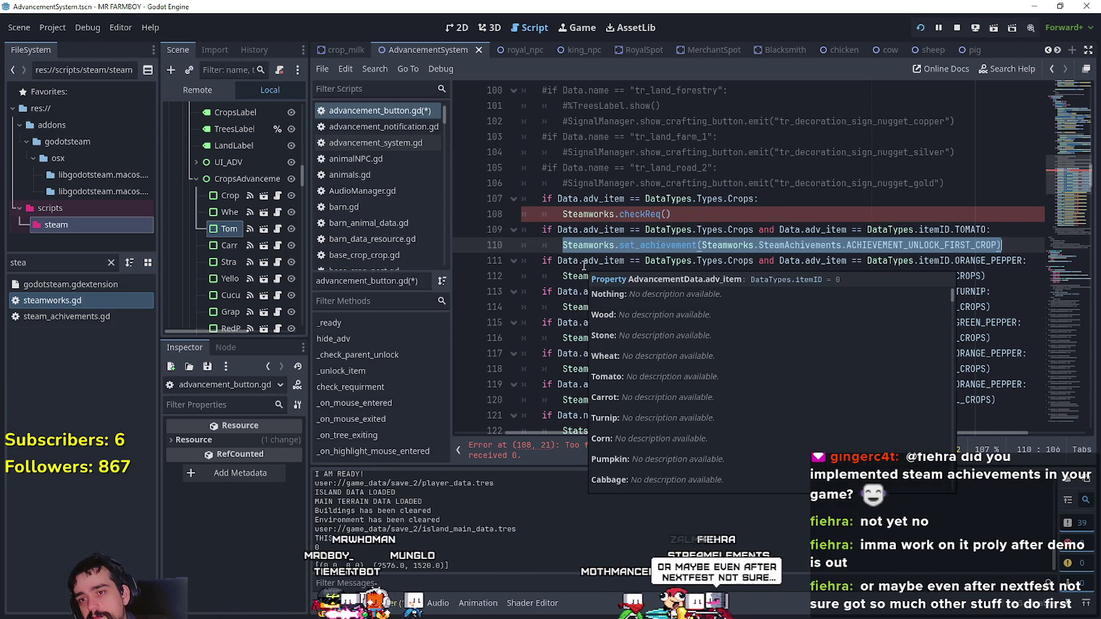
{"action": "left_click", "coordinate": [1000, 232]}
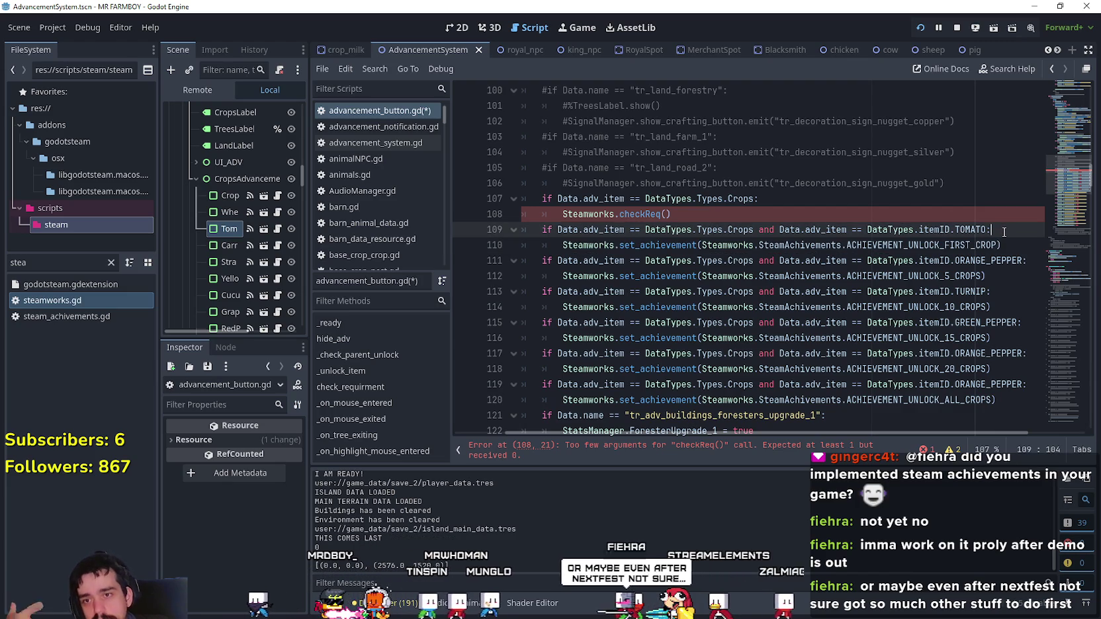
- Review the Crops block through line 118, then place the caret before Steamworks on line 108
{"action": "left_click_drag", "start_coordinate": [670, 214], "coordinate": [456, 211]}
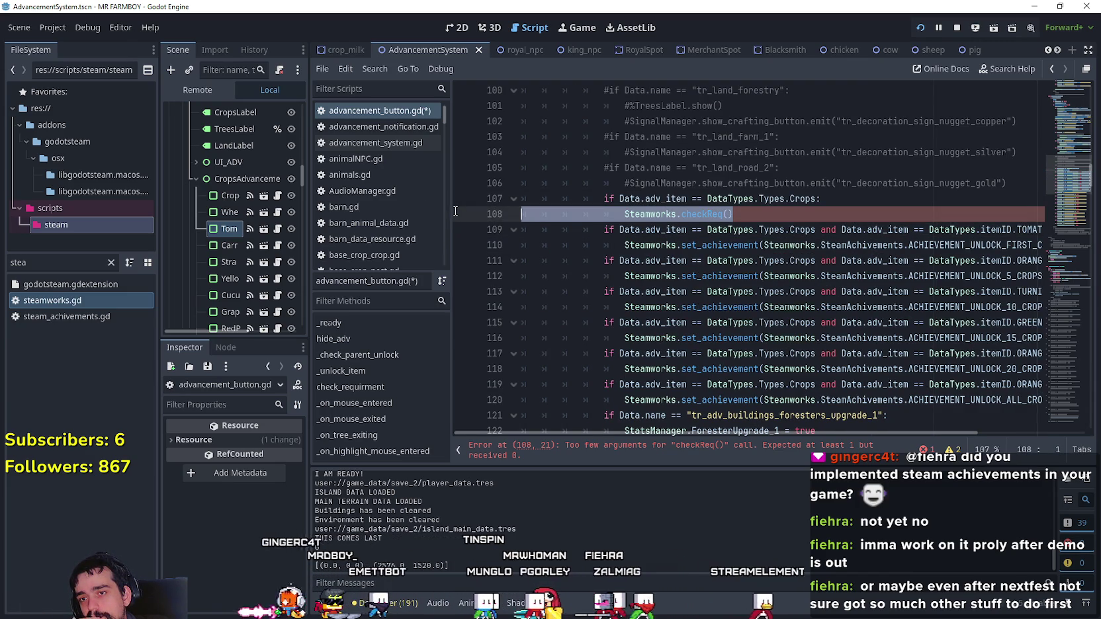
{"action": "mouse_move", "coordinate": [768, 433]}
{"action": "left_mouse_down"}
{"action": "mouse_move", "coordinate": [883, 434]}
{"action": "mouse_move", "coordinate": [788, 433]}
{"action": "left_mouse_up"}
{"action": "left_click", "coordinate": [711, 213]}
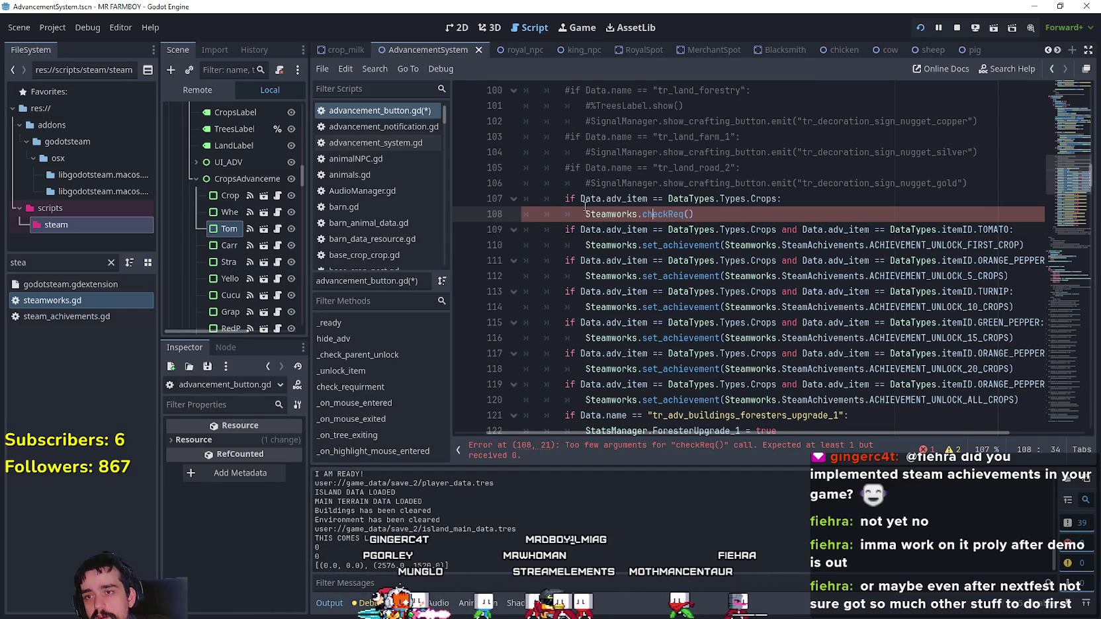
{"action": "left_click_drag", "start_coordinate": [585, 206], "coordinate": [668, 214]}
{"action": "left_click", "coordinate": [745, 211]}
{"action": "left_click_drag", "start_coordinate": [566, 198], "coordinate": [793, 199]}
{"action": "mouse_move", "coordinate": [695, 214]}
{"action": "left_mouse_down"}
{"action": "mouse_move", "coordinate": [479, 197]}
{"action": "mouse_move", "coordinate": [595, 215]}
{"action": "mouse_move", "coordinate": [569, 198]}
{"action": "mouse_move", "coordinate": [636, 219]}
{"action": "mouse_move", "coordinate": [661, 278]}
{"action": "mouse_move", "coordinate": [842, 369]}
{"action": "left_mouse_up"}
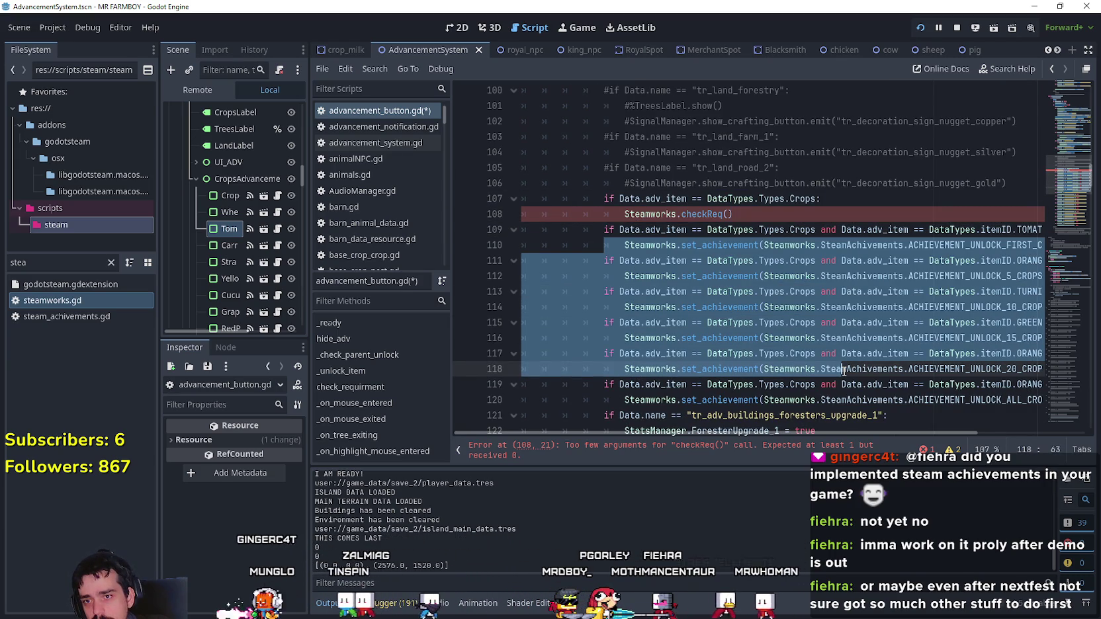
{"action": "left_click", "coordinate": [662, 307]}
{"action": "left_click_drag", "start_coordinate": [625, 369], "coordinate": [794, 368]}
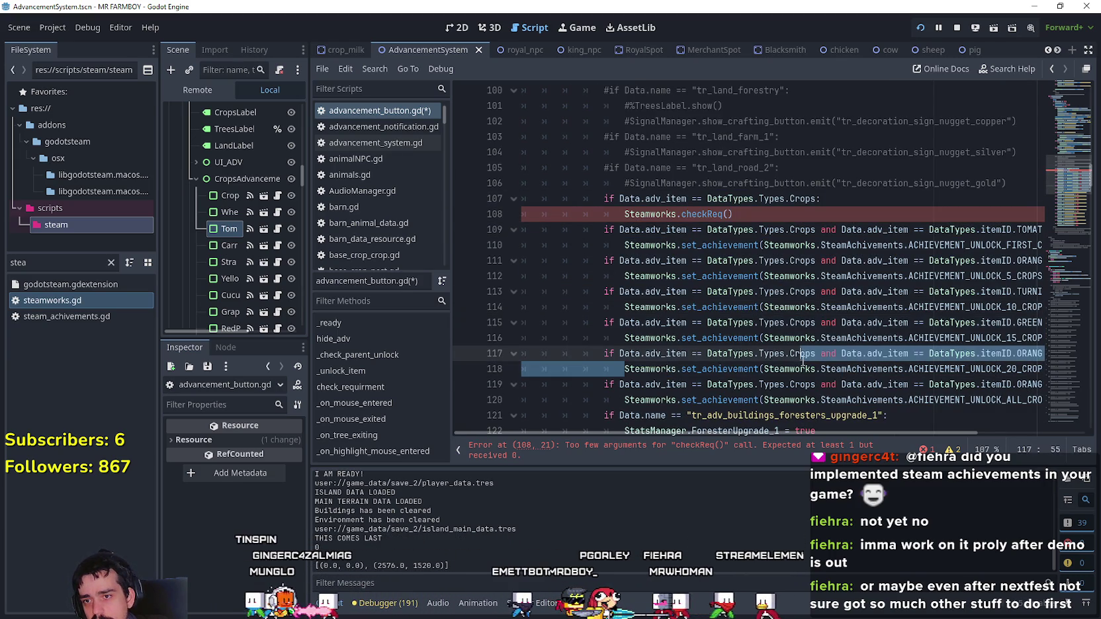
{"action": "mouse_move", "coordinate": [733, 229]}
{"action": "left_mouse_down"}
{"action": "mouse_move", "coordinate": [794, 434]}
{"action": "mouse_move", "coordinate": [814, 261]}
{"action": "left_mouse_up"}
{"action": "scroll", "coordinate": [815, 261], "scroll_direction": "up", "scroll_amount": 5}
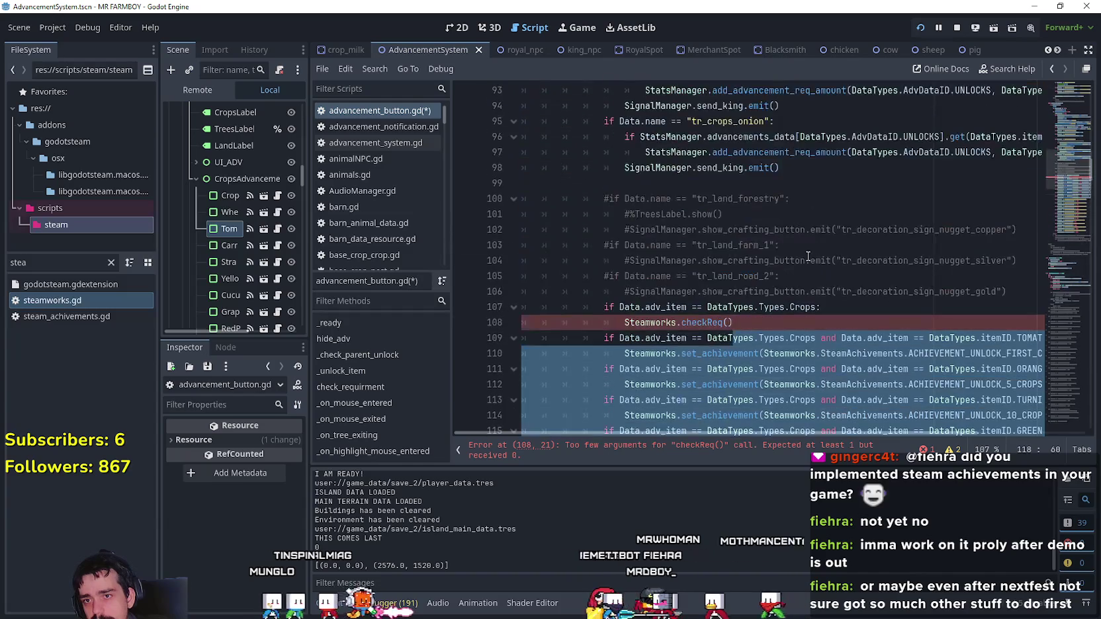
{"action": "left_click", "coordinate": [662, 445]}
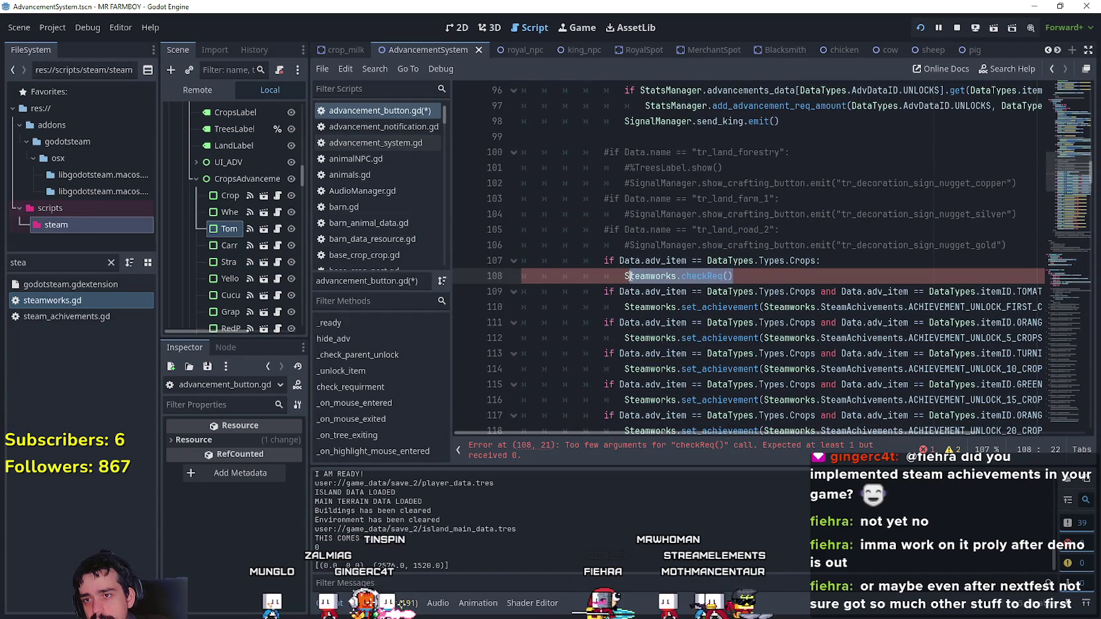
{"action": "left_click", "coordinate": [624, 276]}
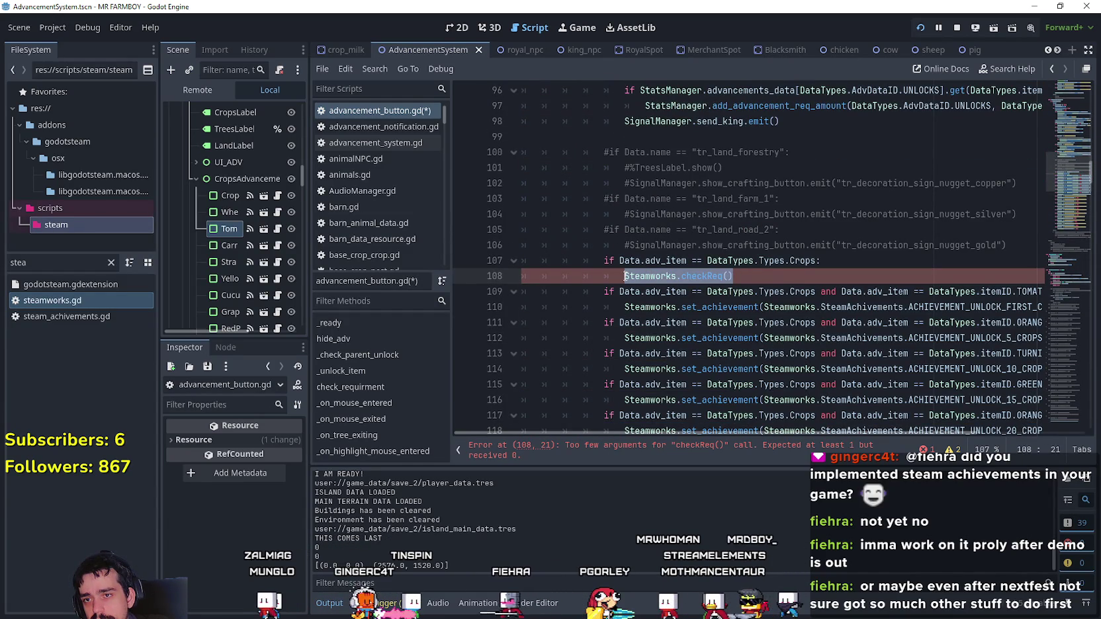
- Examine the checkReq call and the adv_item Crops comparison on line 109
{"action": "left_click", "coordinate": [729, 276]}
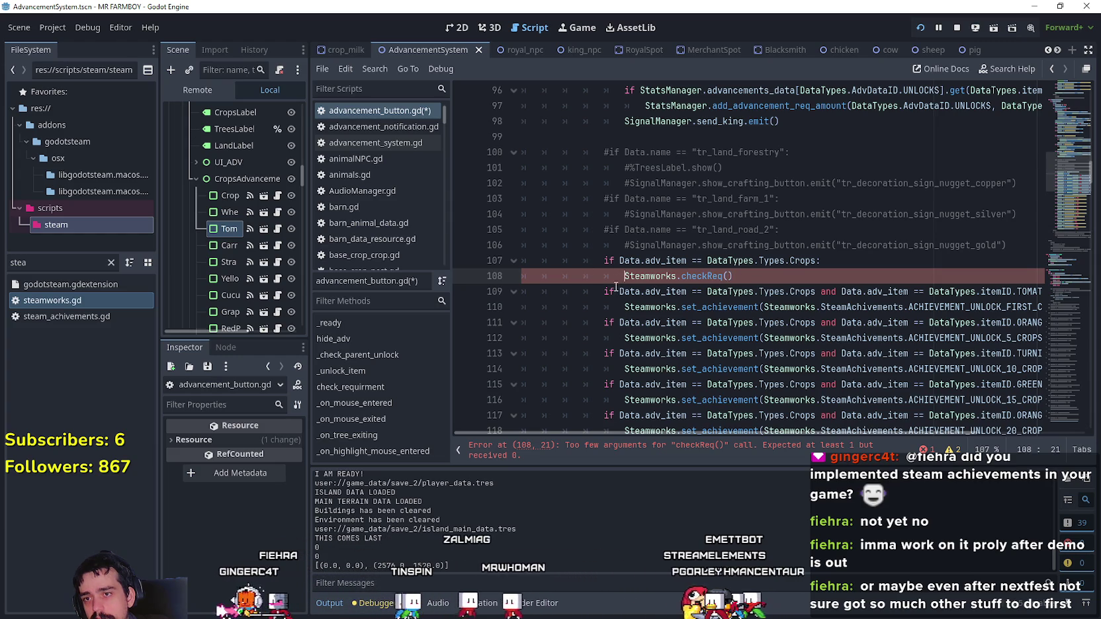
{"action": "mouse_move", "coordinate": [623, 276]}
{"action": "left_mouse_down"}
{"action": "mouse_move", "coordinate": [724, 276]}
{"action": "mouse_move", "coordinate": [784, 291]}
{"action": "left_mouse_up"}
{"action": "left_click", "coordinate": [726, 276]}
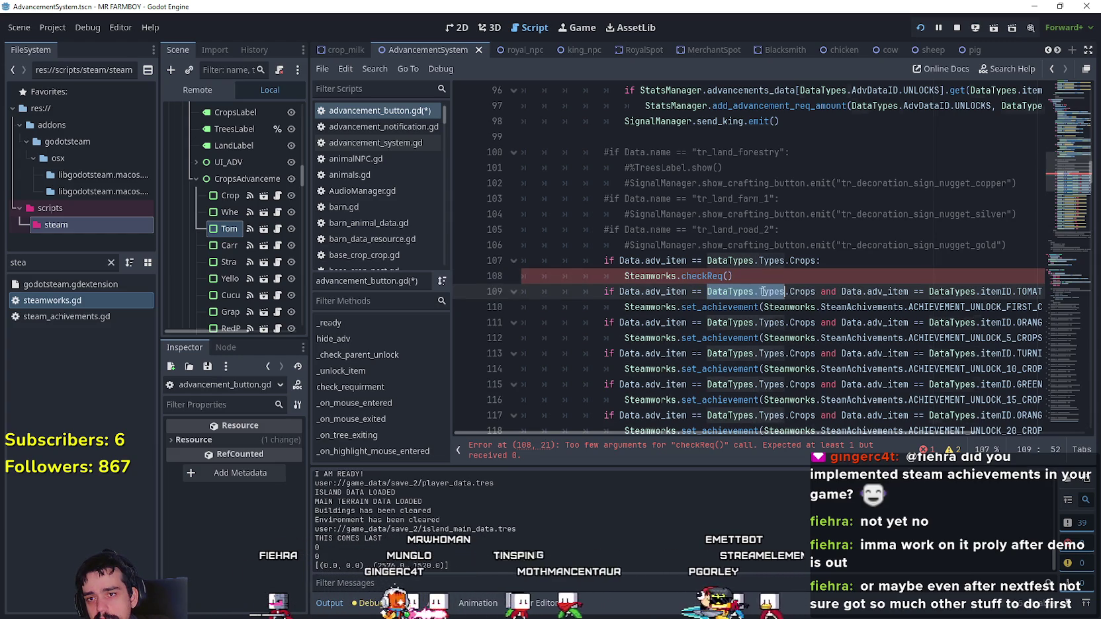
{"action": "left_click_drag", "start_coordinate": [888, 307], "coordinate": [1045, 307]}
{"action": "left_click_drag", "start_coordinate": [803, 291], "coordinate": [872, 291]}
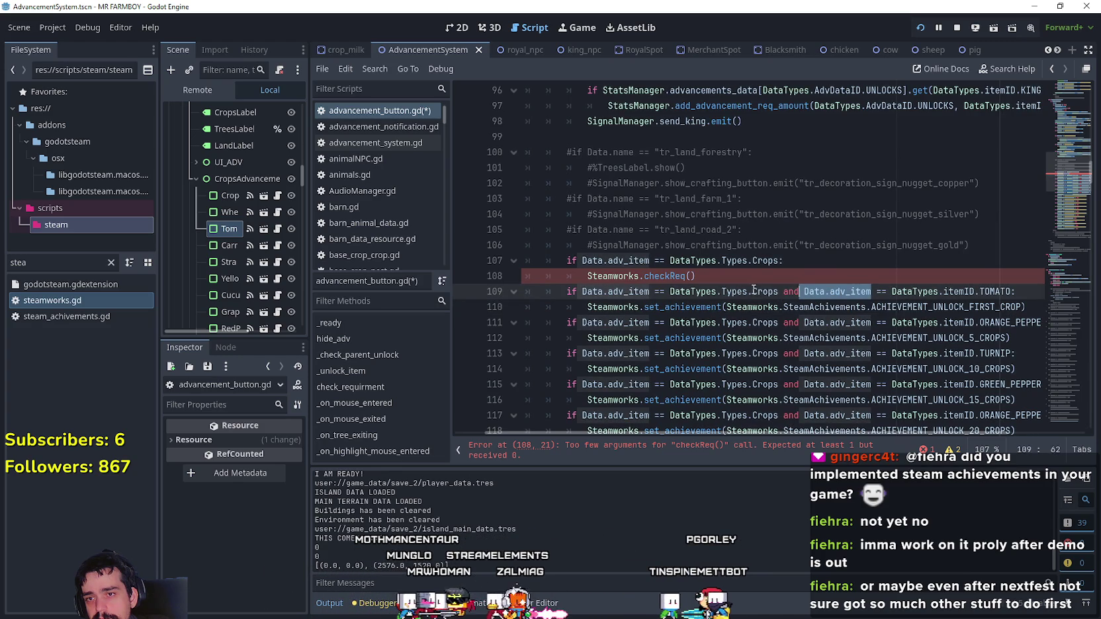
{"action": "left_click_drag", "start_coordinate": [778, 291], "coordinate": [608, 291]}
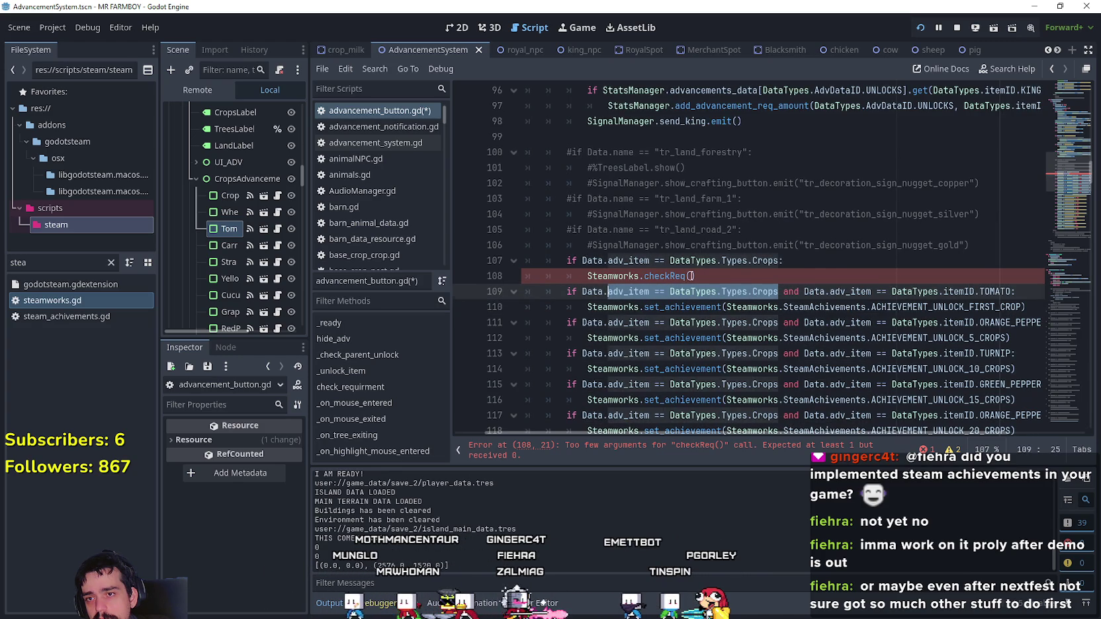
- Enter DataTypes.AdvDataID.UNLOCKS as checkReq's first argument using autocomplete
{"action": "left_click", "coordinate": [690, 276]}
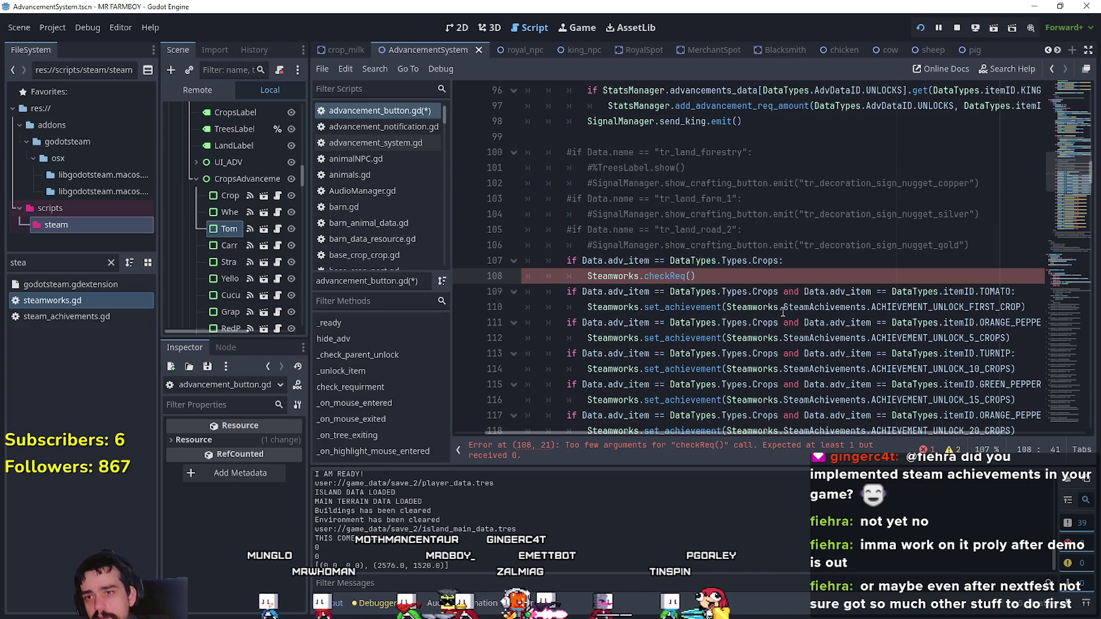
{"action": "type", "text": "Data"}
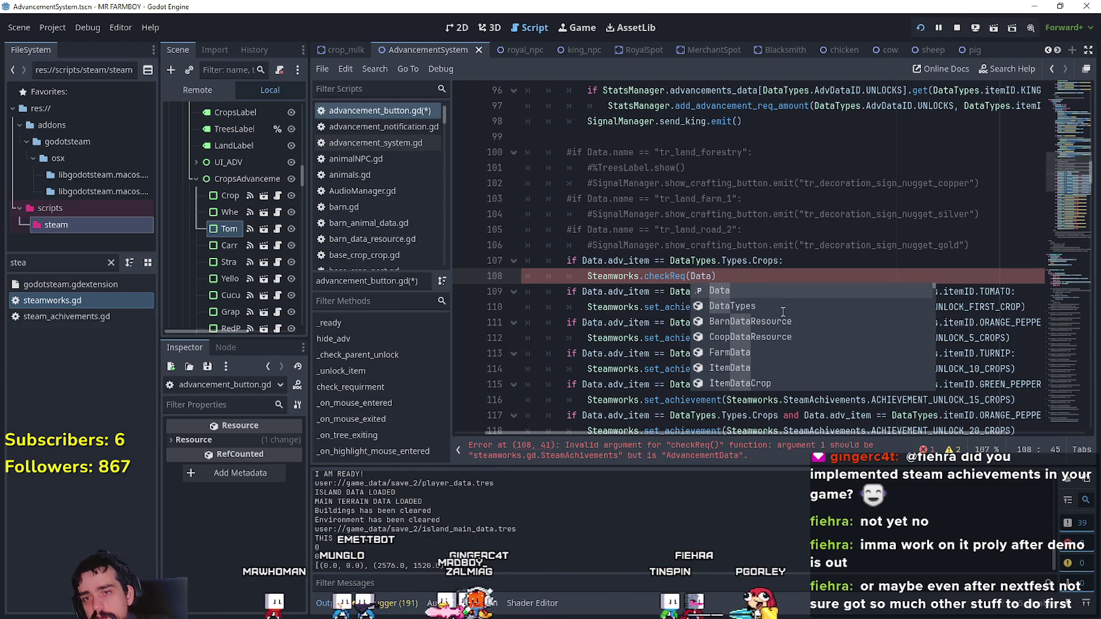
{"action": "left_click", "coordinate": [783, 306]}
{"action": "type", "text": "."}
{"action": "key", "text": "Return"}
{"action": "type", "text": ".a"}
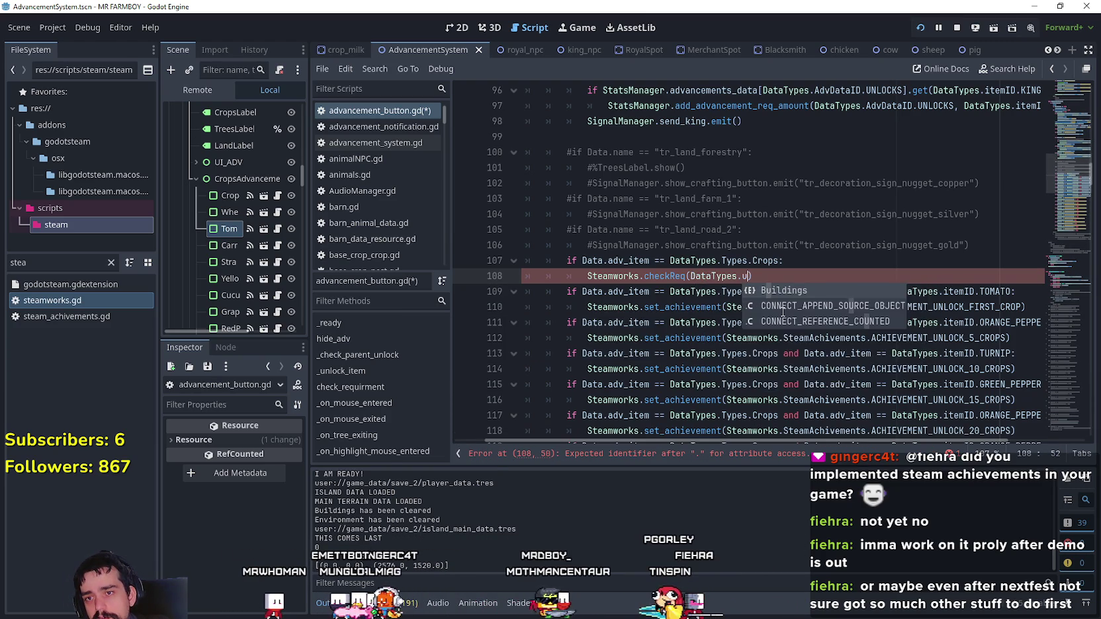
{"action": "key", "text": "Escape"}
{"action": "type", "text": "UN"}
{"action": "key", "text": "Return"}
{"action": "type", "text": ","}
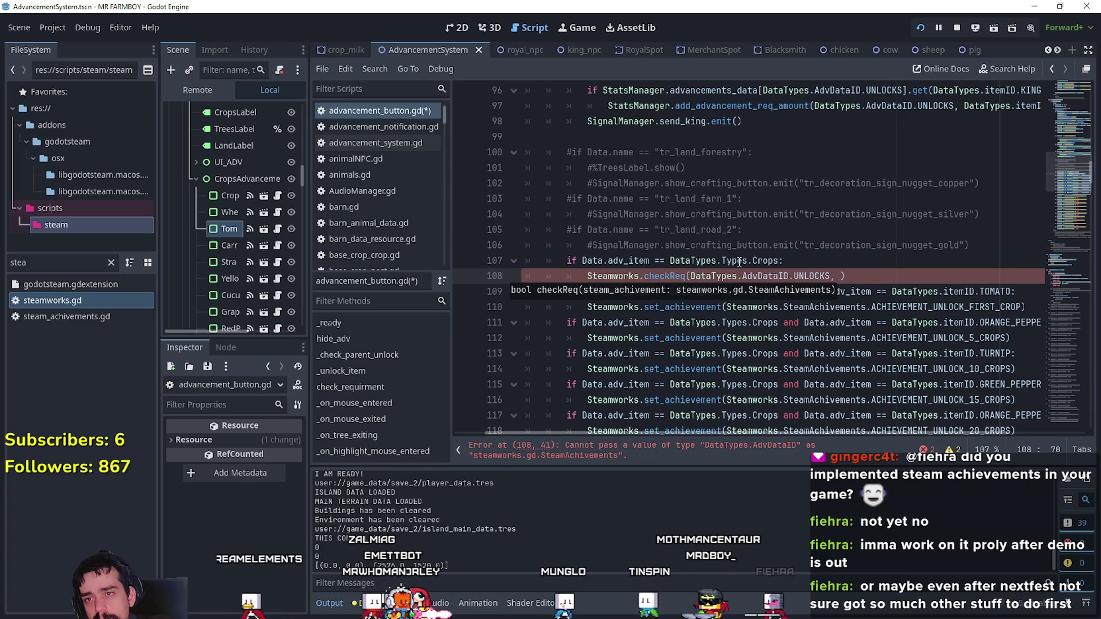
- Add DataTypes.itemID.CROPS as the second argument, reusing DataTypes.itemID from line 109
{"action": "mouse_move", "coordinate": [769, 260]}
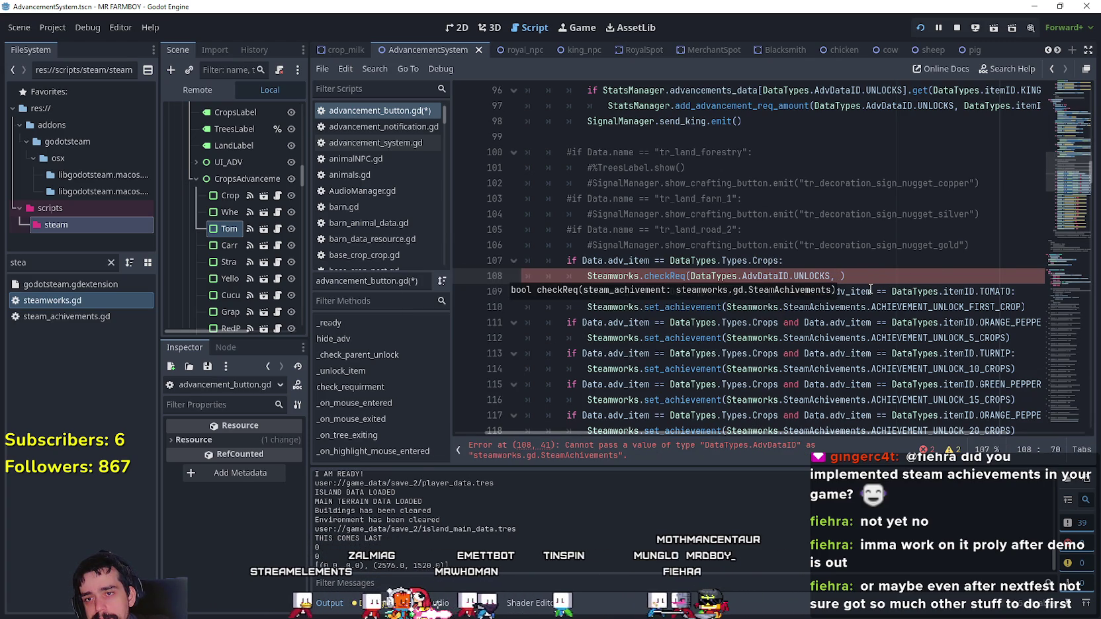
{"action": "mouse_move", "coordinate": [856, 277]}
{"action": "left_click_drag", "start_coordinate": [779, 260], "coordinate": [688, 258]}
{"action": "left_click_drag", "start_coordinate": [974, 292], "coordinate": [907, 297]}
{"action": "key", "text": "ctrl+c"}
{"action": "left_click", "coordinate": [842, 275]}
{"action": "key", "text": "ctrl+v"}
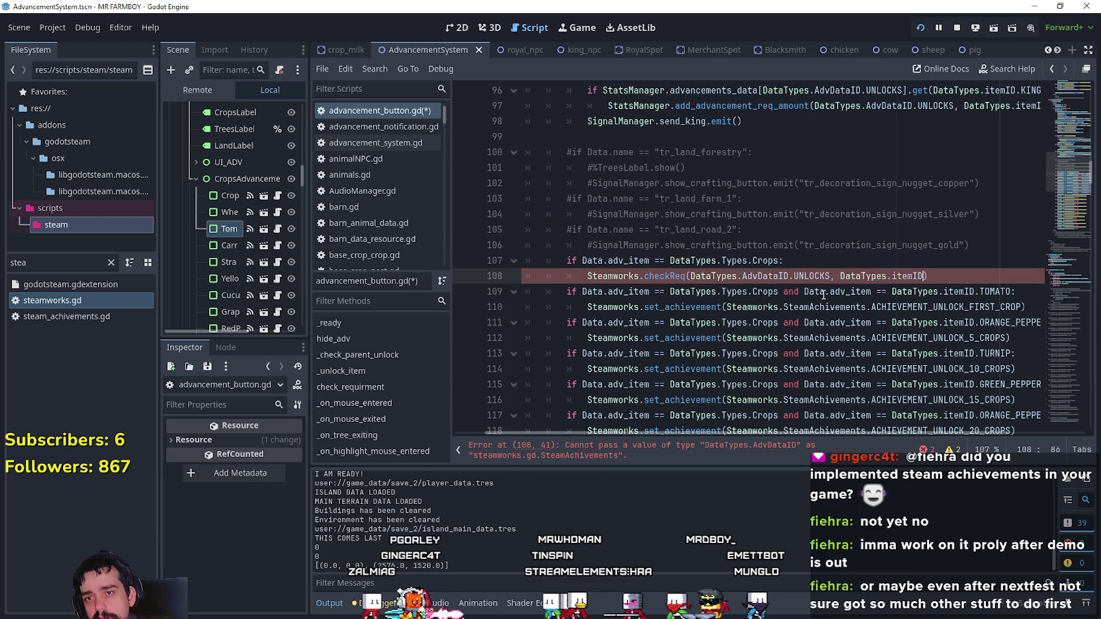
{"action": "type", "text": ".CROPS"}
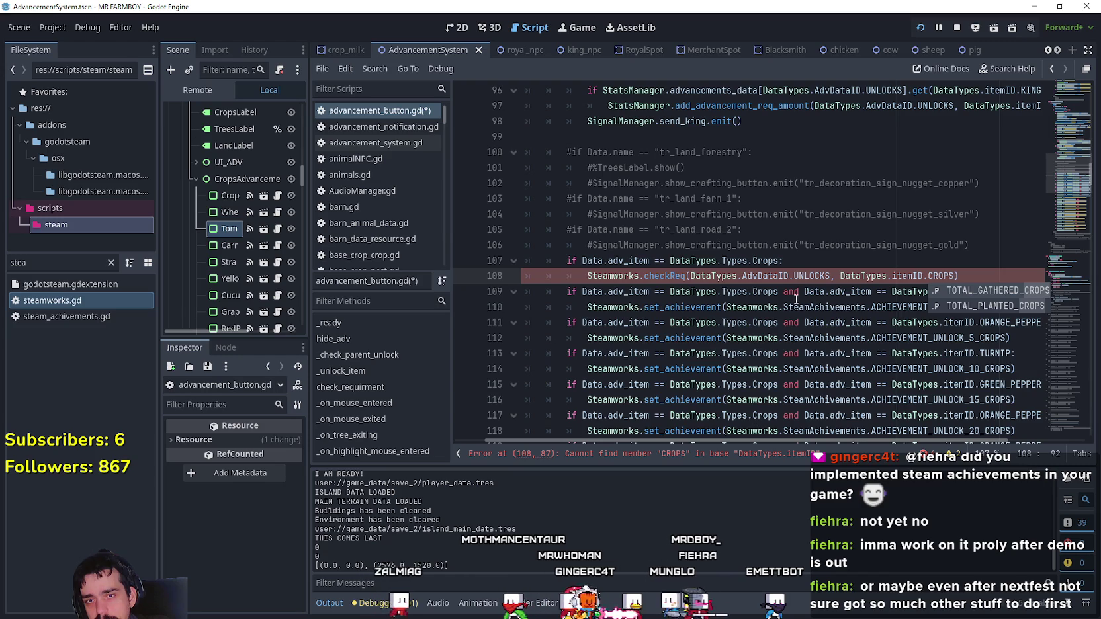
{"action": "left_click", "coordinate": [796, 303]}
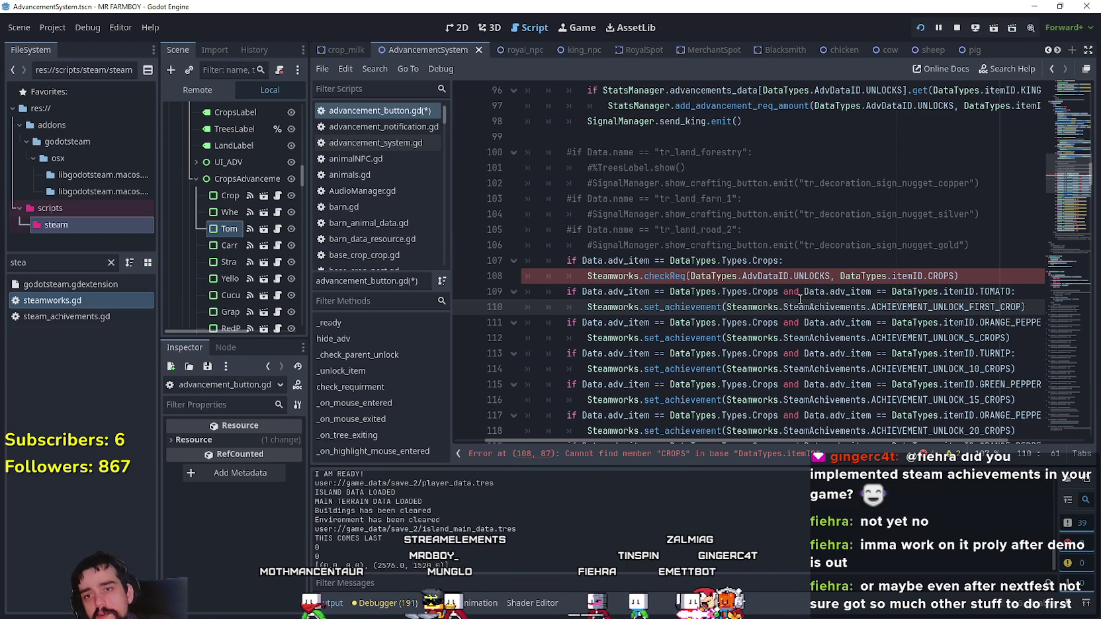
- Select itemID in the new argument and bring up its context menu
{"action": "left_click_drag", "start_coordinate": [956, 276], "coordinate": [921, 277]}
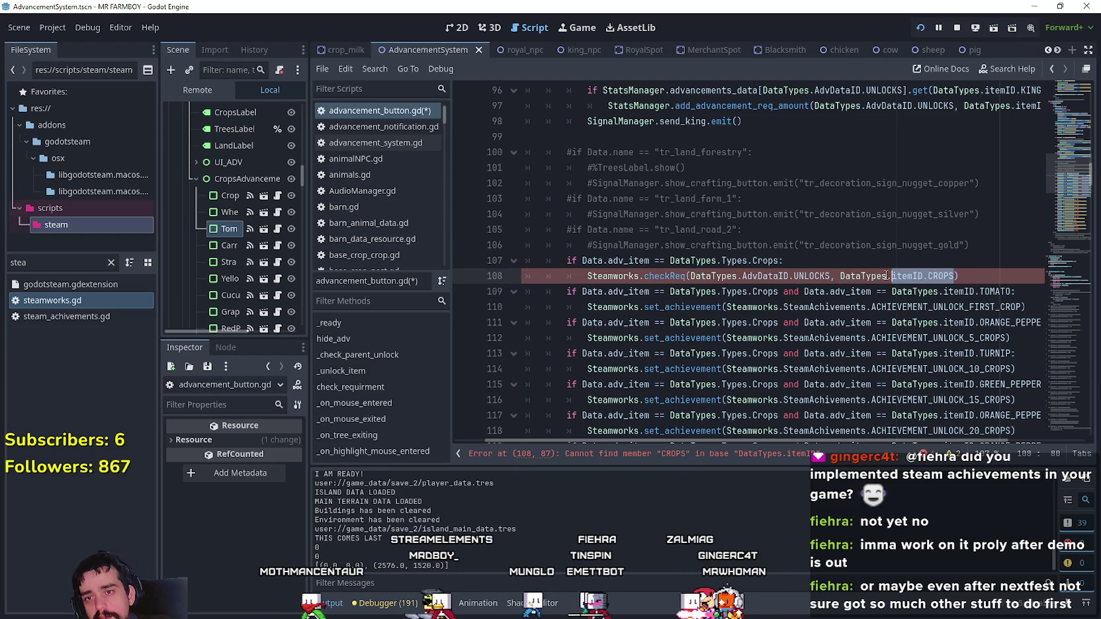
{"action": "double_click", "coordinate": [905, 276]}
{"action": "right_click", "coordinate": [914, 278]}
- Look up the itemID symbol to open data_types.gd and scroll up to the AdvDataID enum
{"action": "key", "text": "Escape"}
{"action": "right_click", "coordinate": [909, 278]}
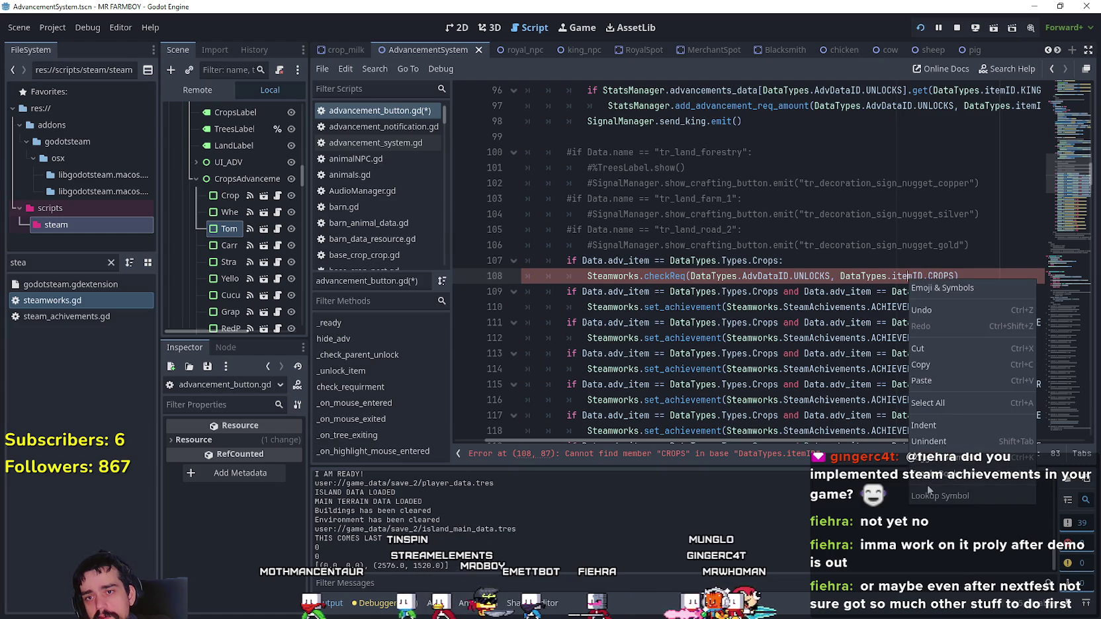
{"action": "left_click", "coordinate": [974, 496]}
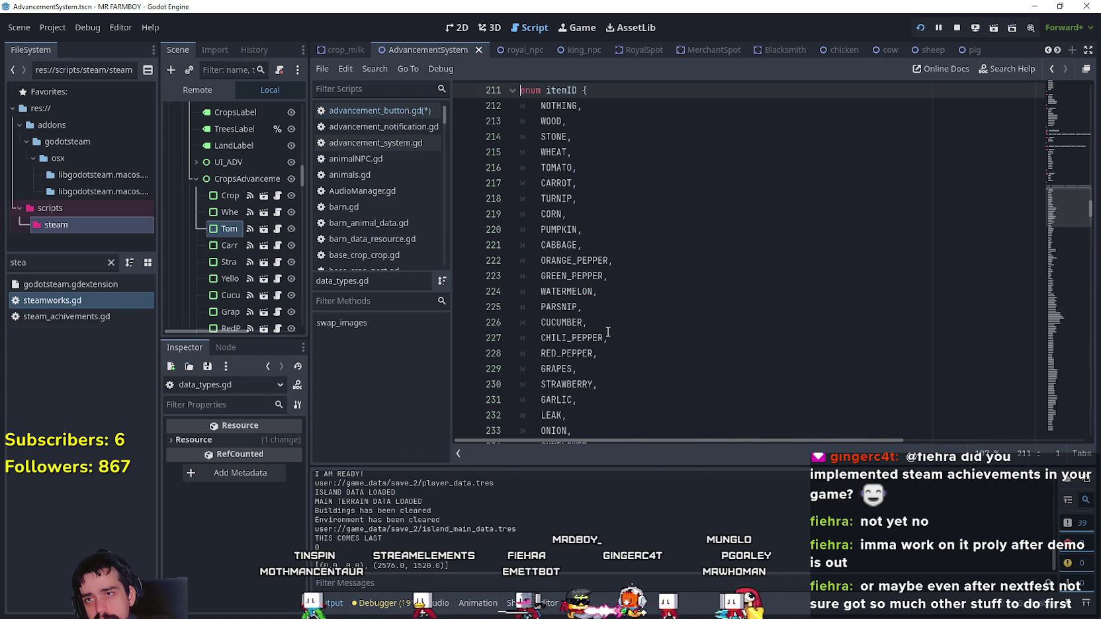
{"action": "scroll", "coordinate": [608, 332], "scroll_direction": "down", "scroll_amount": 7}
{"action": "scroll", "coordinate": [960, 212], "scroll_direction": "up", "scroll_amount": 5}
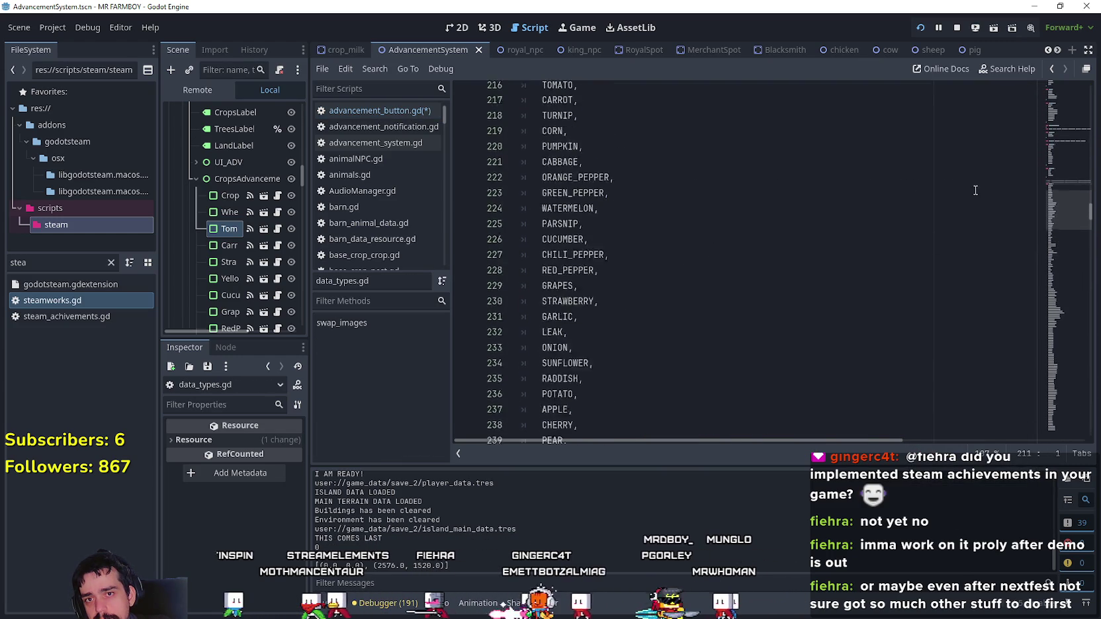
{"action": "left_click_drag", "start_coordinate": [1053, 213], "coordinate": [1056, 187]}
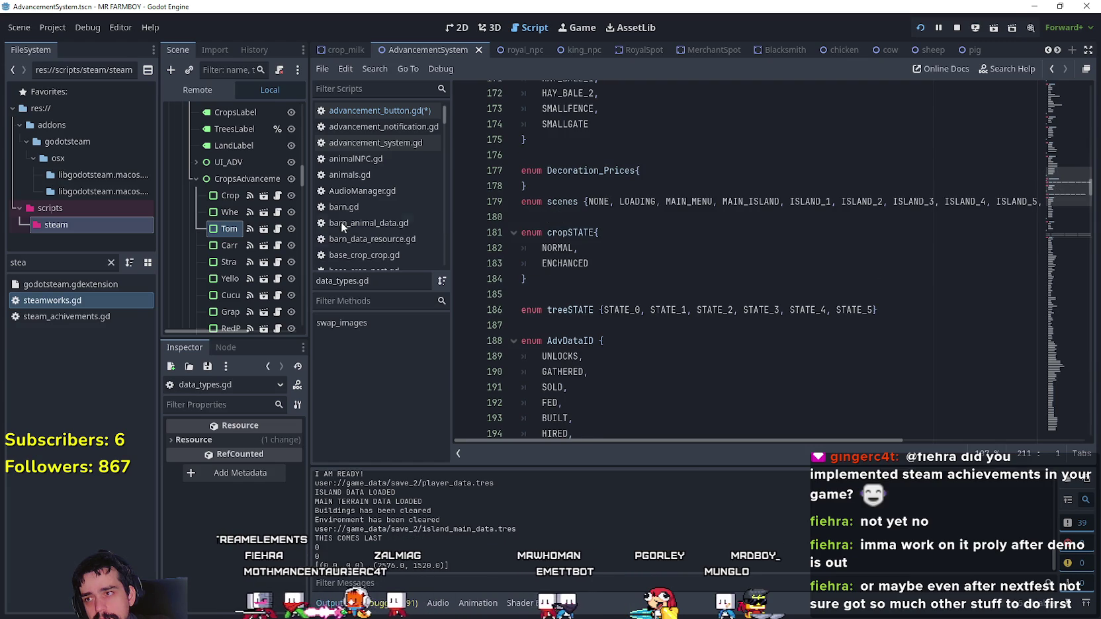
- Filter the FileSystem for 'stats', open stats_manager.gd and inspect advancements_data's UNLOCKS entry
{"action": "type", "text": "stats"}
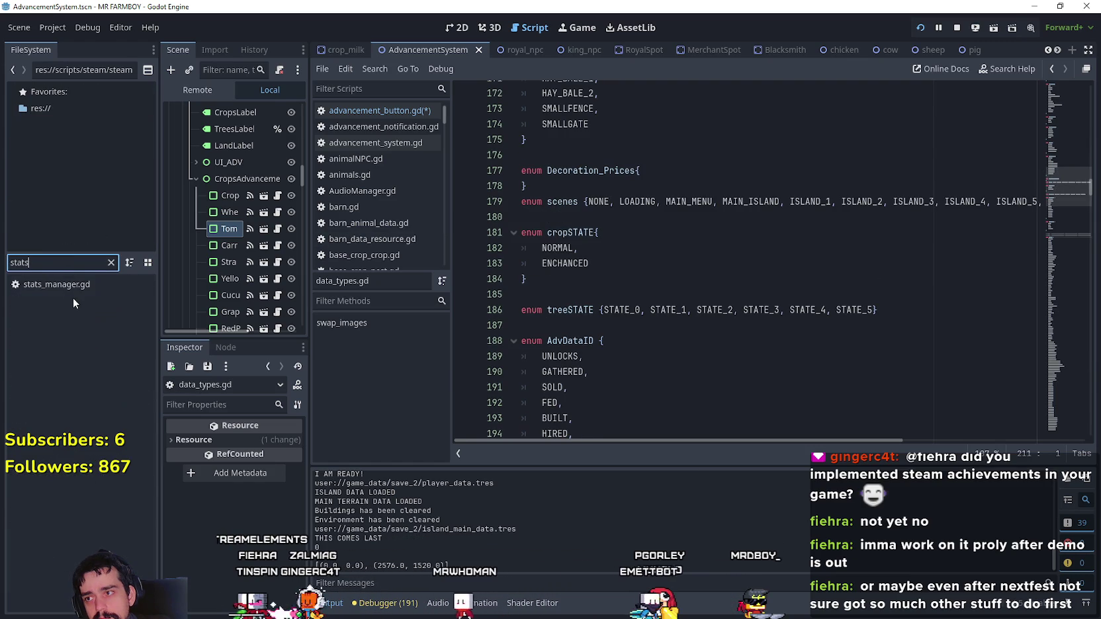
{"action": "double_click", "coordinate": [76, 289]}
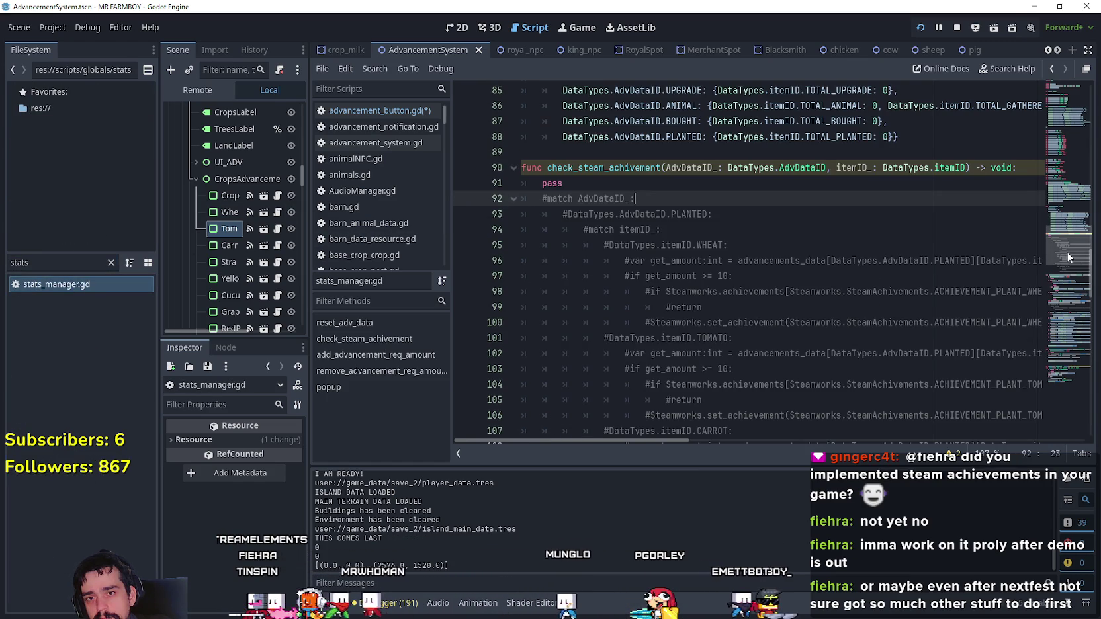
{"action": "left_click", "coordinate": [1067, 295]}
{"action": "mouse_move", "coordinate": [1064, 301]}
{"action": "left_mouse_down"}
{"action": "mouse_move", "coordinate": [1064, 110]}
{"action": "mouse_move", "coordinate": [1068, 122]}
{"action": "left_mouse_up"}
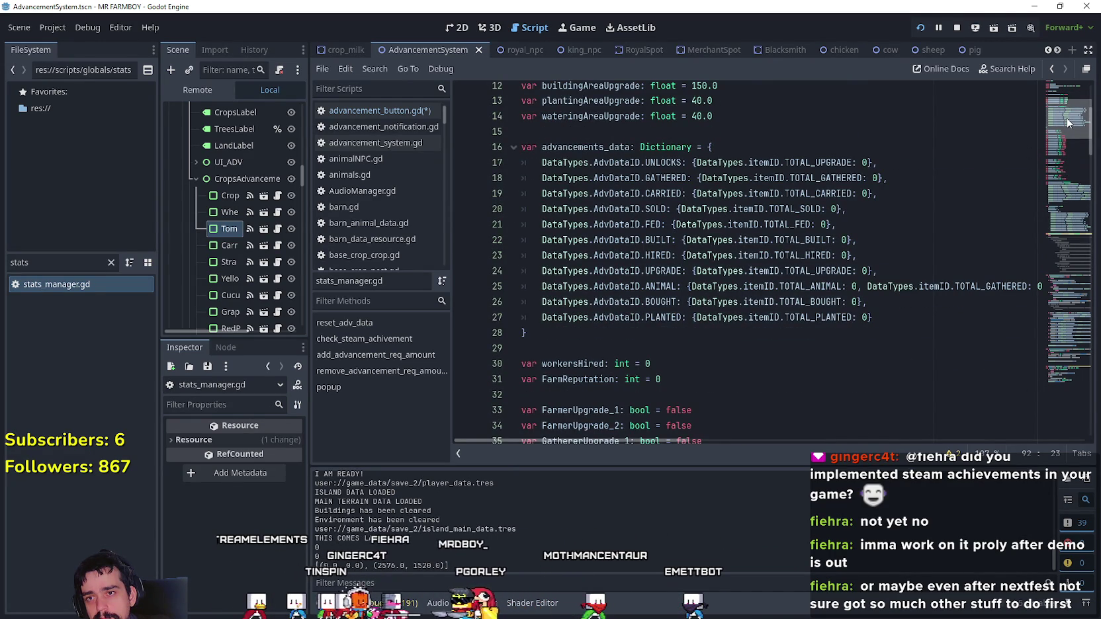
{"action": "left_click_drag", "start_coordinate": [697, 162], "coordinate": [868, 162]}
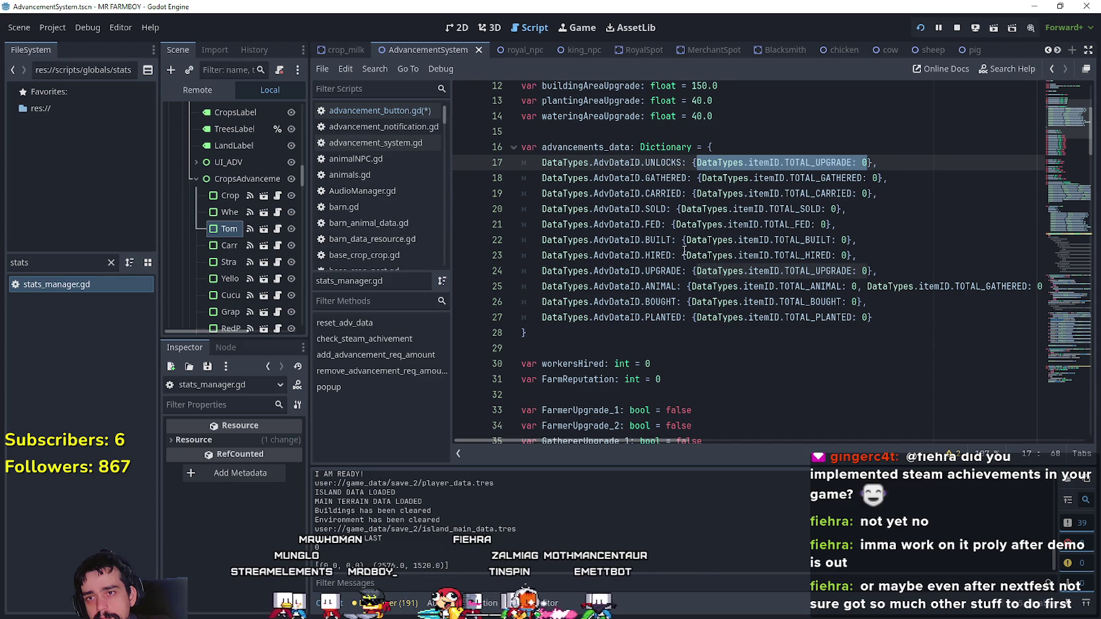
{"action": "left_click_drag", "start_coordinate": [593, 162], "coordinate": [734, 168]}
{"action": "left_click_drag", "start_coordinate": [877, 162], "coordinate": [531, 162]}
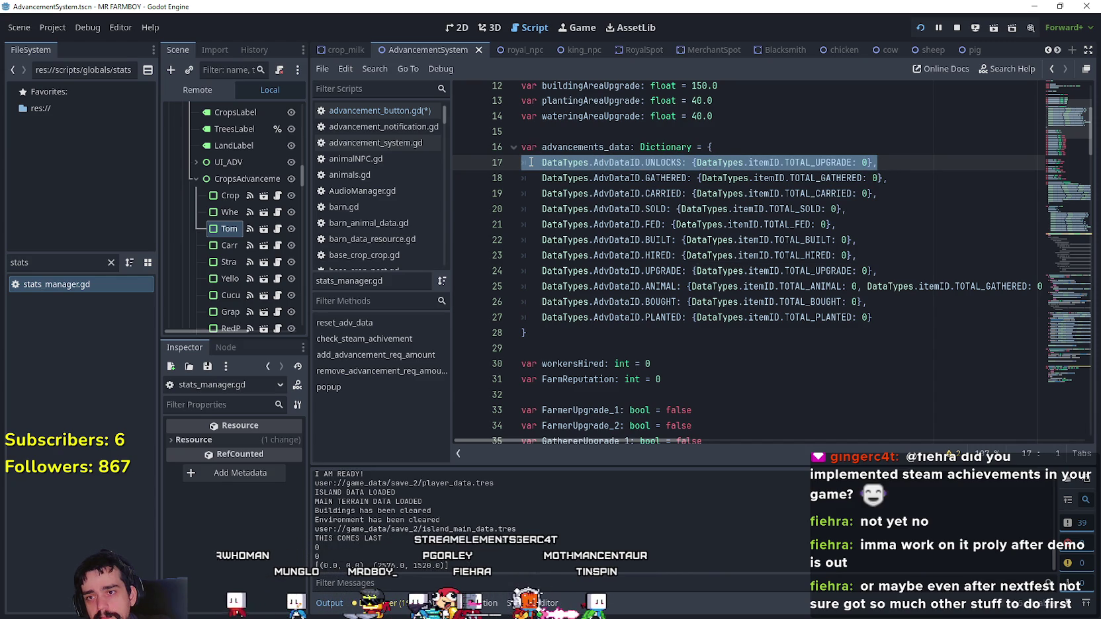
- Scroll through the rest of advancements_data, then jump back to the checkReq error
{"action": "scroll", "coordinate": [686, 324], "scroll_direction": "down", "scroll_amount": 3}
{"action": "left_click", "coordinate": [654, 207]}
{"action": "scroll", "coordinate": [654, 219], "scroll_direction": "down", "scroll_amount": 8}
{"action": "scroll", "coordinate": [655, 223], "scroll_direction": "down", "scroll_amount": 5}
{"action": "scroll", "coordinate": [772, 339], "scroll_direction": "down", "scroll_amount": 5}
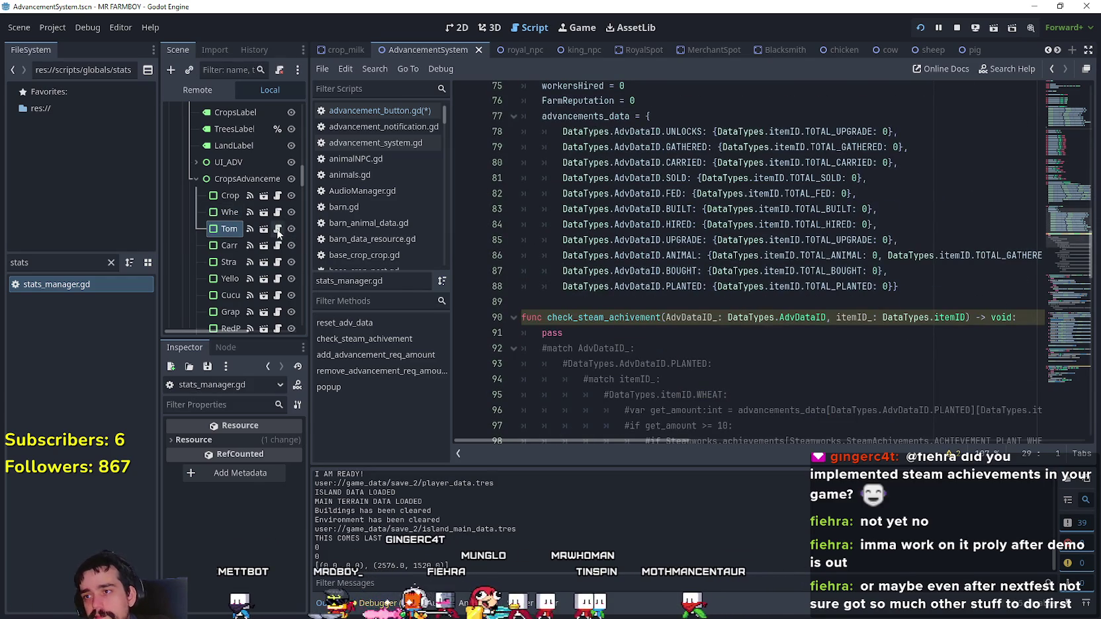
{"action": "left_click", "coordinate": [278, 230]}
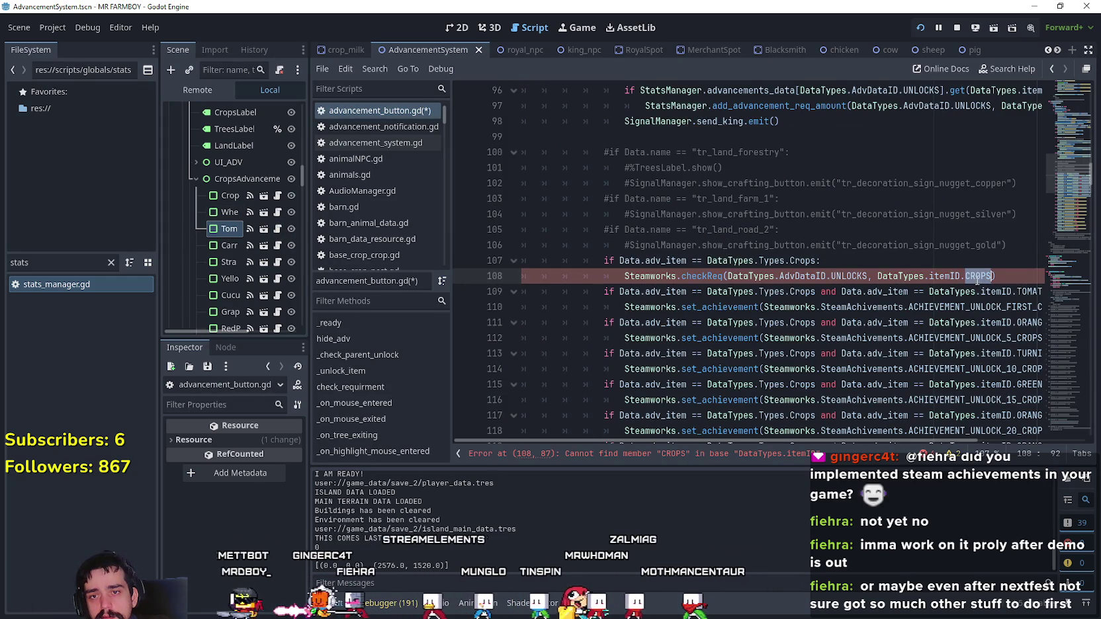
- Jump to the itemID enum, append a CROPS entry after its last item, and save
{"action": "left_click", "coordinate": [933, 276]}
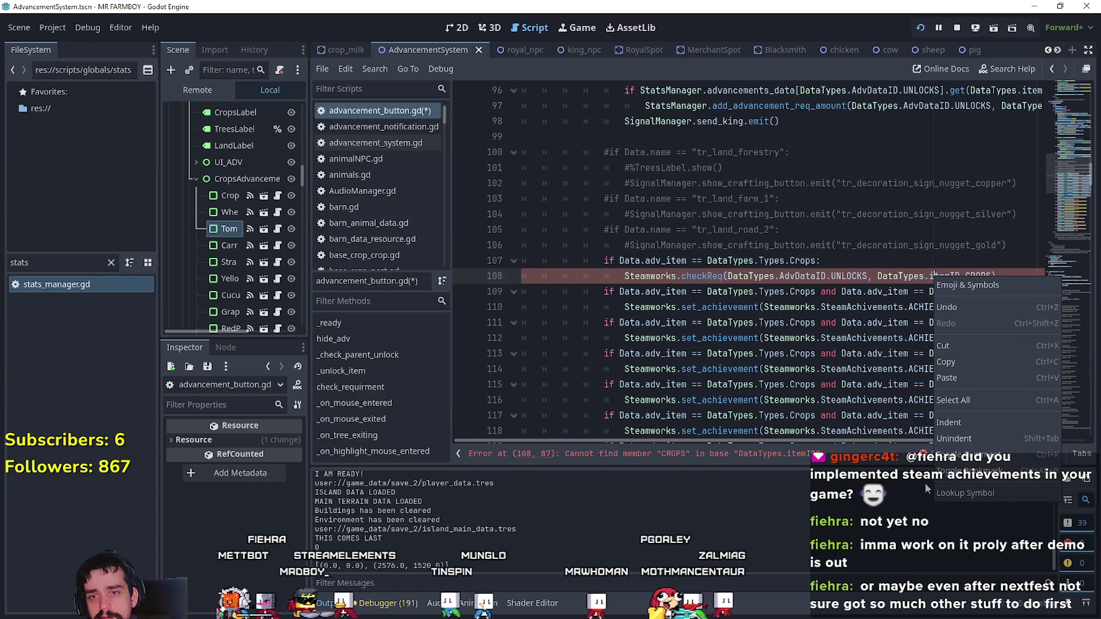
{"action": "left_click", "coordinate": [951, 276], "text": "ctrl"}
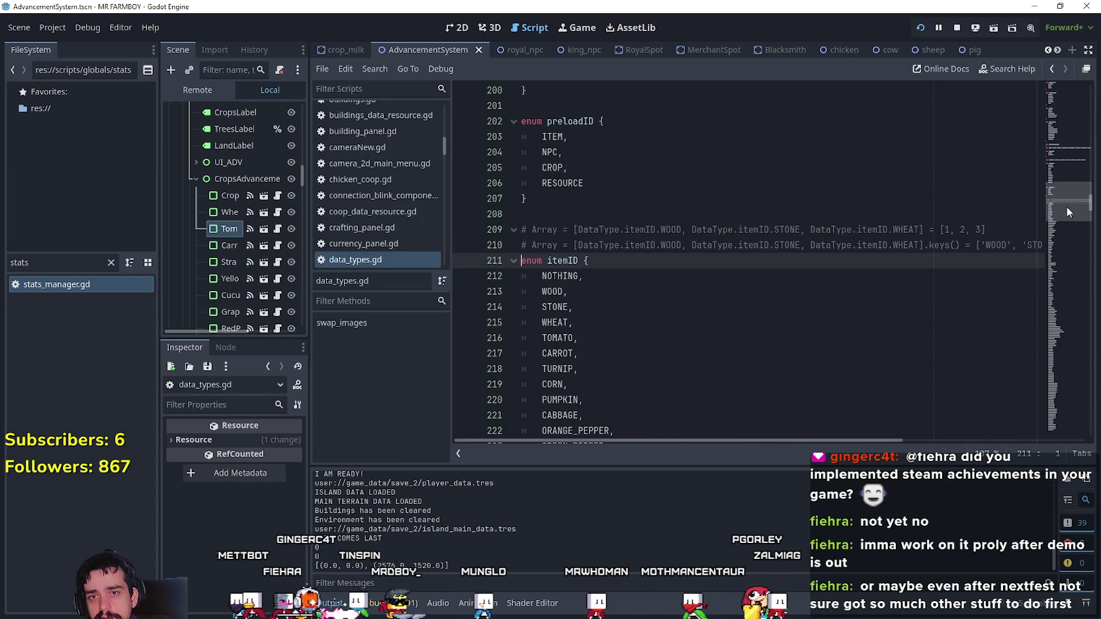
{"action": "left_click_drag", "start_coordinate": [1065, 200], "coordinate": [1061, 329]}
{"action": "left_click", "coordinate": [659, 264]}
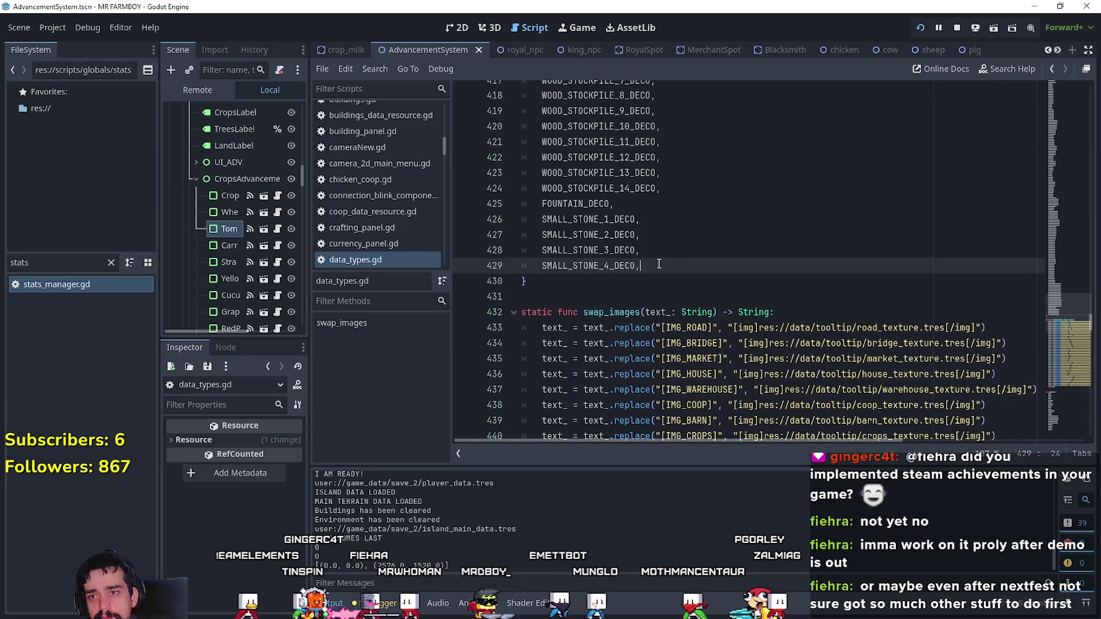
{"action": "key", "text": "Return"}
{"action": "type", "text": "CROPS"}
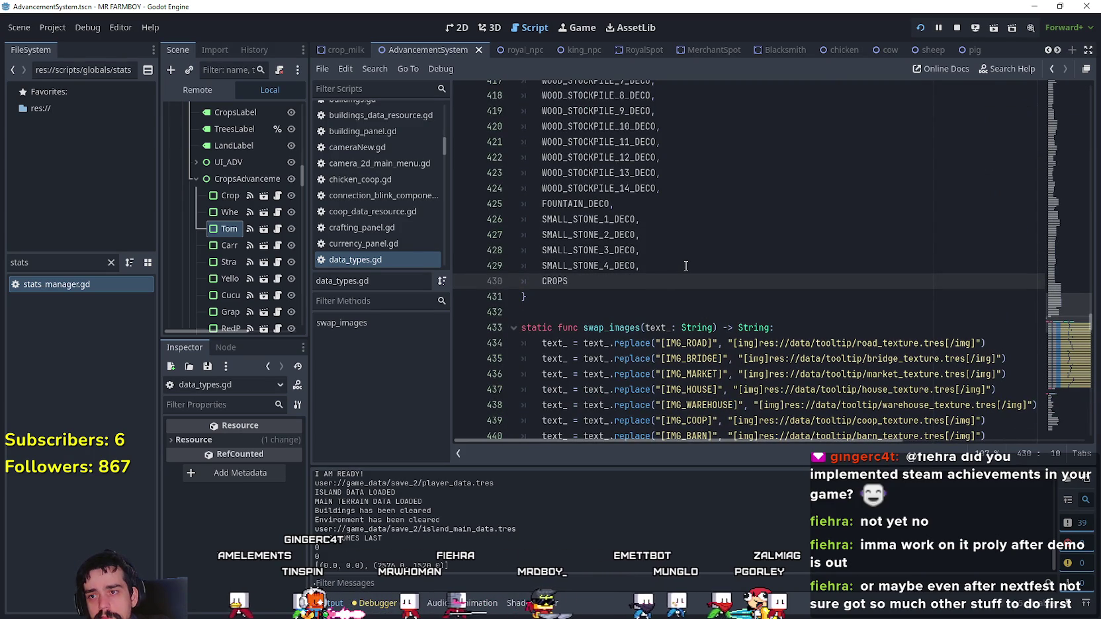
{"action": "key", "text": "ctrl+s"}
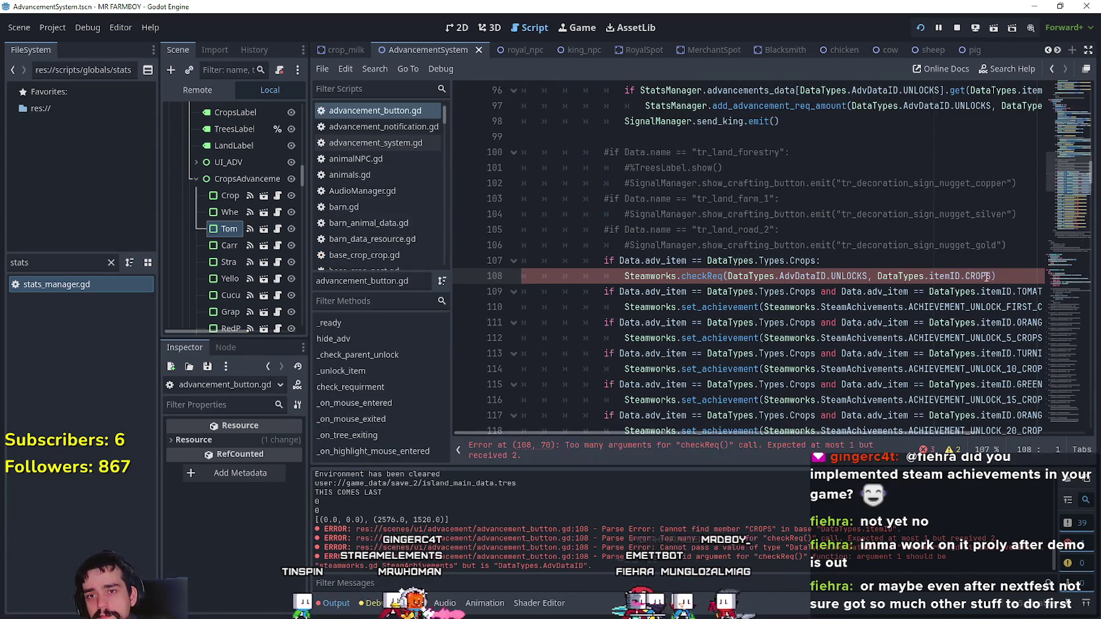
- Use Lookup Symbol on checkReq in line 108 to open its definition in steamworks.gd
{"action": "left_click_drag", "start_coordinate": [992, 276], "coordinate": [658, 282]}
{"action": "left_click", "coordinate": [635, 276]}
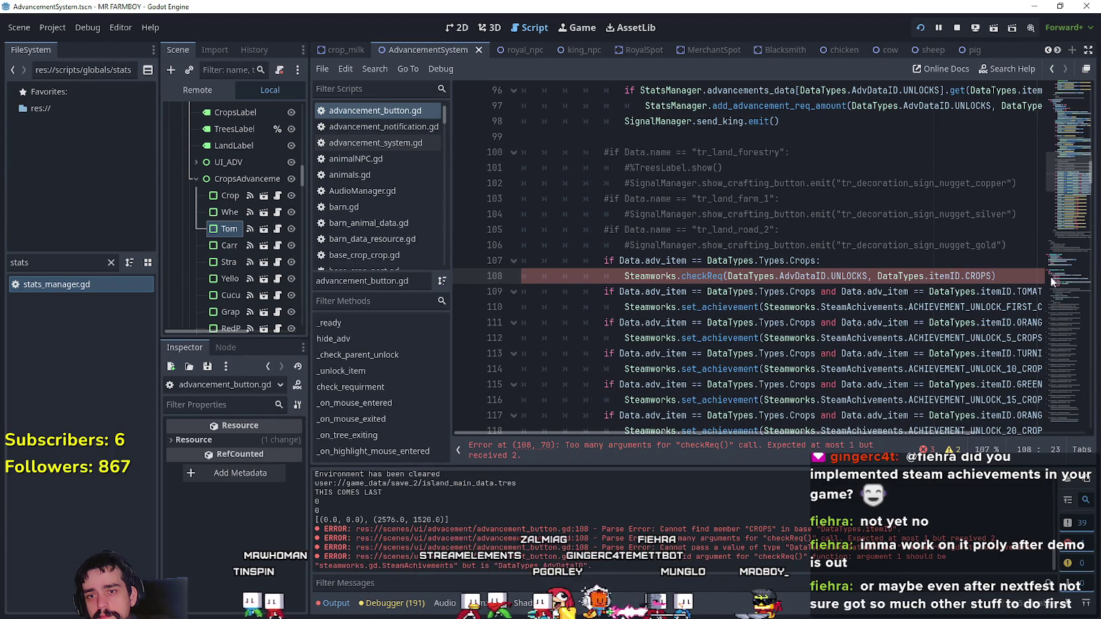
{"action": "left_click", "coordinate": [683, 275]}
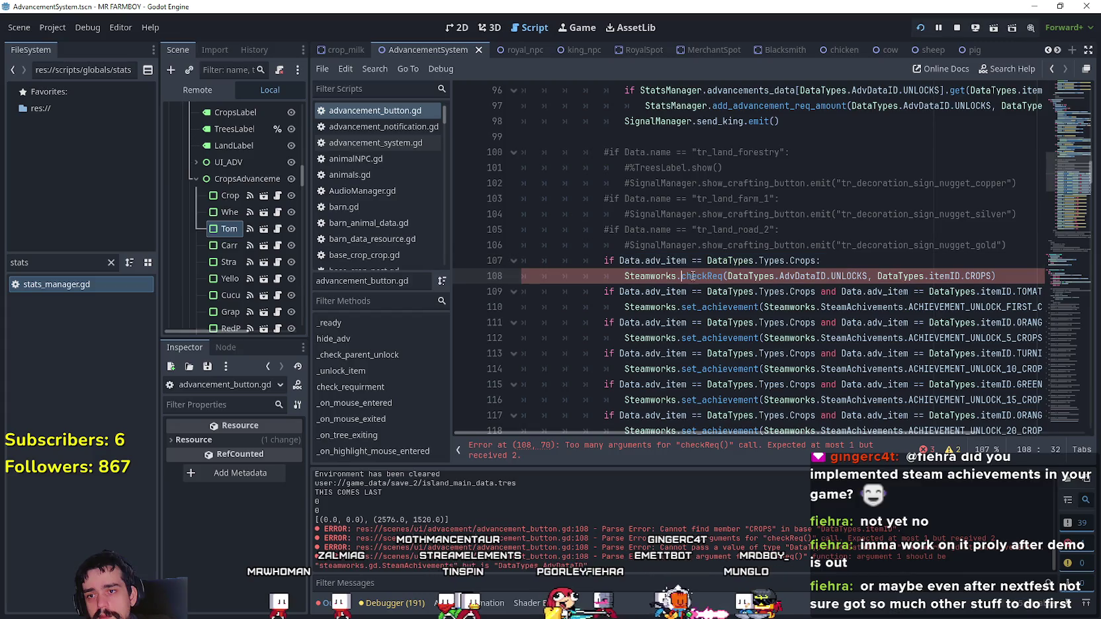
{"action": "right_click", "coordinate": [702, 276]}
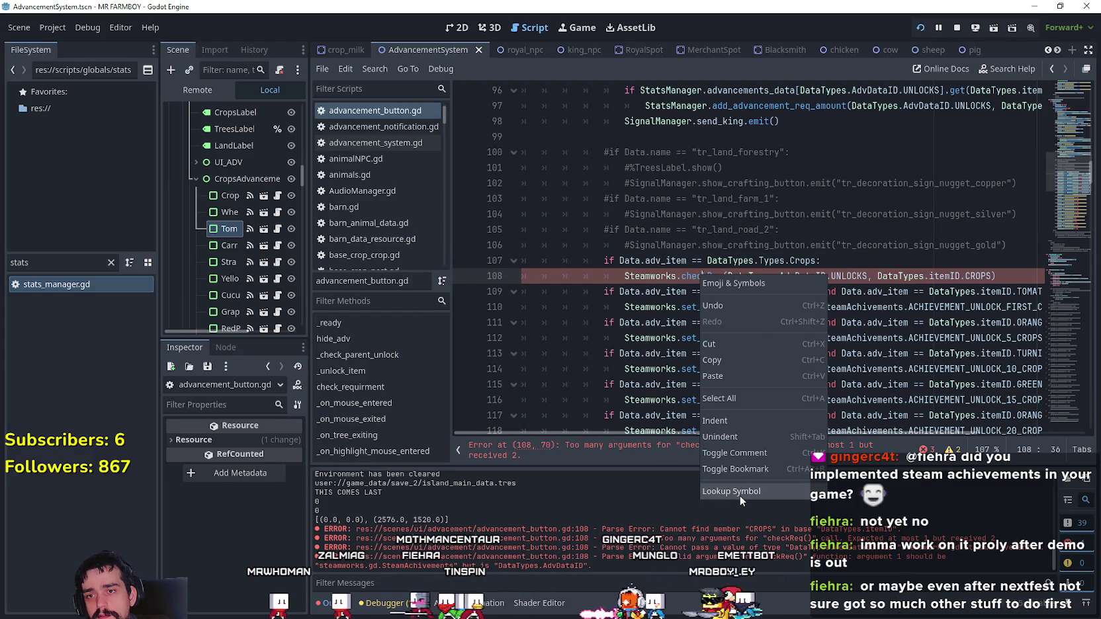
{"action": "left_click", "coordinate": [731, 491]}
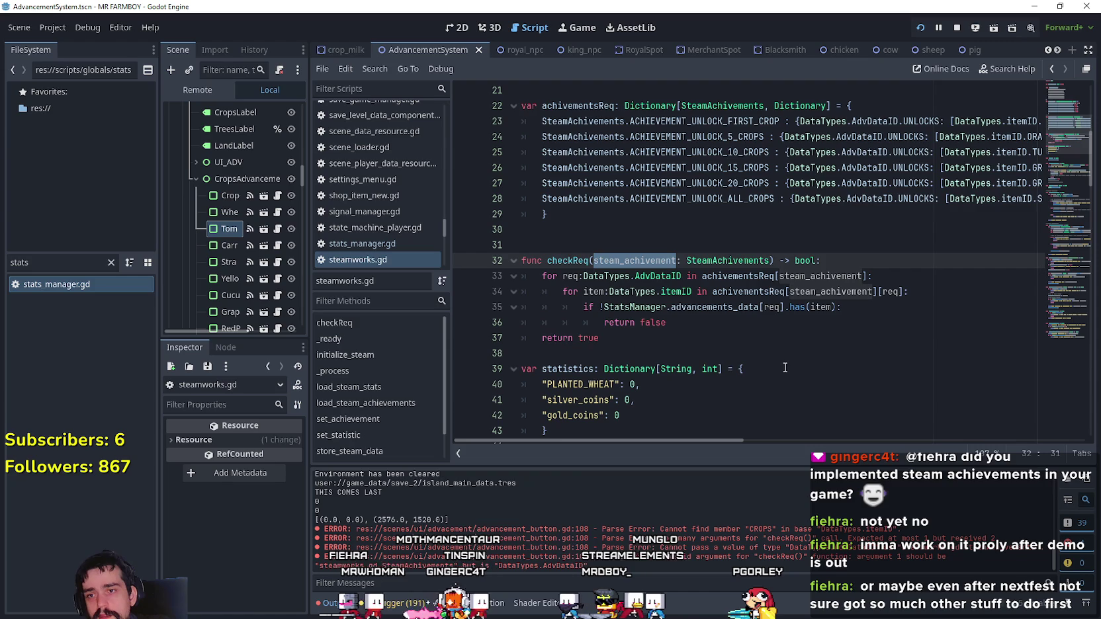
- Replace steam_achivement with a first parameter typed DataTypes.AdvDataID
{"action": "left_click", "coordinate": [772, 260], "text": "shift"}
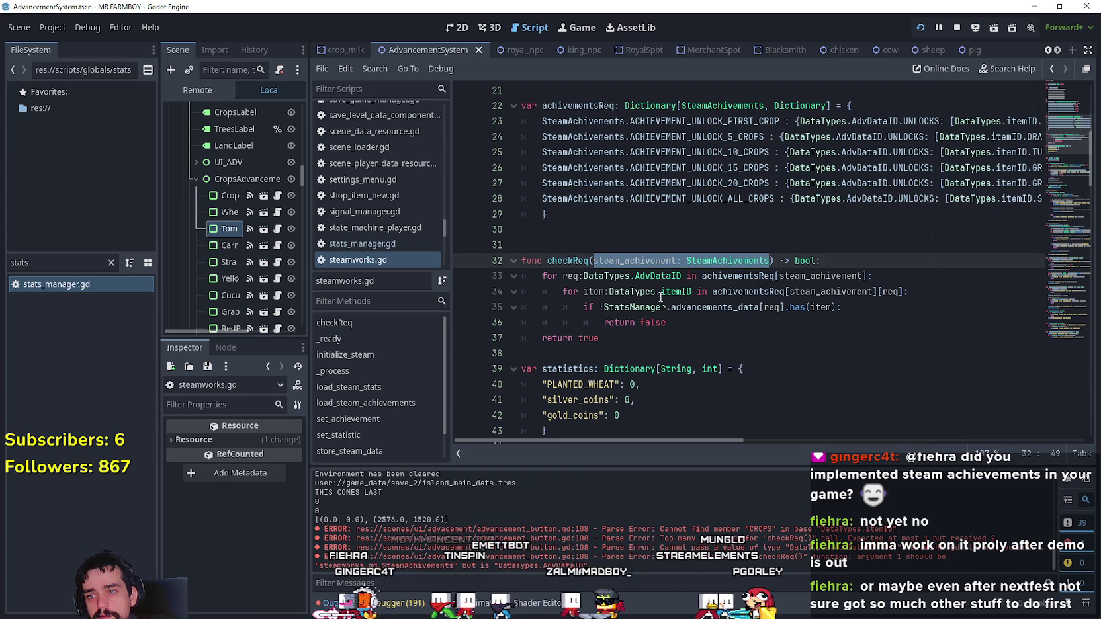
{"action": "type", "text": "Dat"}
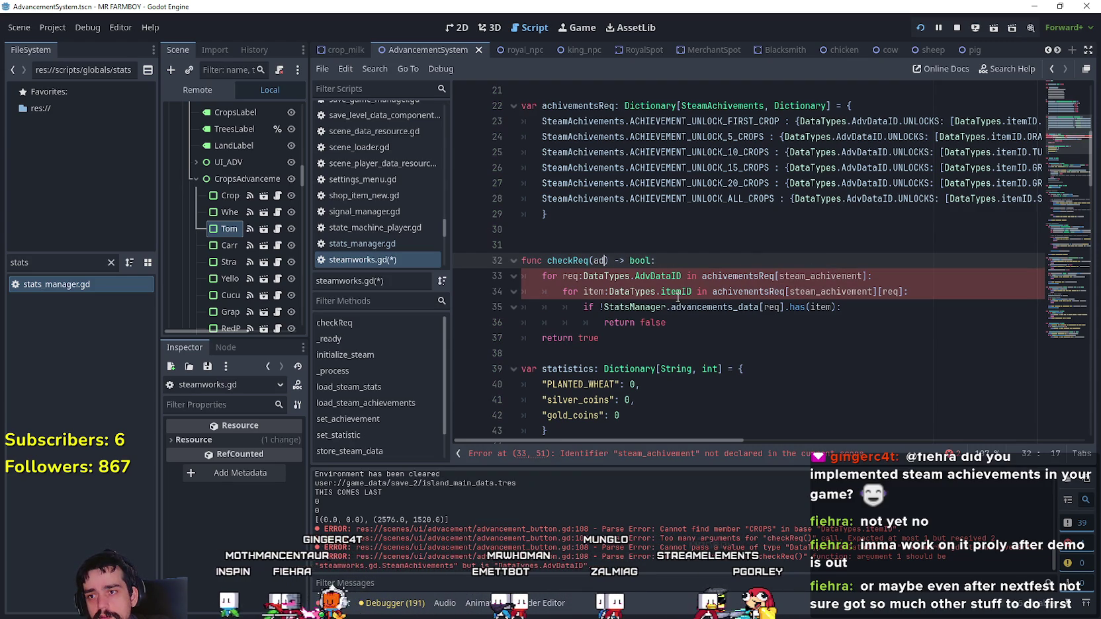
{"action": "type", "text": "_type"}
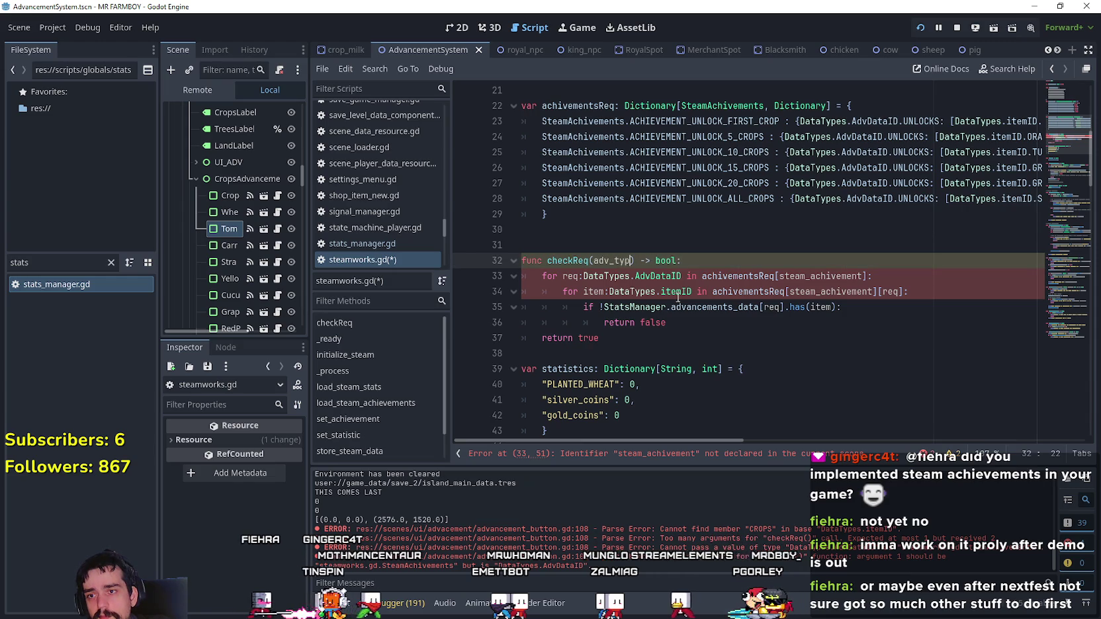
{"action": "type", "text": ": Data"}
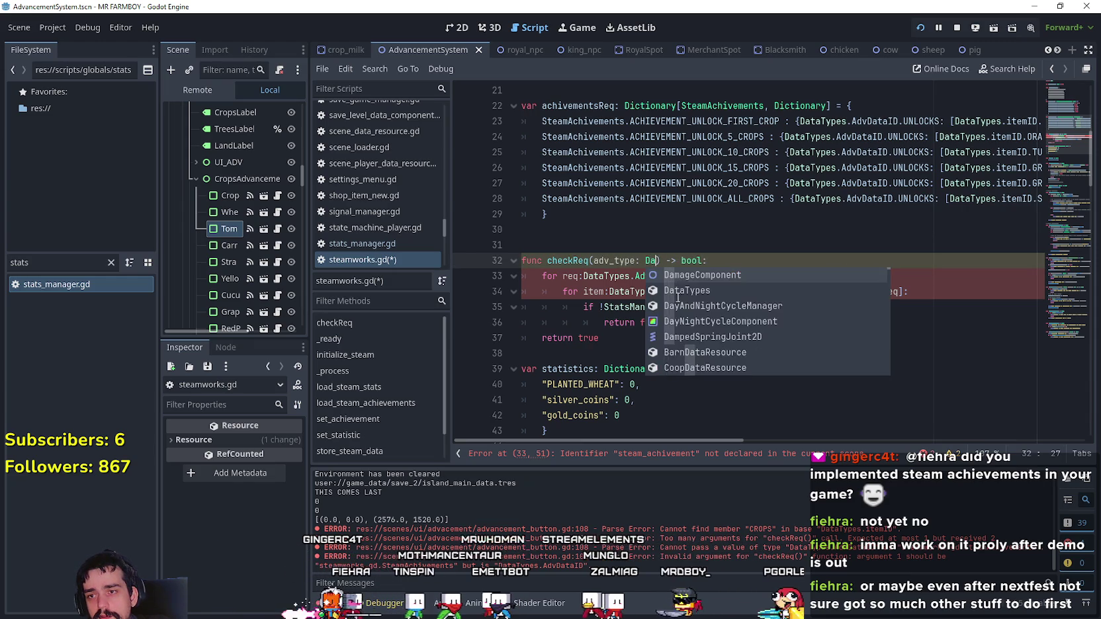
{"action": "key", "text": "Return"}
{"action": "type", "text": ".ad"}
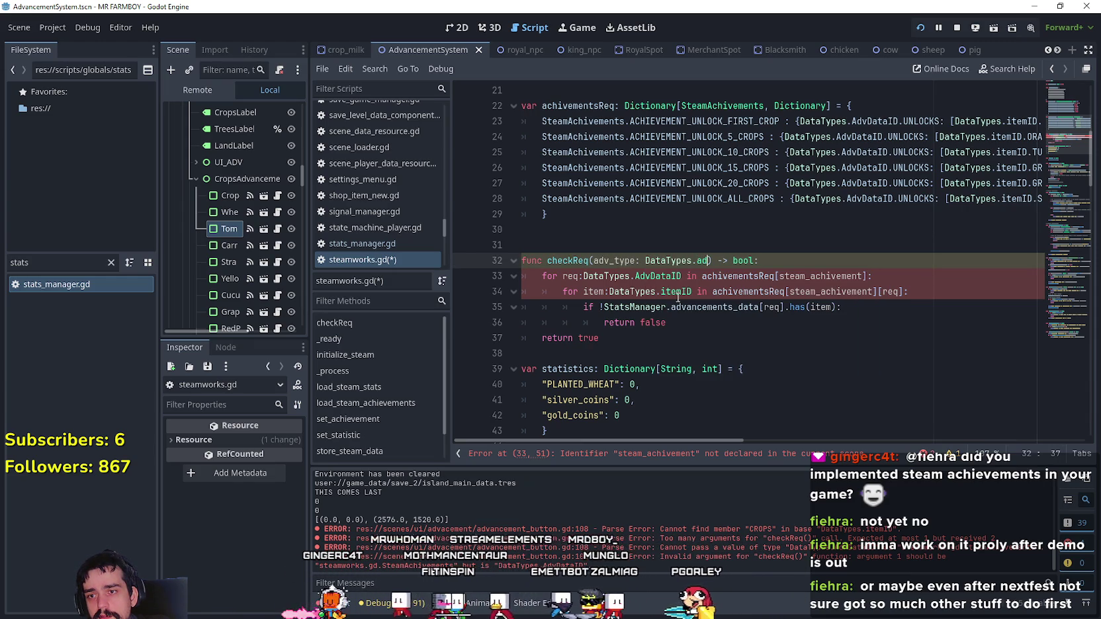
{"action": "key", "text": "Return"}
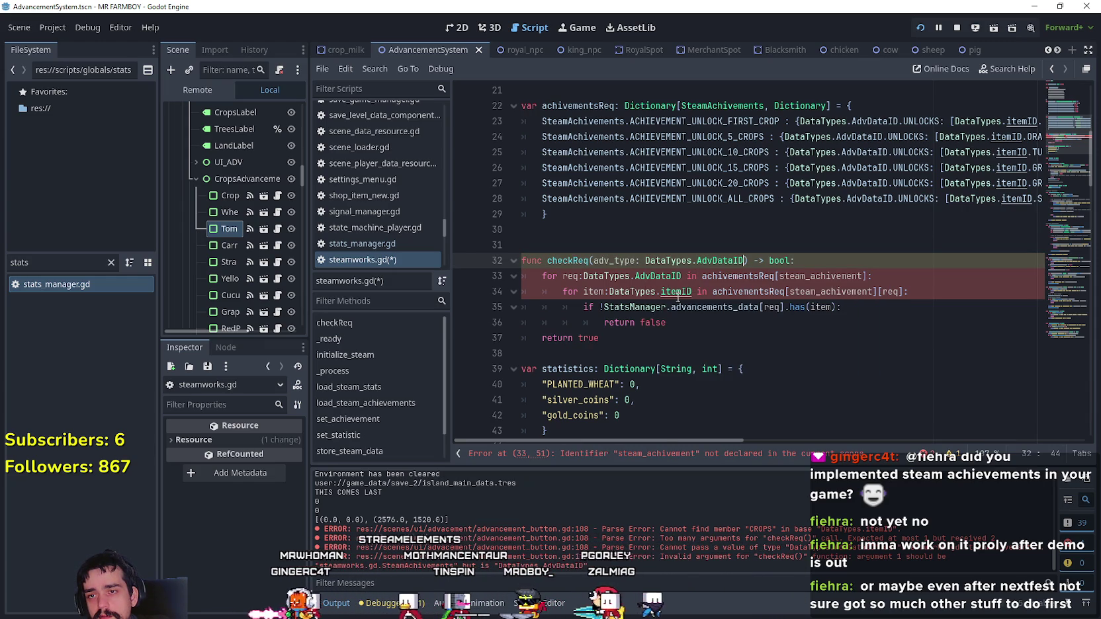
{"action": "key", "text": "BackSpace"}
{"action": "key", "text": "BackSpace"}
{"action": "key", "text": "BackSpace"}
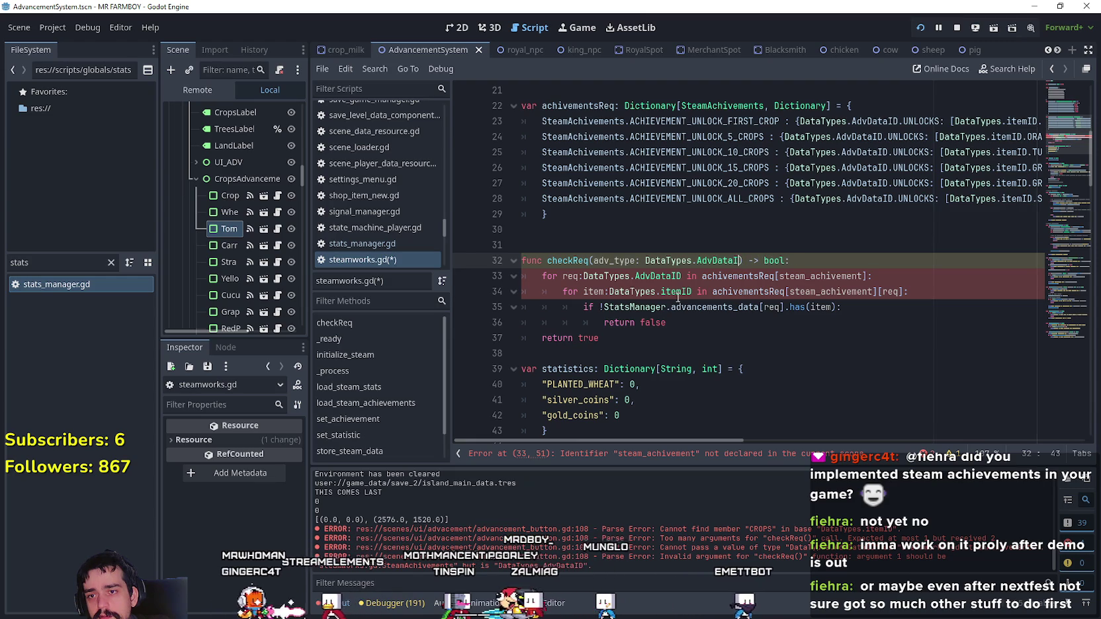
{"action": "key", "text": "BackSpace"}
{"action": "key", "text": "BackSpace"}
{"action": "key", "text": "BackSpace"}
{"action": "key", "text": "ctrl+space"}
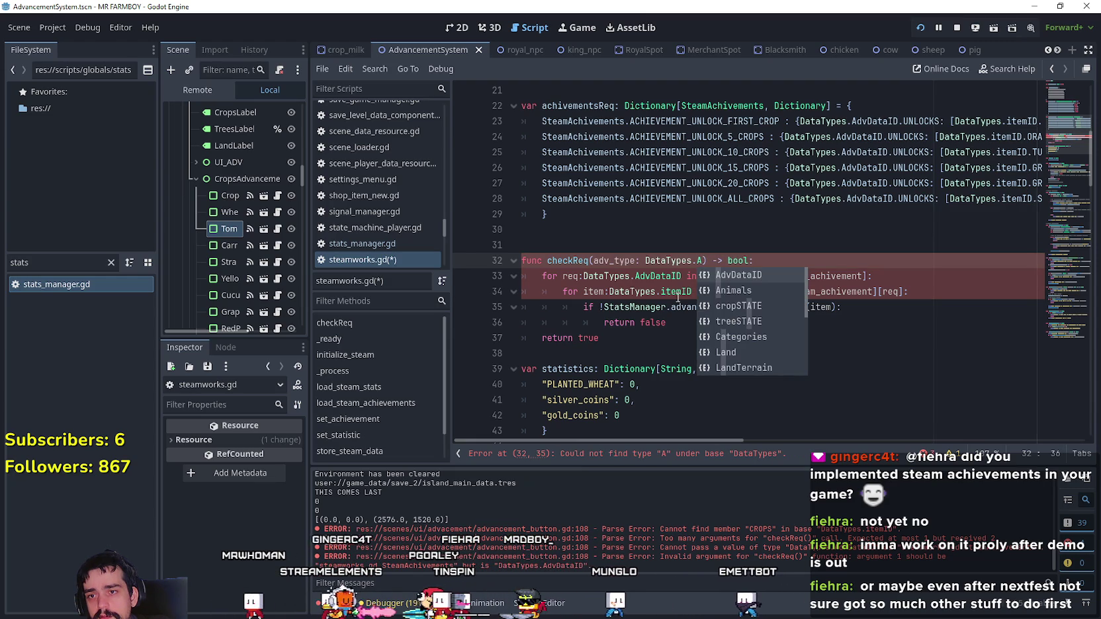
{"action": "key", "text": "Return"}
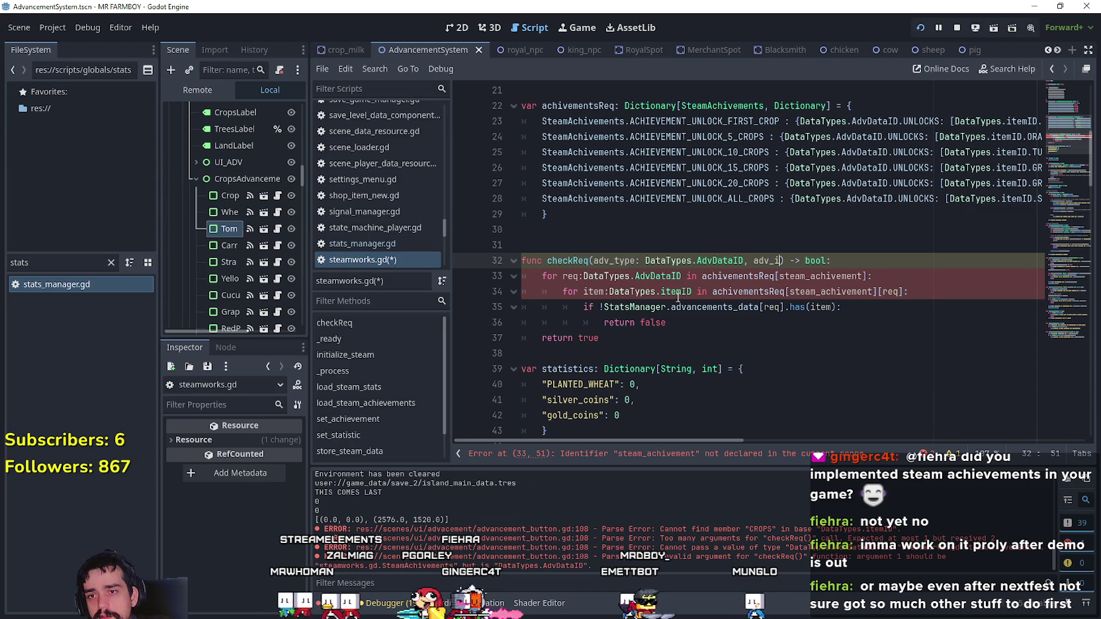
- Add a second parameter itemID of type DataTypes.itemID
{"action": "type", "text": "tem: "}
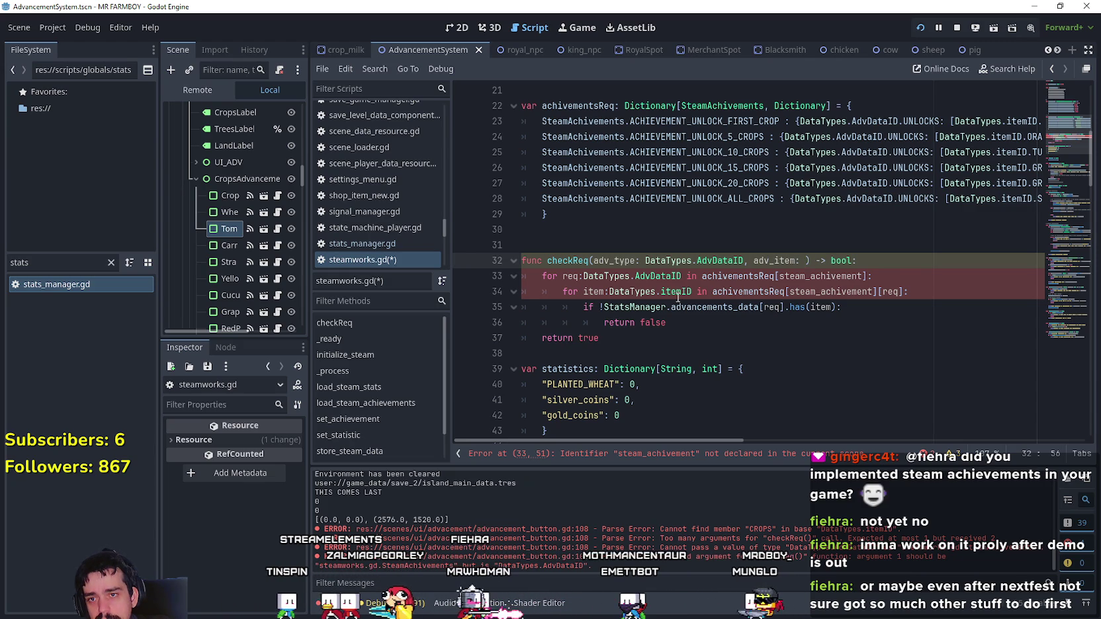
{"action": "type", "text": "Data"}
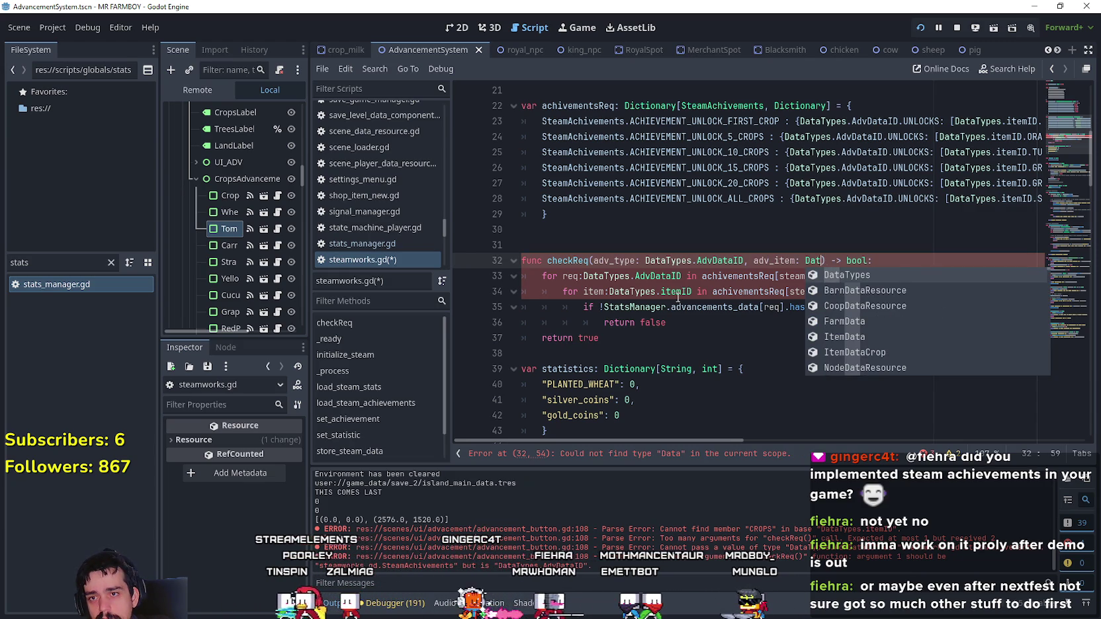
{"action": "key", "text": "BackSpace"}
{"action": "key", "text": "BackSpace"}
{"action": "key", "text": "BackSpace"}
{"action": "type", "text": "dvDataID, "}
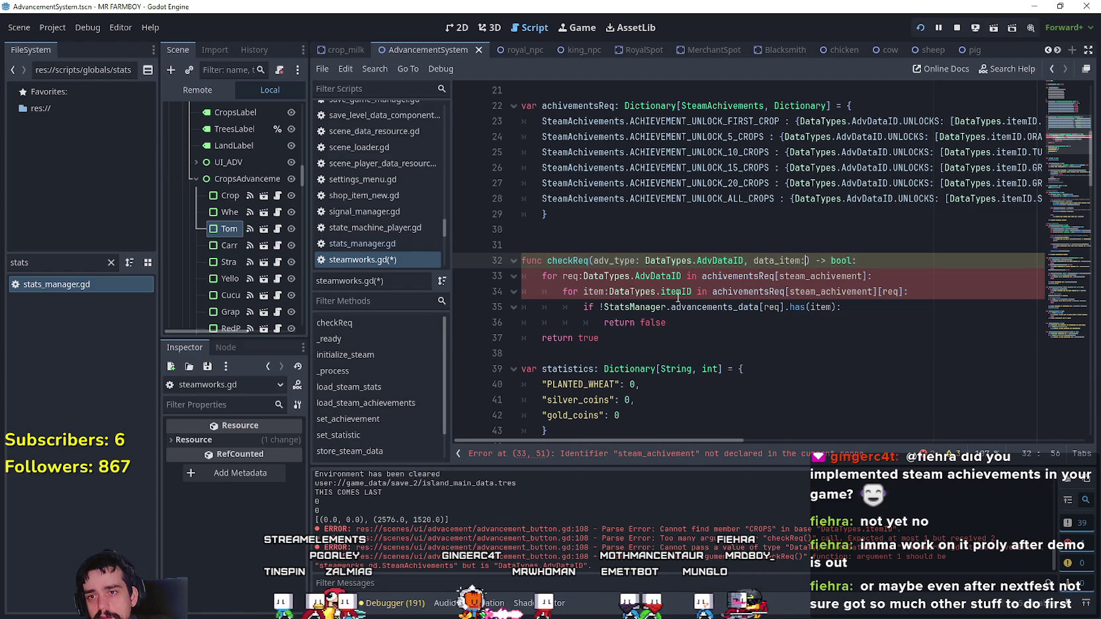
{"action": "type", "text": "d"}
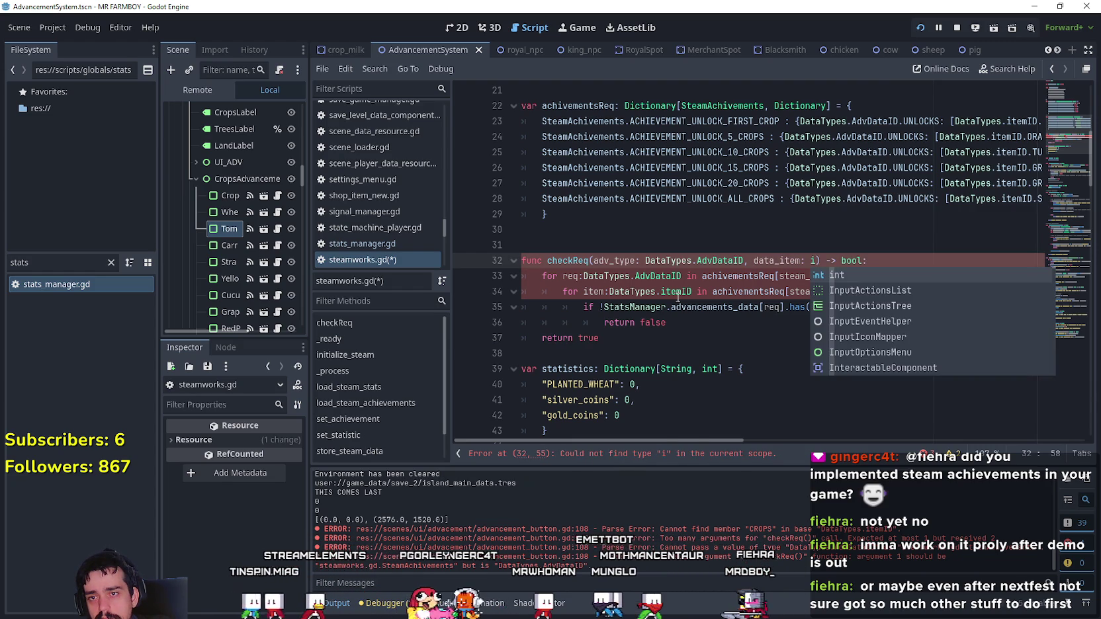
{"action": "type", "text": "ata"}
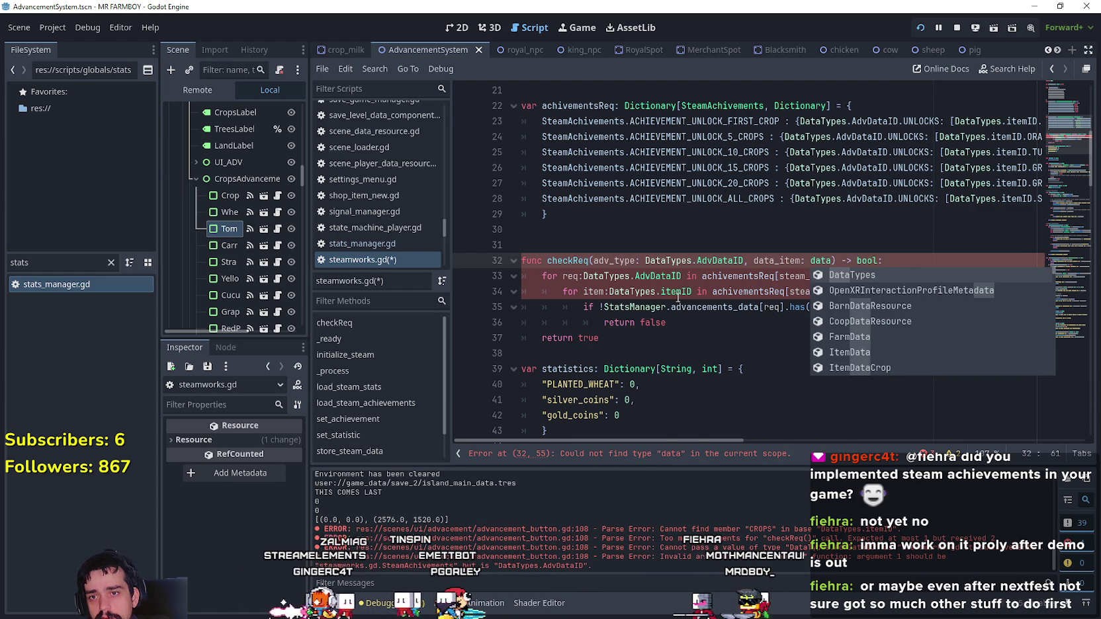
{"action": "type", "text": "DataTypes"}
{"action": "key", "text": "Return"}
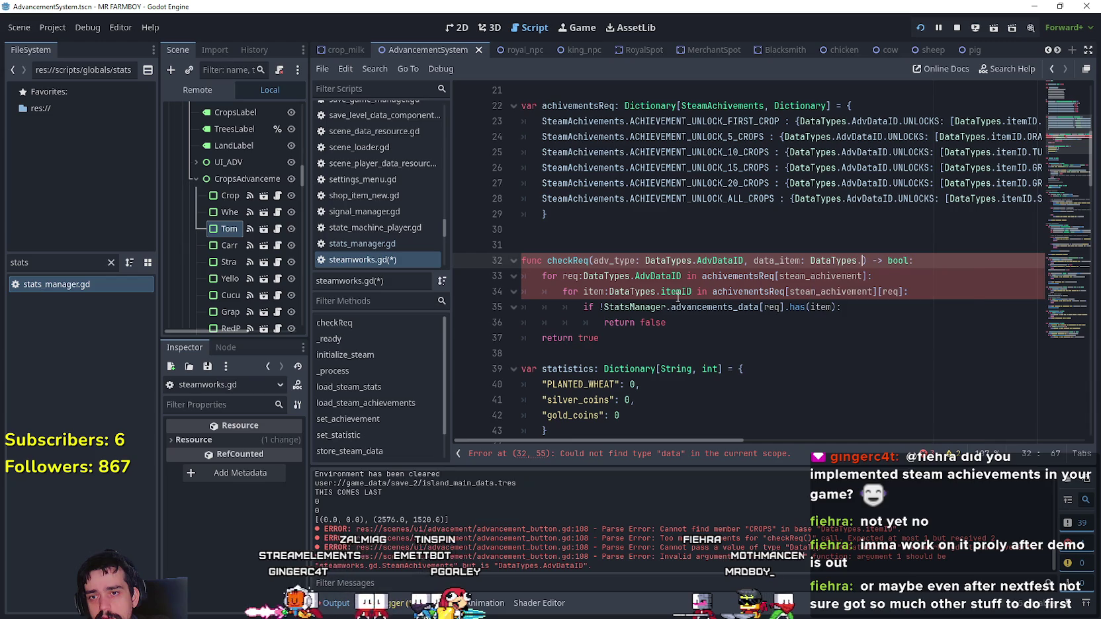
{"action": "type", "text": ".itemID"}
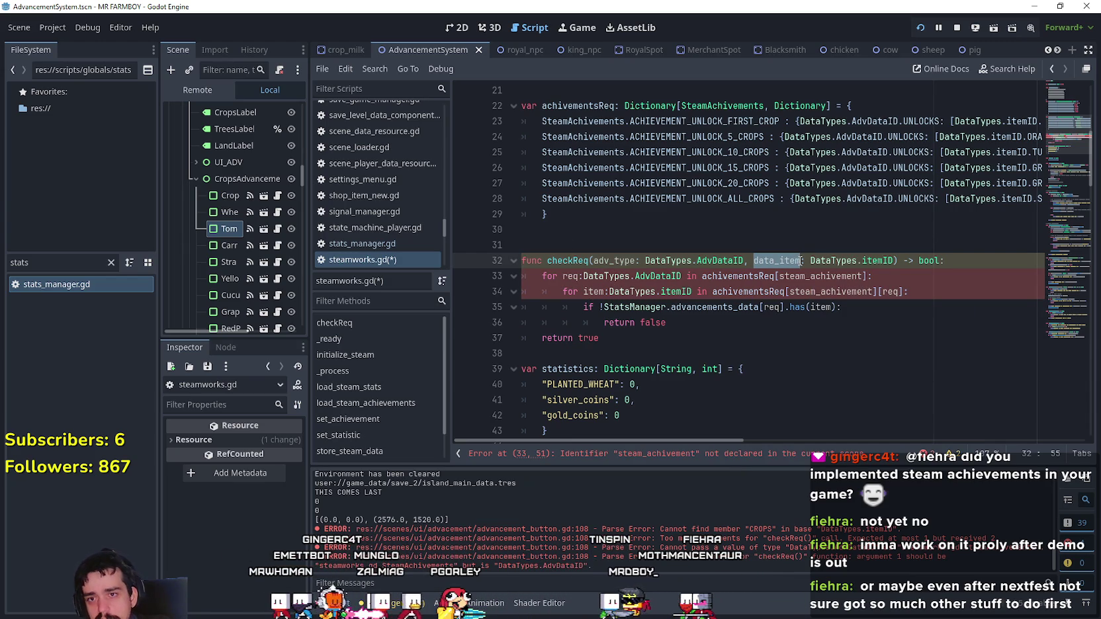
{"action": "type", "text": "itemID"}
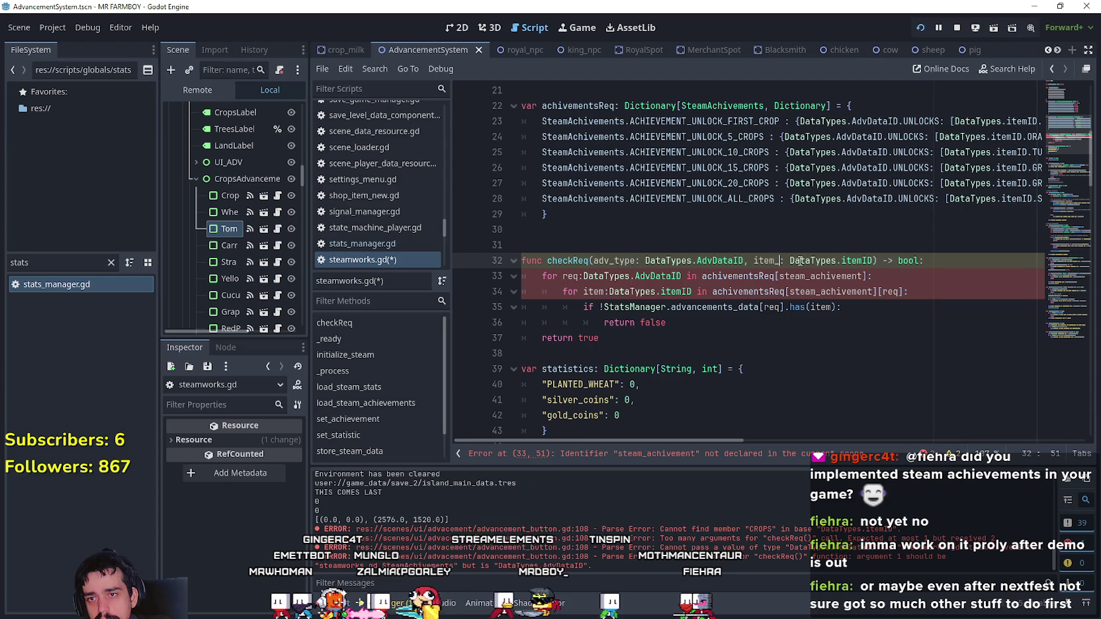
- Rename the first parameter to advTYPE
{"action": "double_click", "coordinate": [614, 260]}
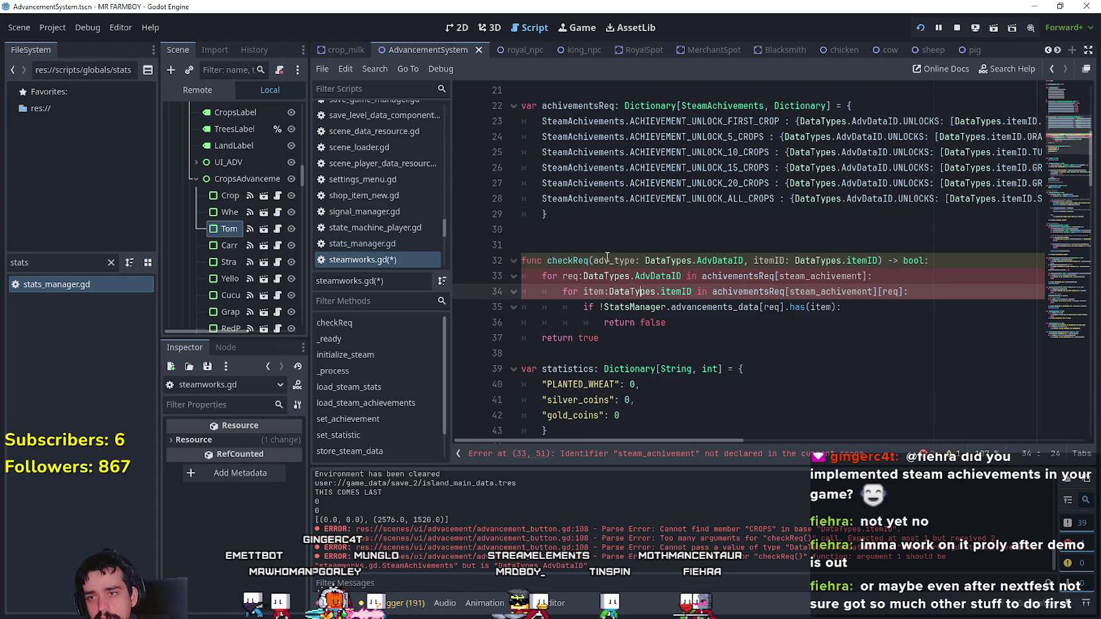
{"action": "type", "text": "advT"}
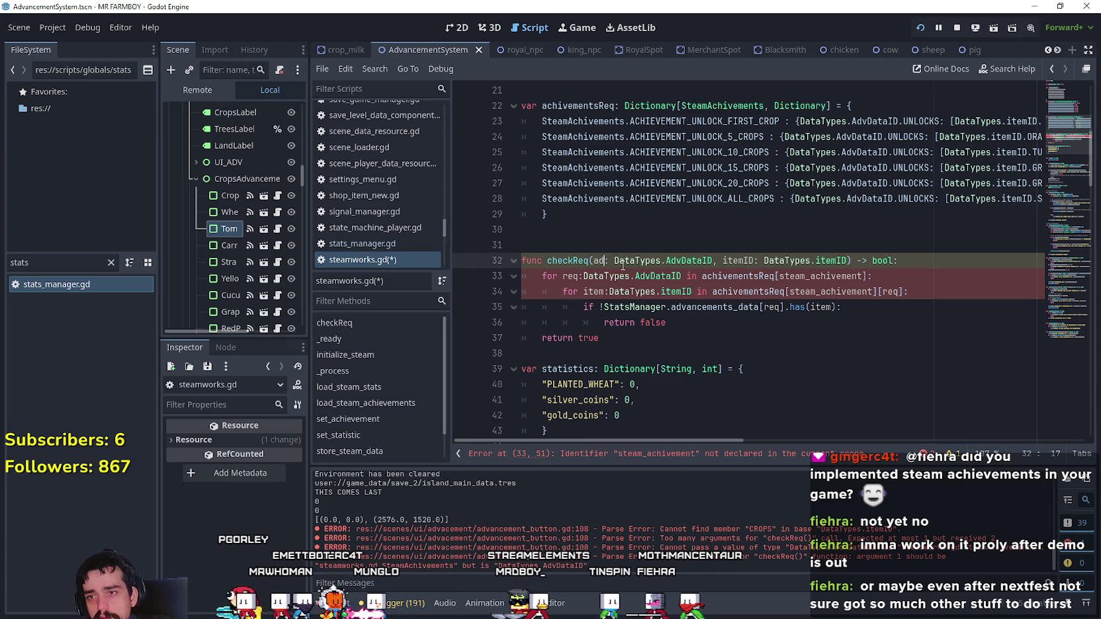
{"action": "type", "text": "ype"}
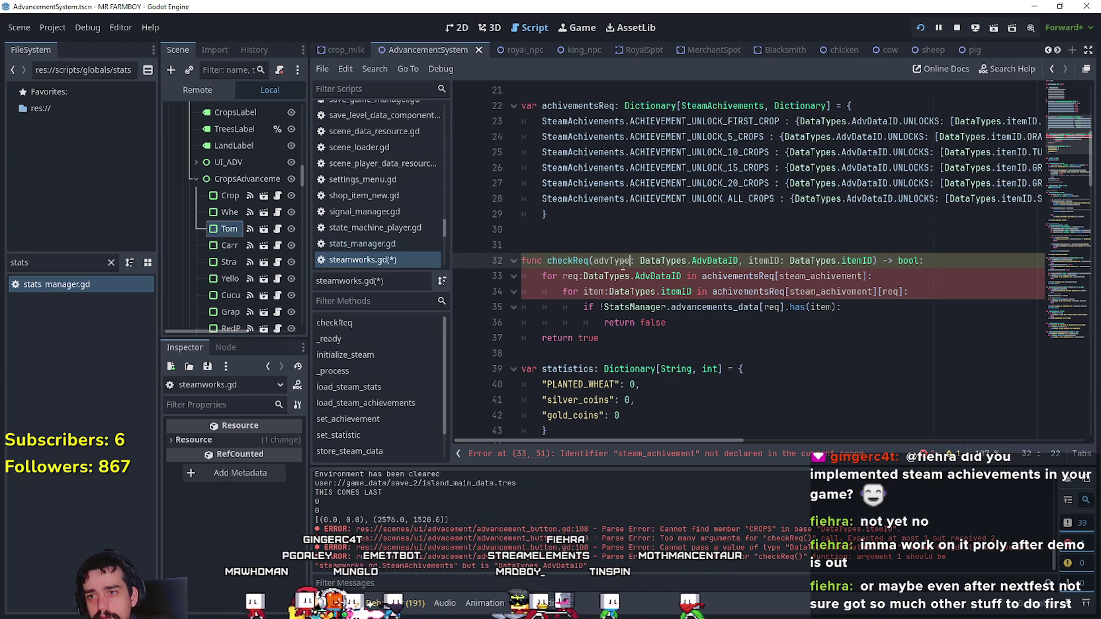
{"action": "left_click", "coordinate": [666, 361]}
{"action": "left_click_drag", "start_coordinate": [609, 261], "coordinate": [632, 260]}
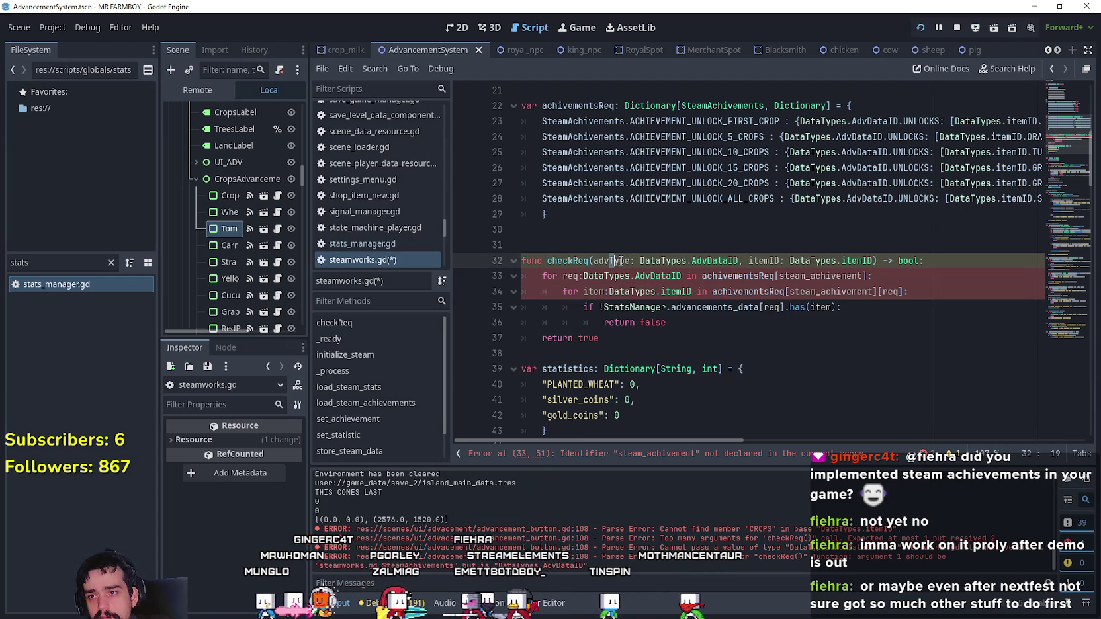
{"action": "type", "text": "TYPE"}
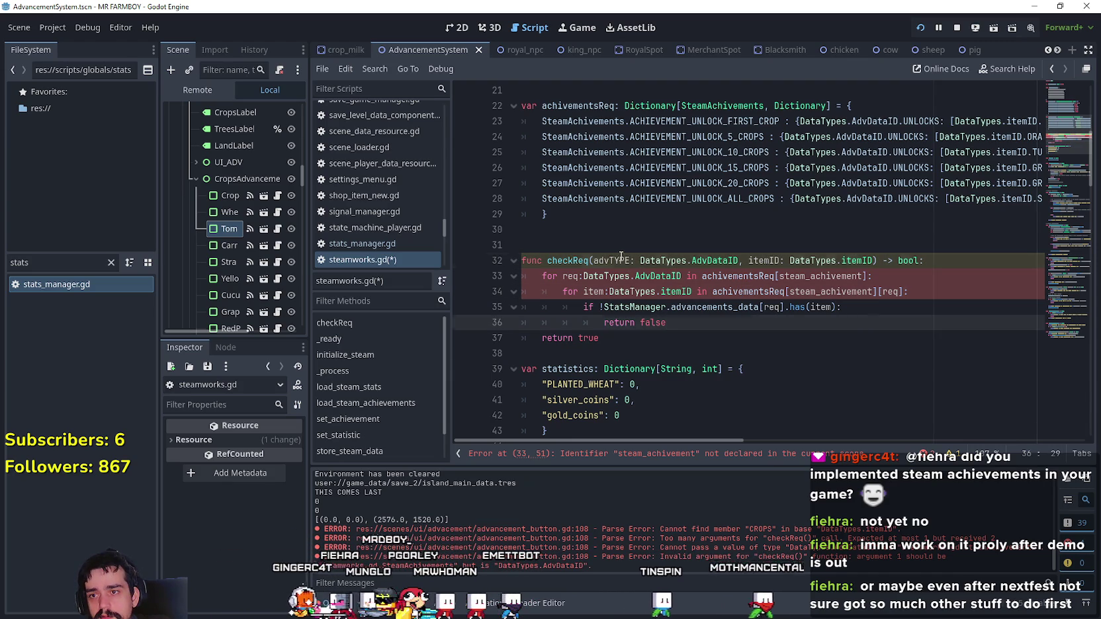
{"action": "left_click", "coordinate": [741, 323]}
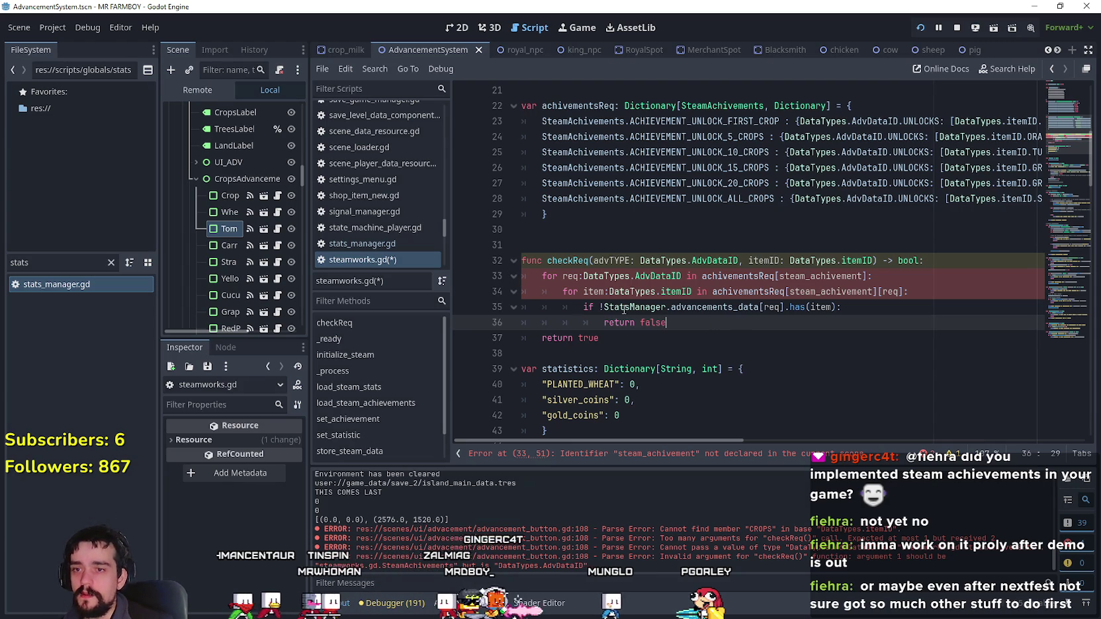
- Review the achivementsReq dictionary, then place the caret on empty line 31 above checkReq
{"action": "left_click", "coordinate": [620, 260]}
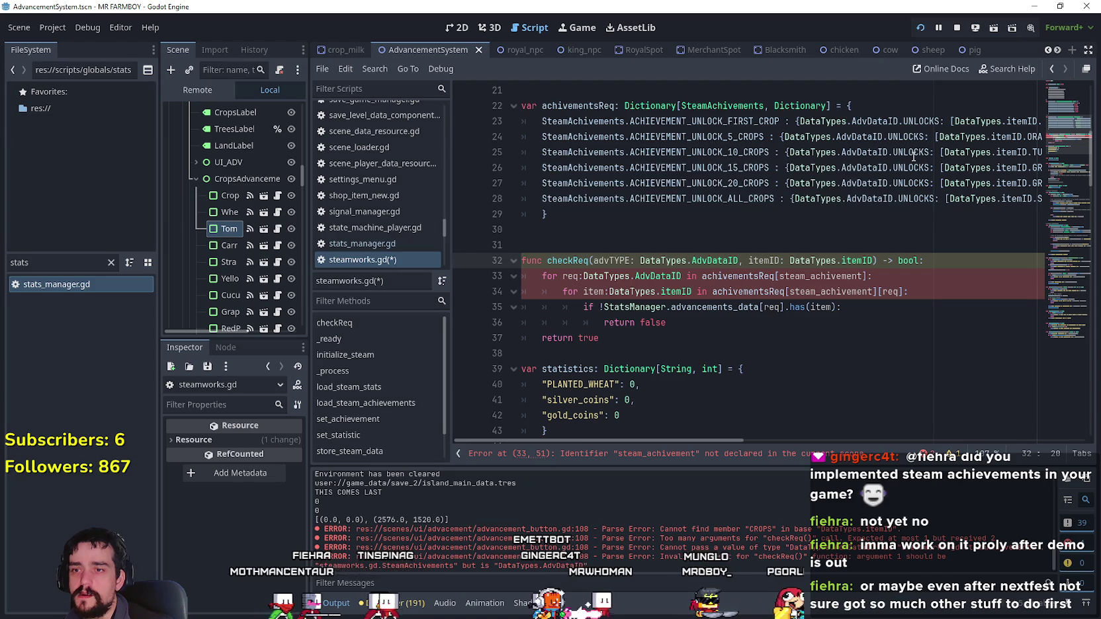
{"action": "mouse_move", "coordinate": [914, 154]}
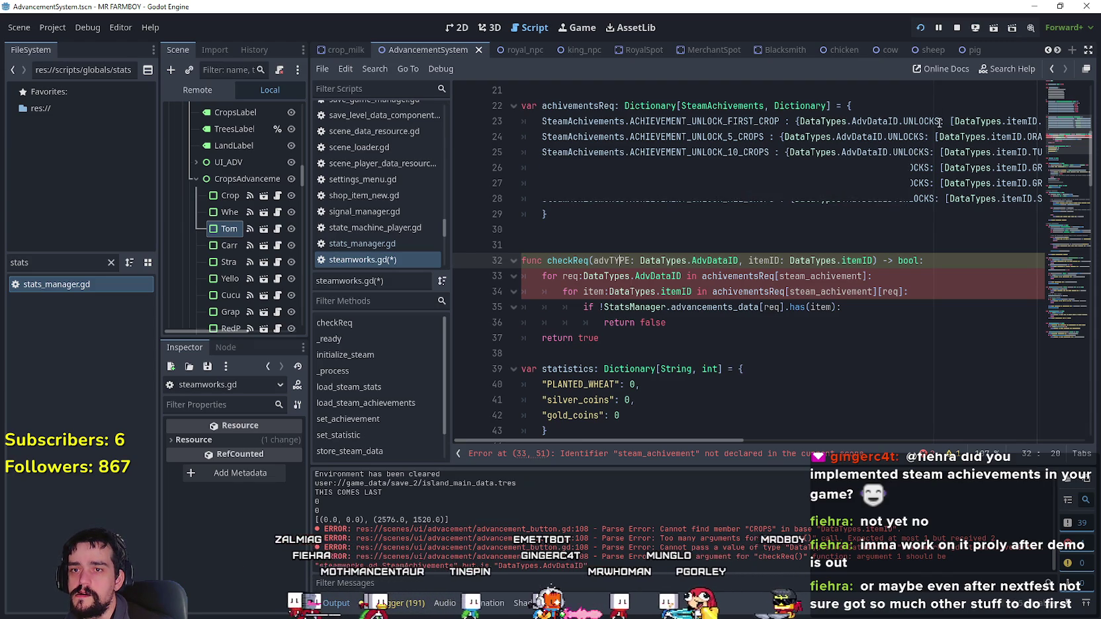
{"action": "left_click_drag", "start_coordinate": [939, 121], "coordinate": [799, 123]}
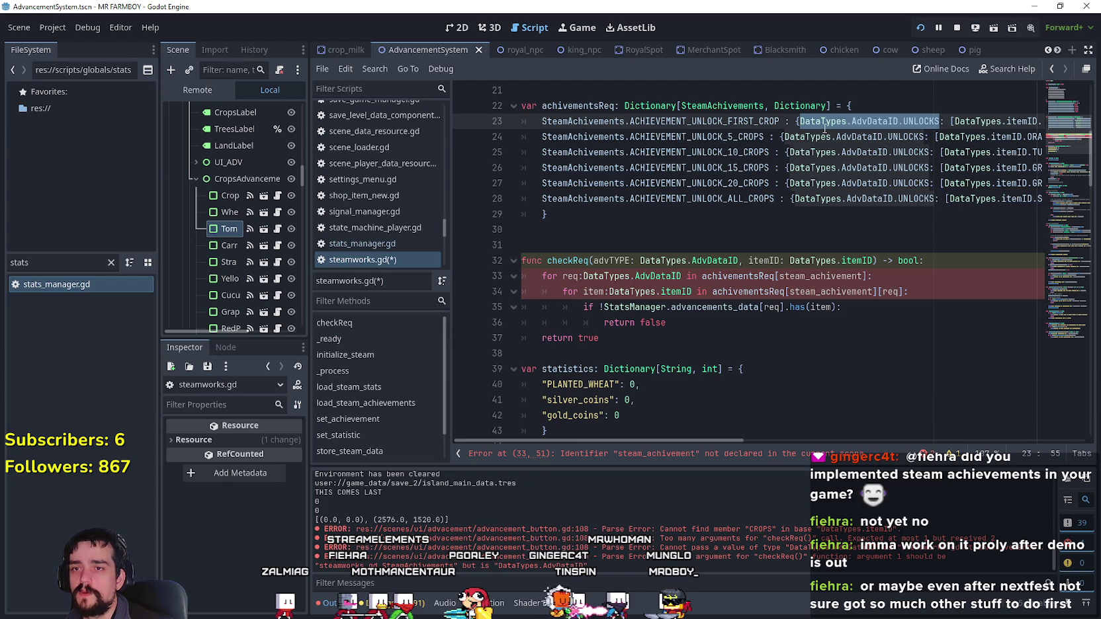
{"action": "left_click_drag", "start_coordinate": [604, 216], "coordinate": [497, 106]}
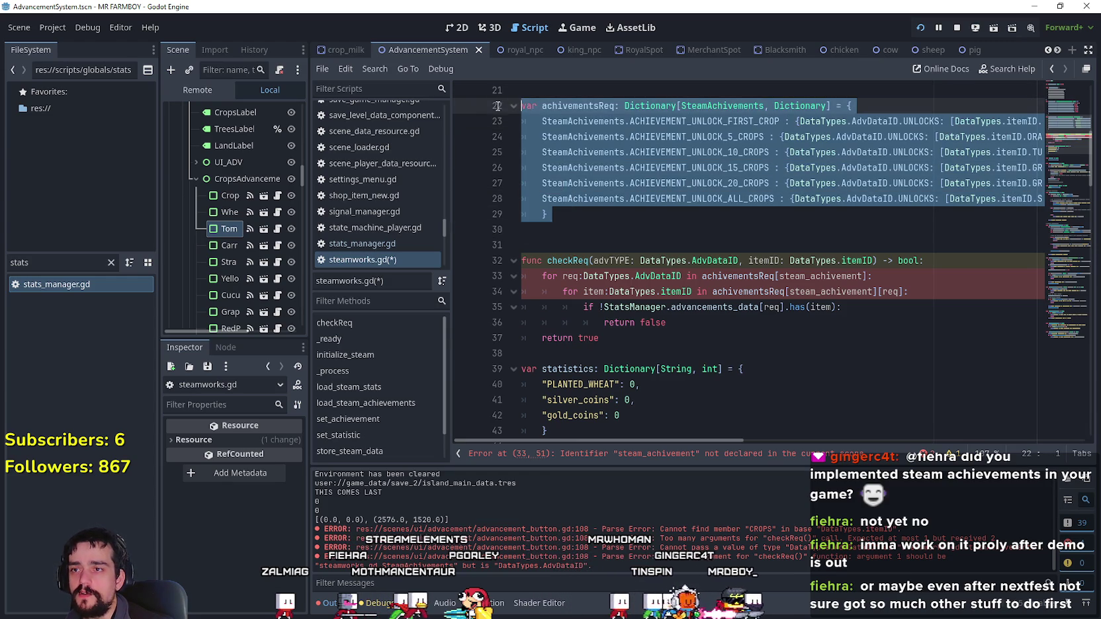
{"action": "left_click", "coordinate": [563, 218]}
{"action": "left_click", "coordinate": [566, 241]}
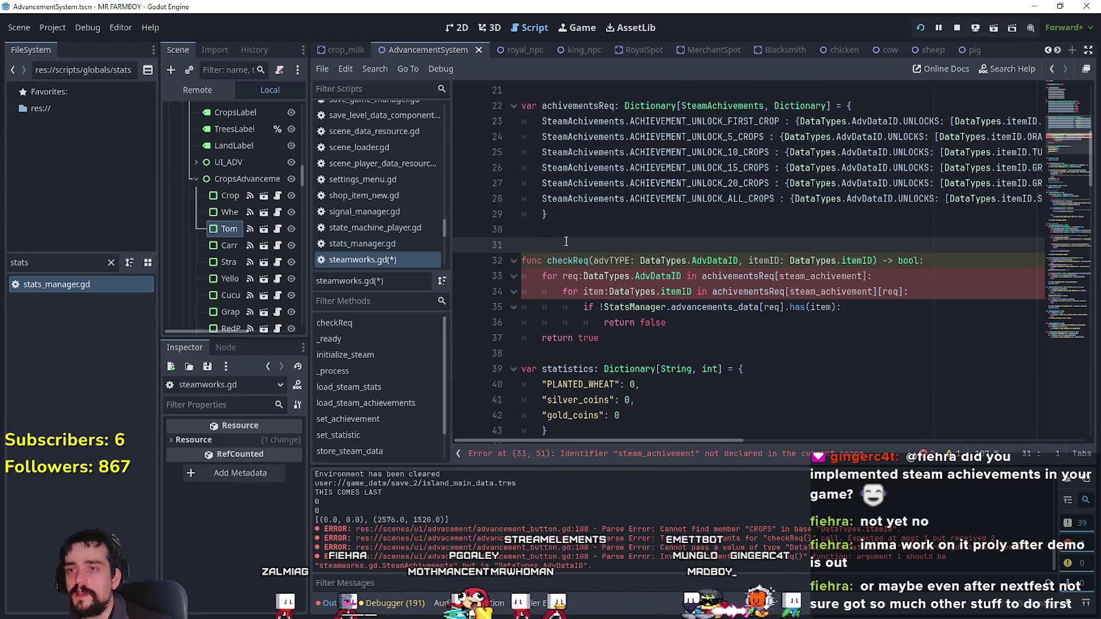
- Declare achivementsReq_2 as a Dictionary keyed by DataTypes.AdvDataID, copied from checkReq's advTYPE
{"action": "type", "text": "var achivementRe"}
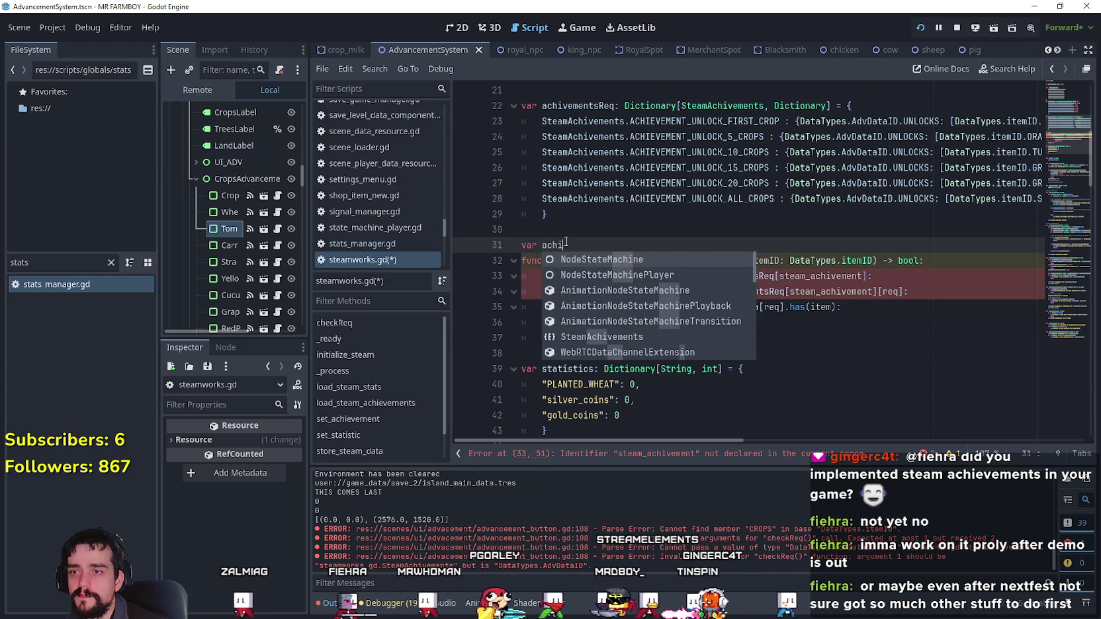
{"action": "type", "text": "q"}
{"action": "key", "text": "BackSpace"}
{"action": "type", "text": "sReq"}
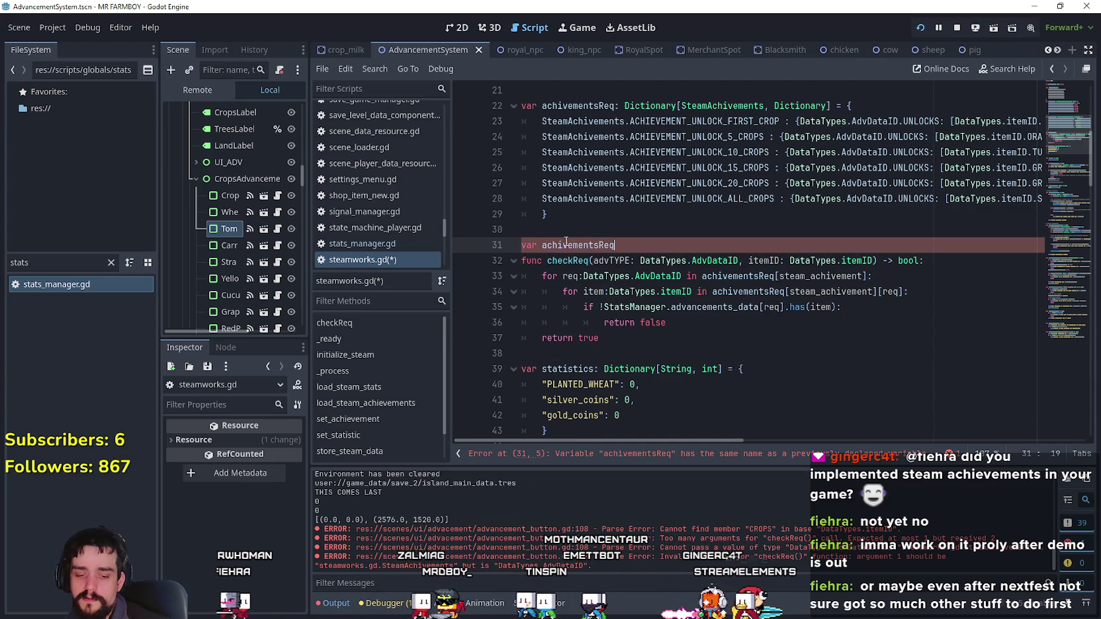
{"action": "type", "text": "_2: Dic"}
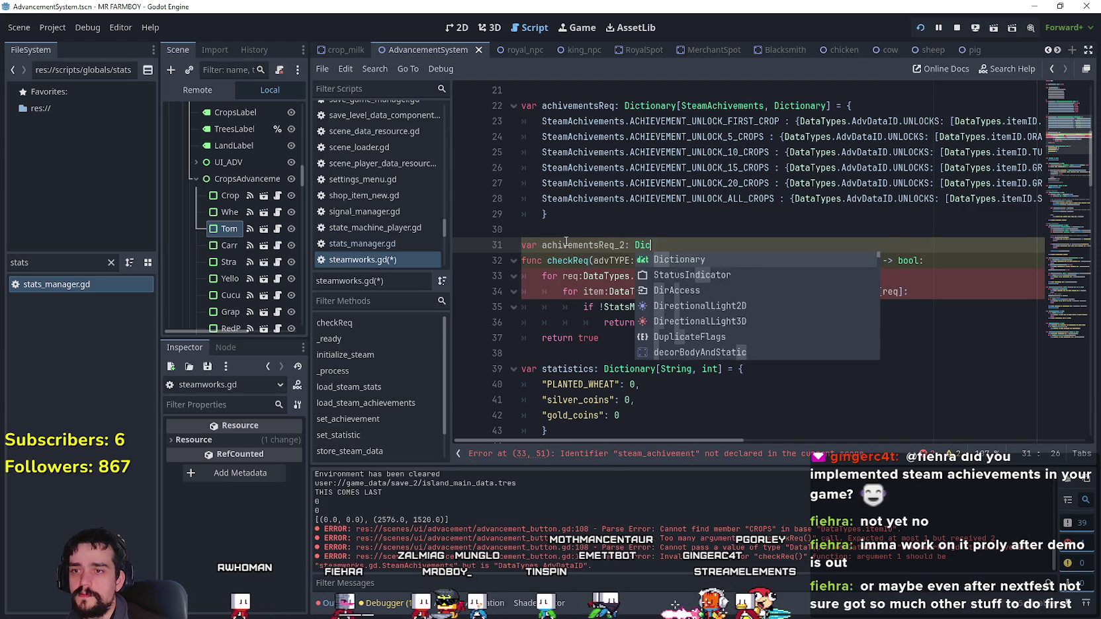
{"action": "key", "text": "Return"}
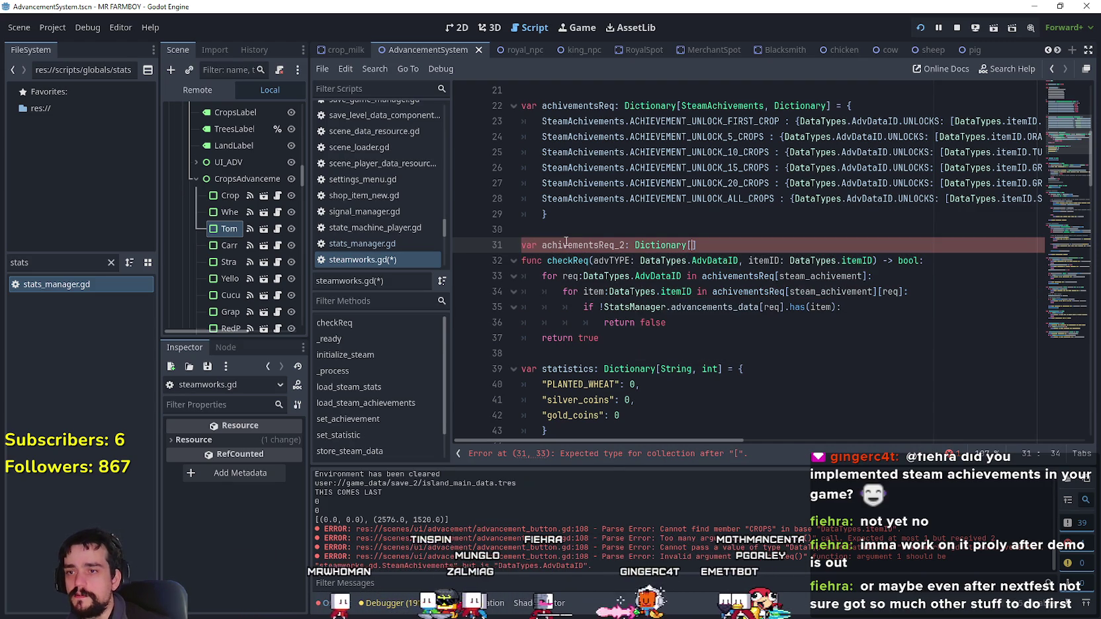
{"action": "left_click", "coordinate": [610, 261]}
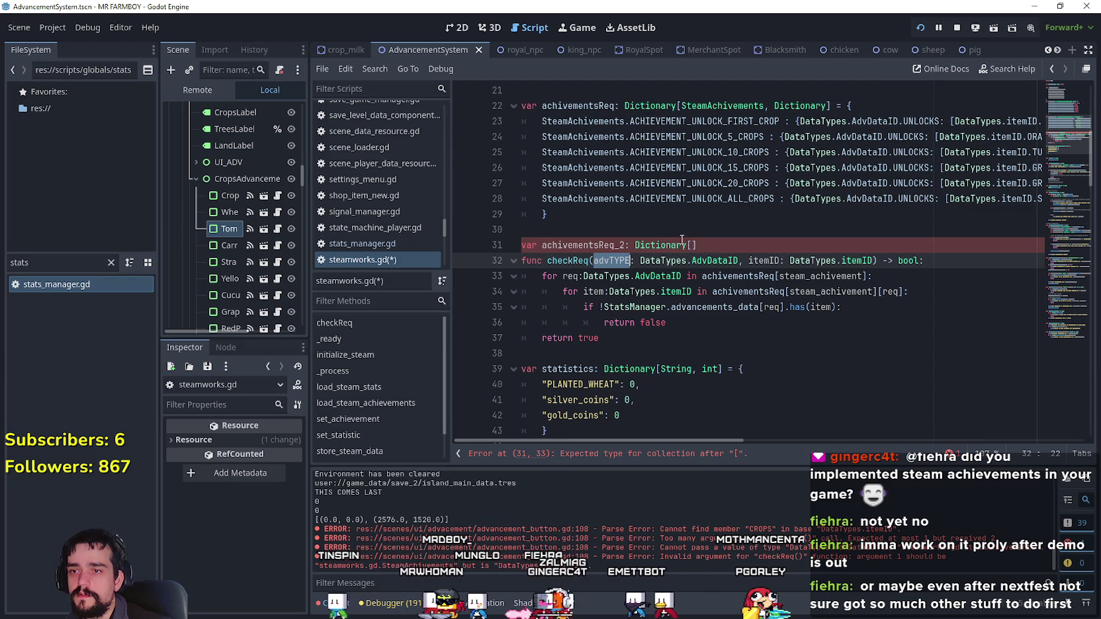
{"action": "left_click_drag", "start_coordinate": [639, 260], "coordinate": [739, 260]}
{"action": "key", "text": "ctrl+c"}
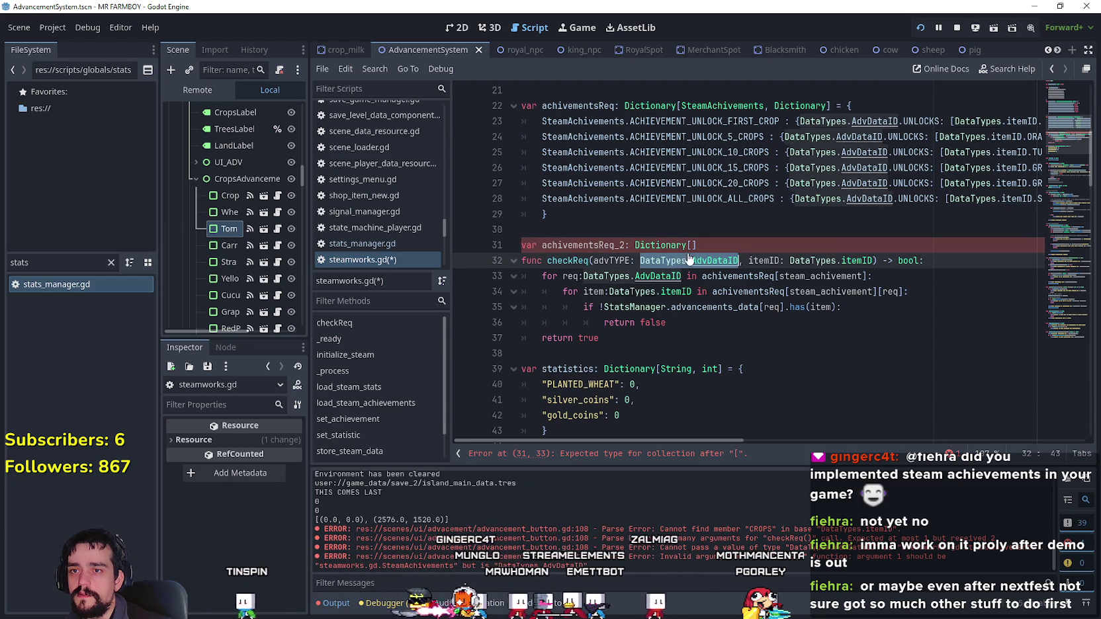
{"action": "left_click", "coordinate": [692, 246]}
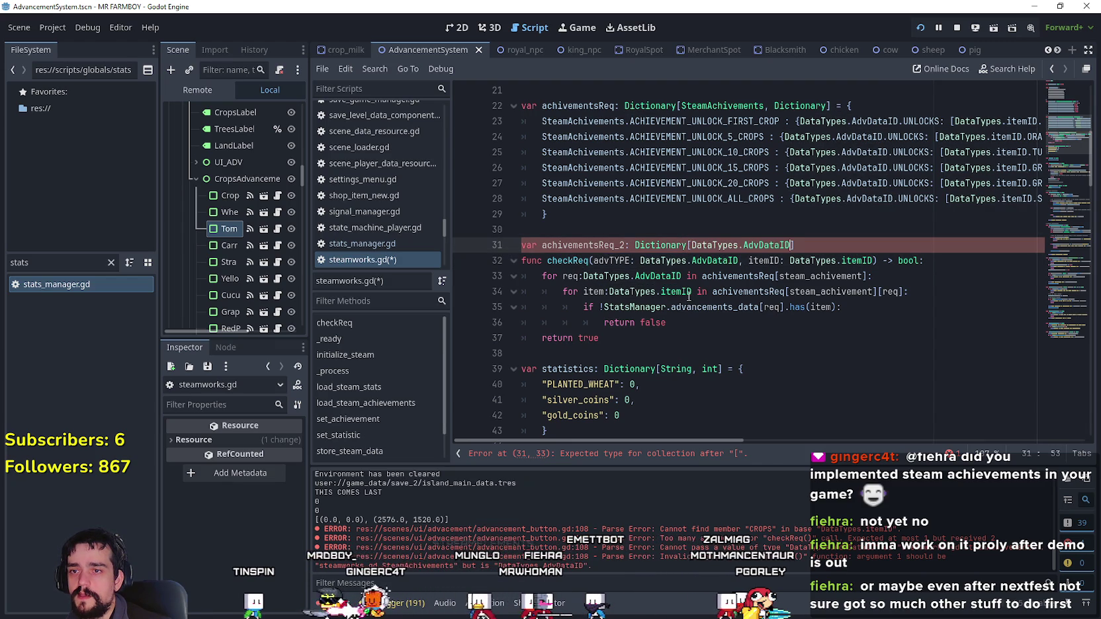
{"action": "key", "text": "ctrl+v"}
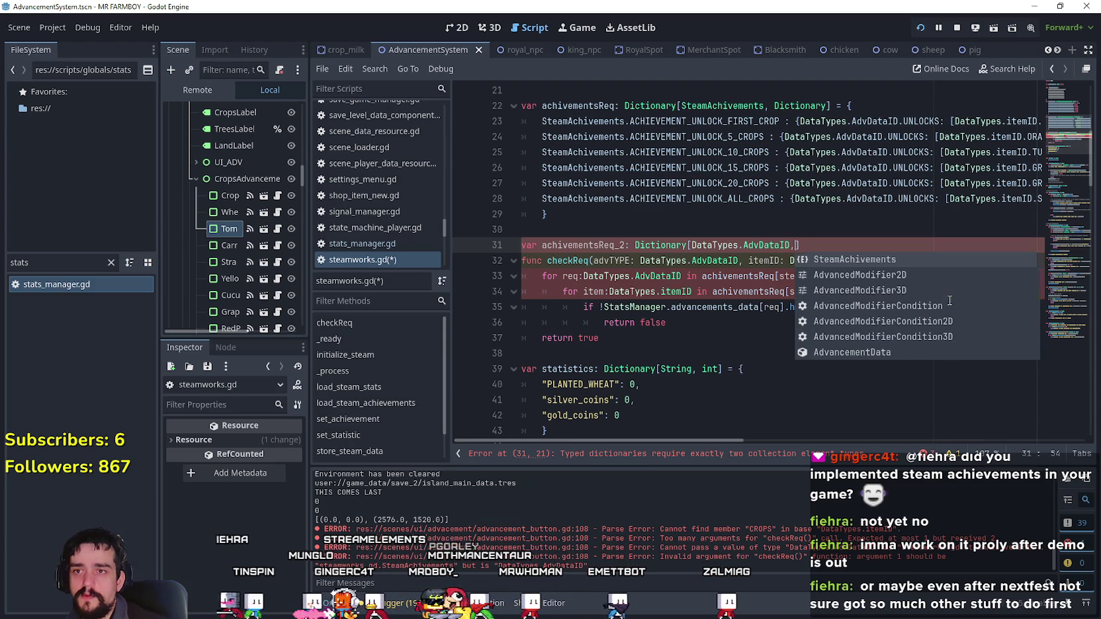
- Make Dictionary the value type, open the braces, and copy DataTypes.AdvDataID.UNLOCKS from line 23
{"action": "type", "text": "Di"}
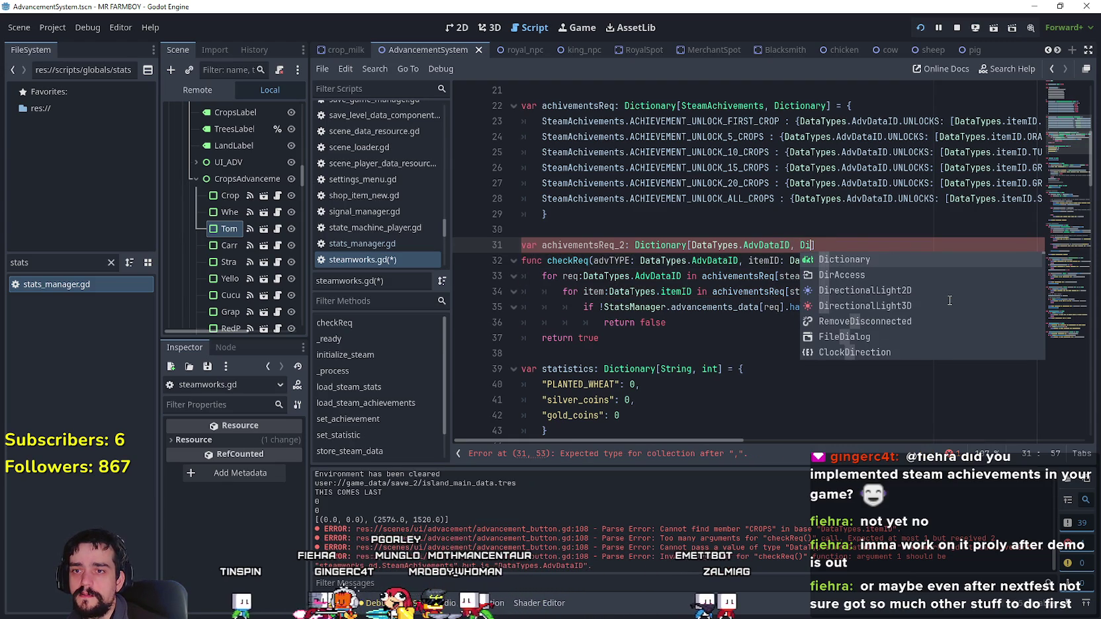
{"action": "key", "text": "Return"}
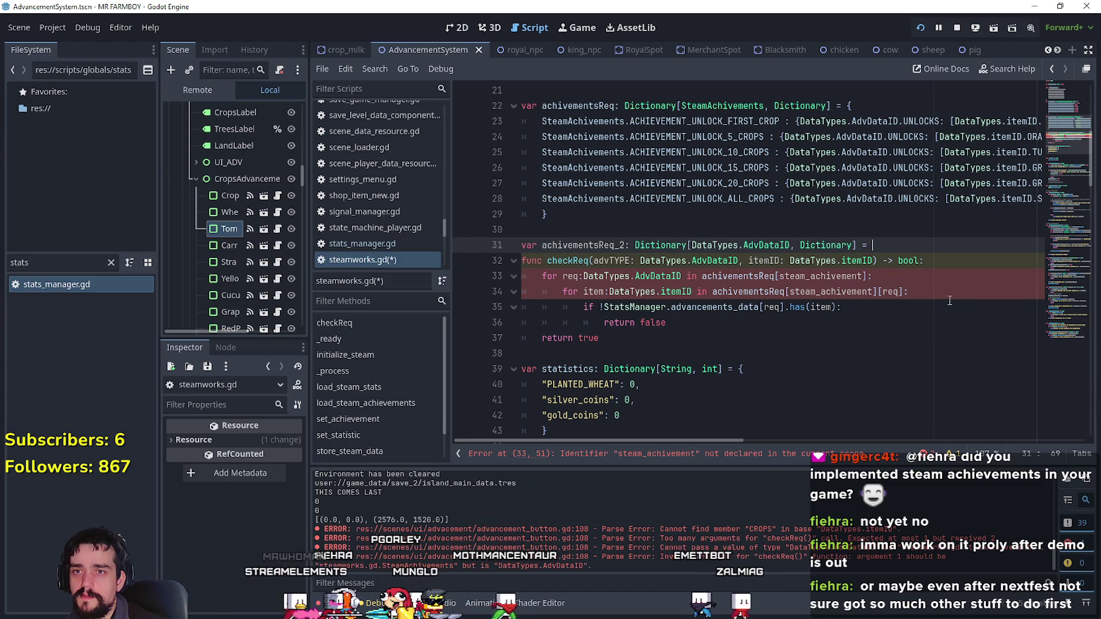
{"action": "type", "text": "{"}
{"action": "key", "text": "Return"}
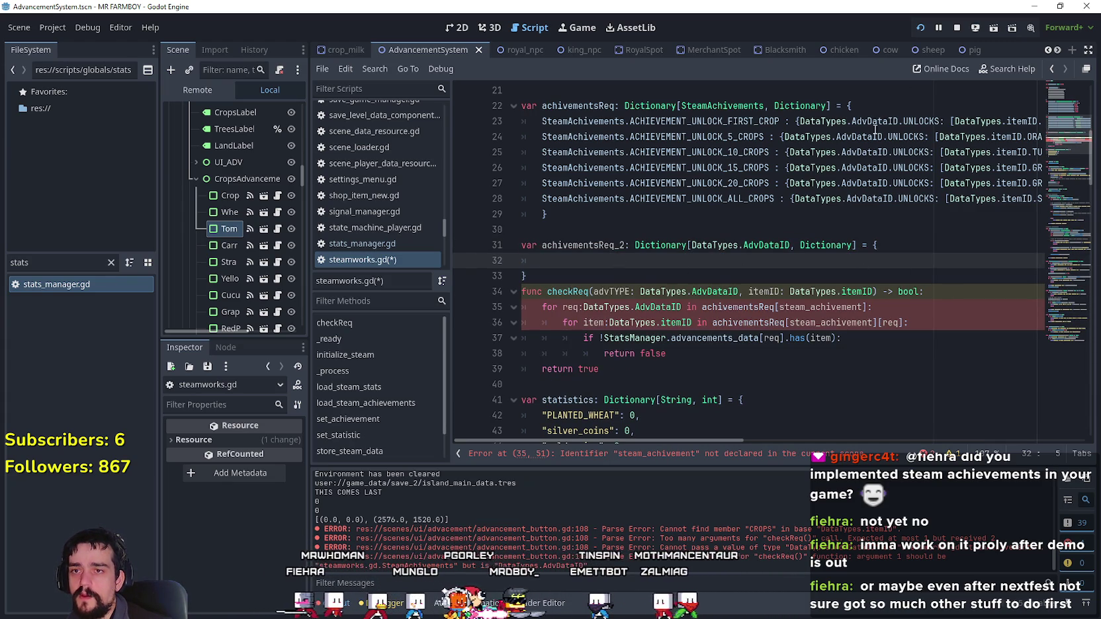
{"action": "left_click_drag", "start_coordinate": [939, 121], "coordinate": [800, 121]}
- Fill the UNLOCKS entry with DataTypes.itemID.CROPS: 5, reusing the itemID type from checkReq
{"action": "left_click", "coordinate": [622, 264]}
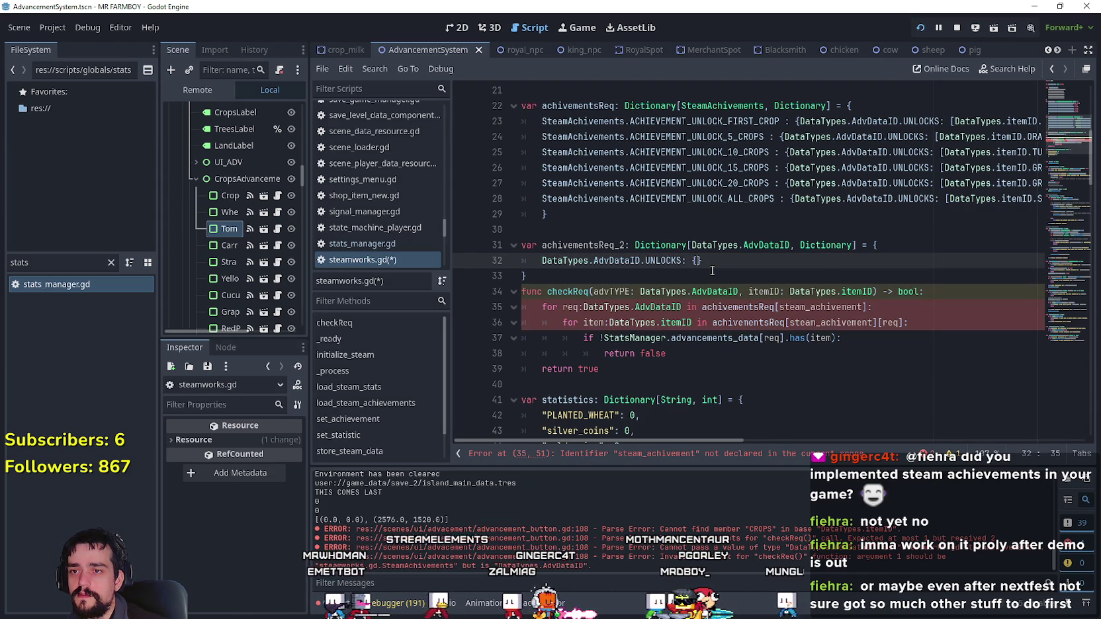
{"action": "left_click", "coordinate": [604, 244]}
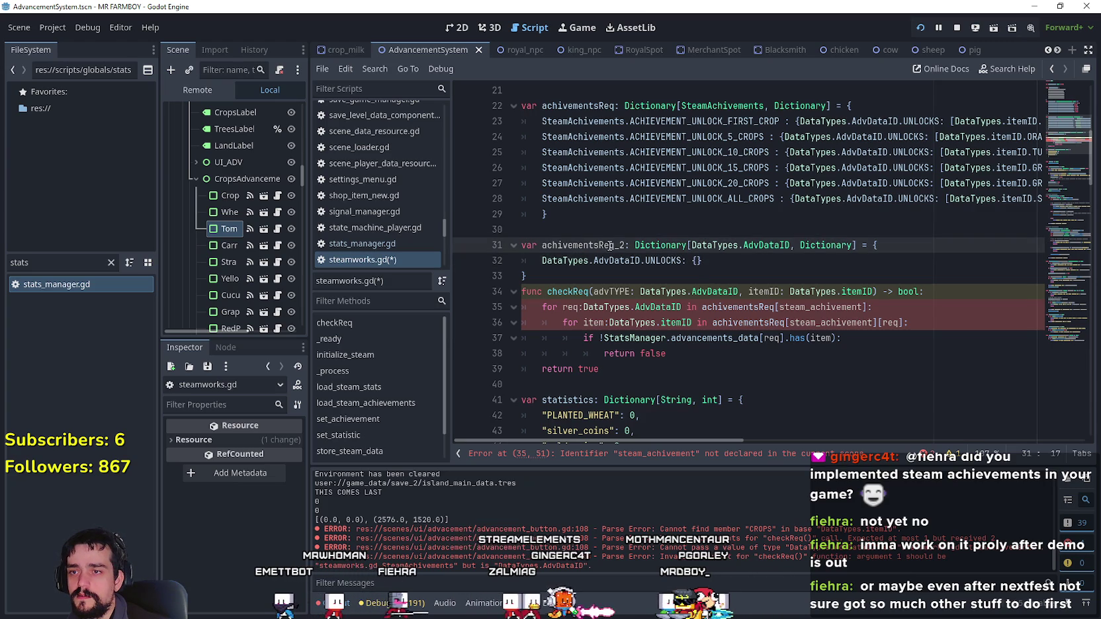
{"action": "left_click", "coordinate": [697, 261]}
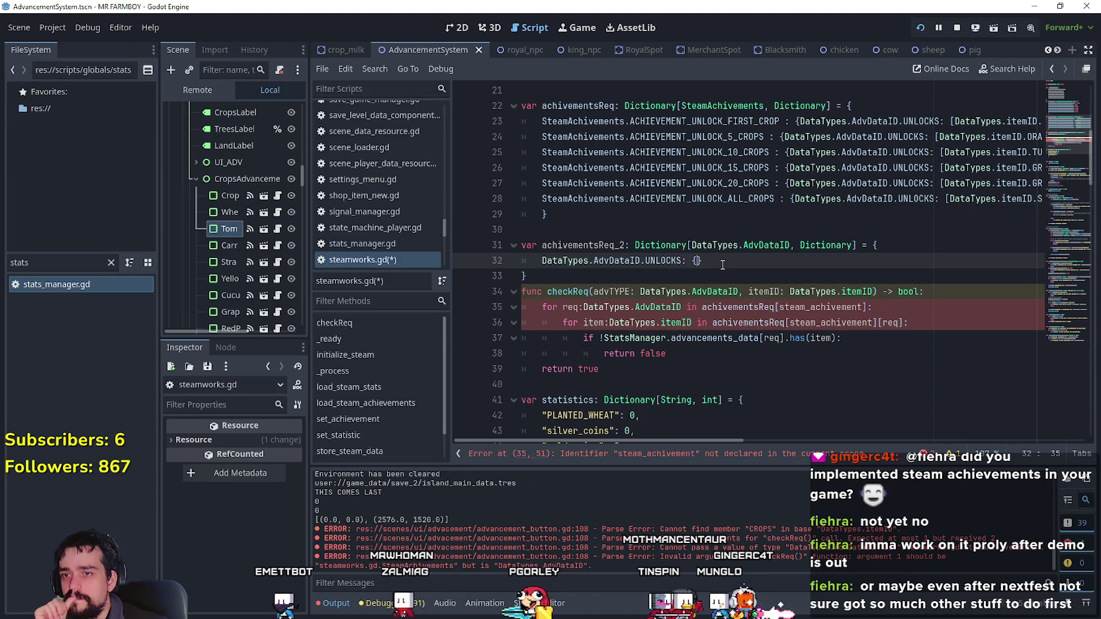
{"action": "left_click", "coordinate": [772, 291]}
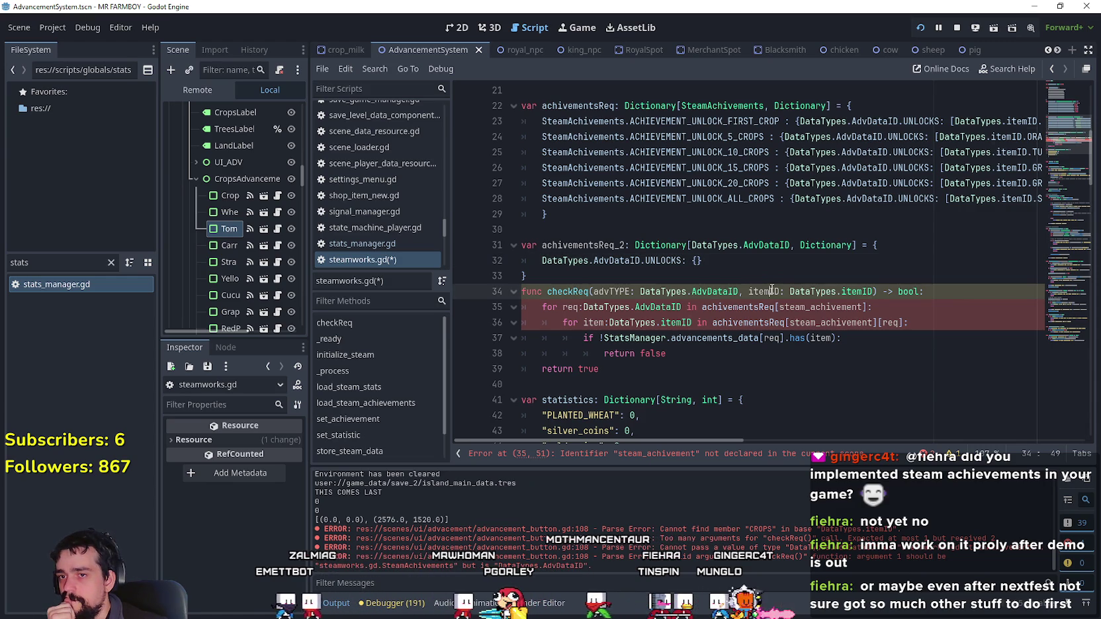
{"action": "left_click", "coordinate": [696, 261]}
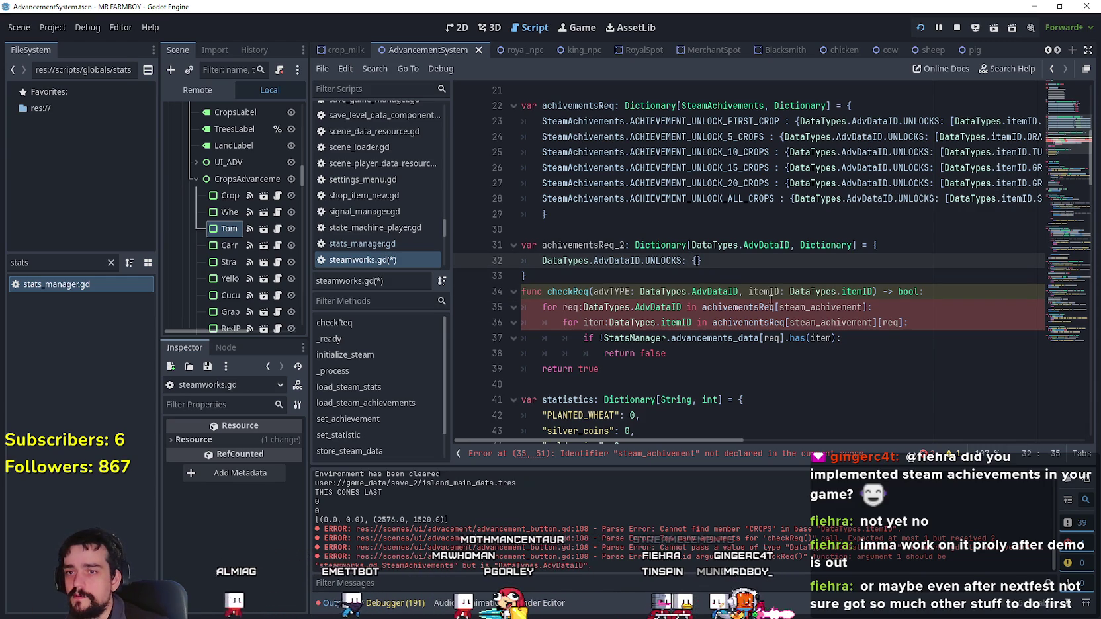
{"action": "left_click_drag", "start_coordinate": [790, 291], "coordinate": [872, 292]}
{"action": "key", "text": "ctrl+c"}
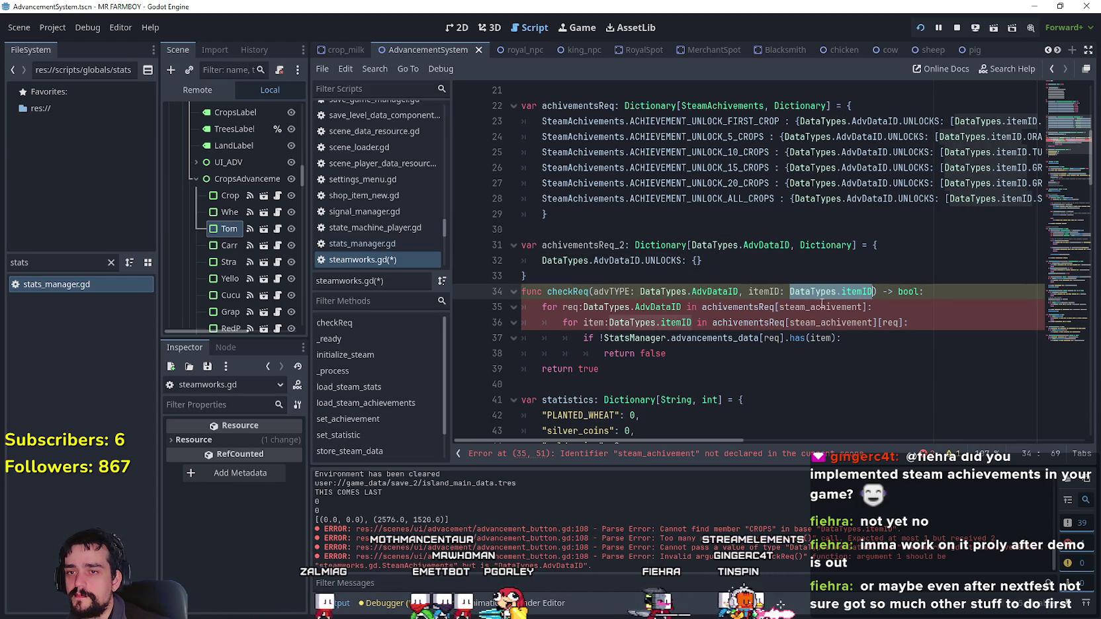
{"action": "left_click", "coordinate": [697, 260]}
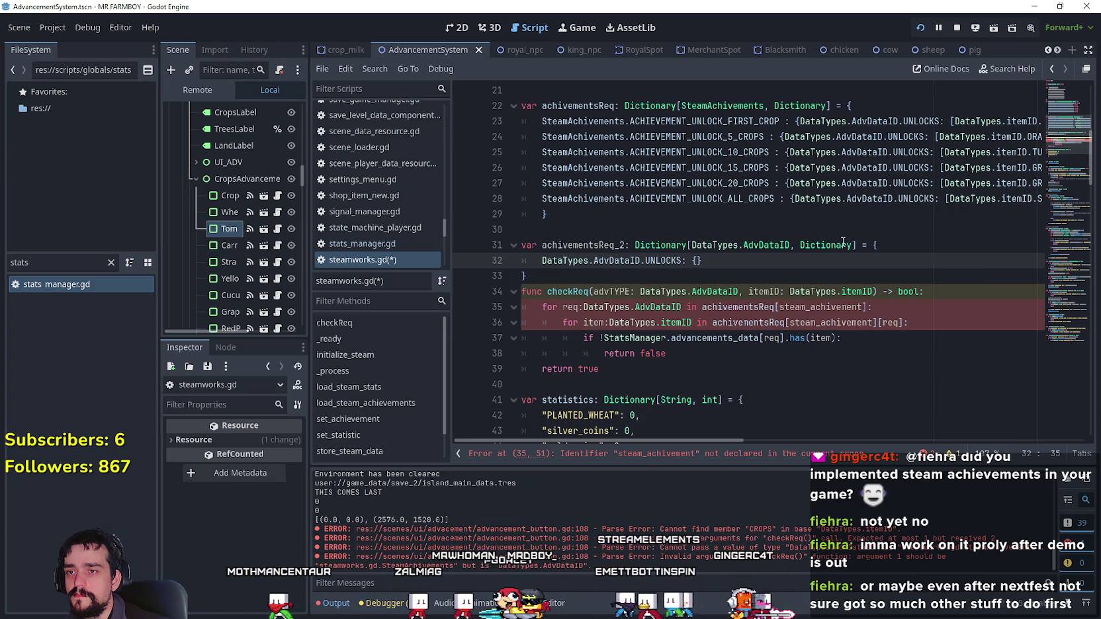
{"action": "key", "text": "ctrl+v"}
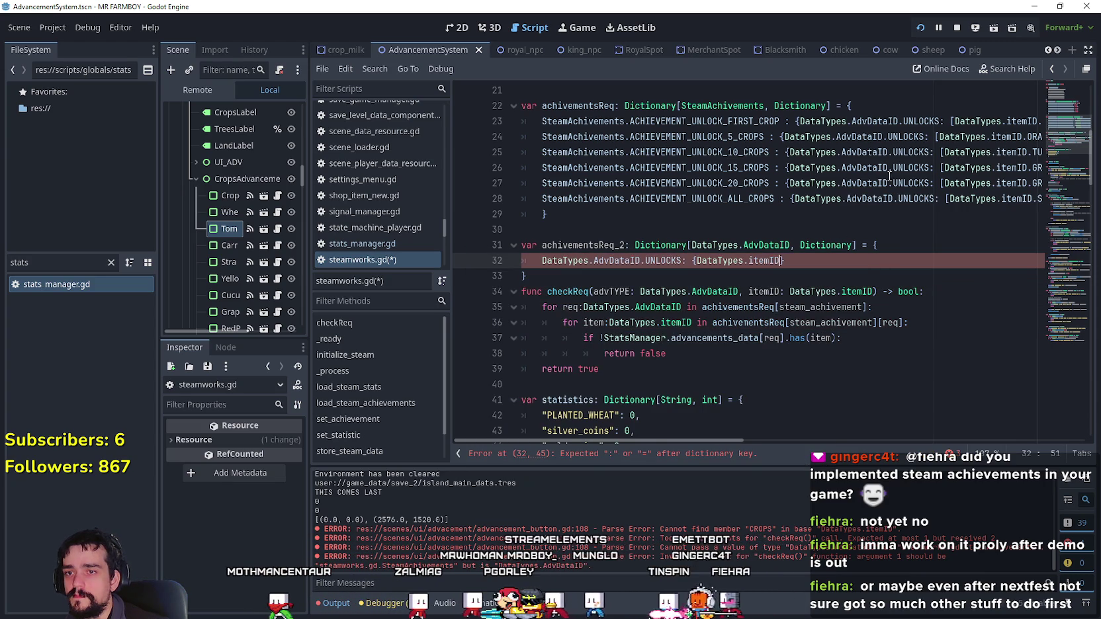
{"action": "type", "text": ".Crop"}
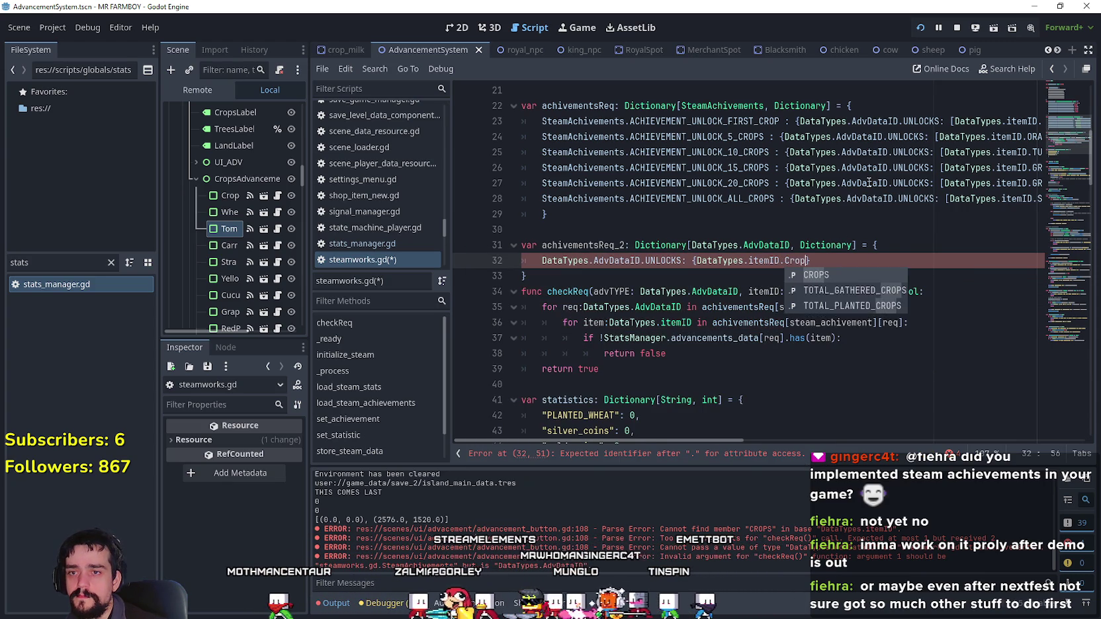
{"action": "key", "text": "Return"}
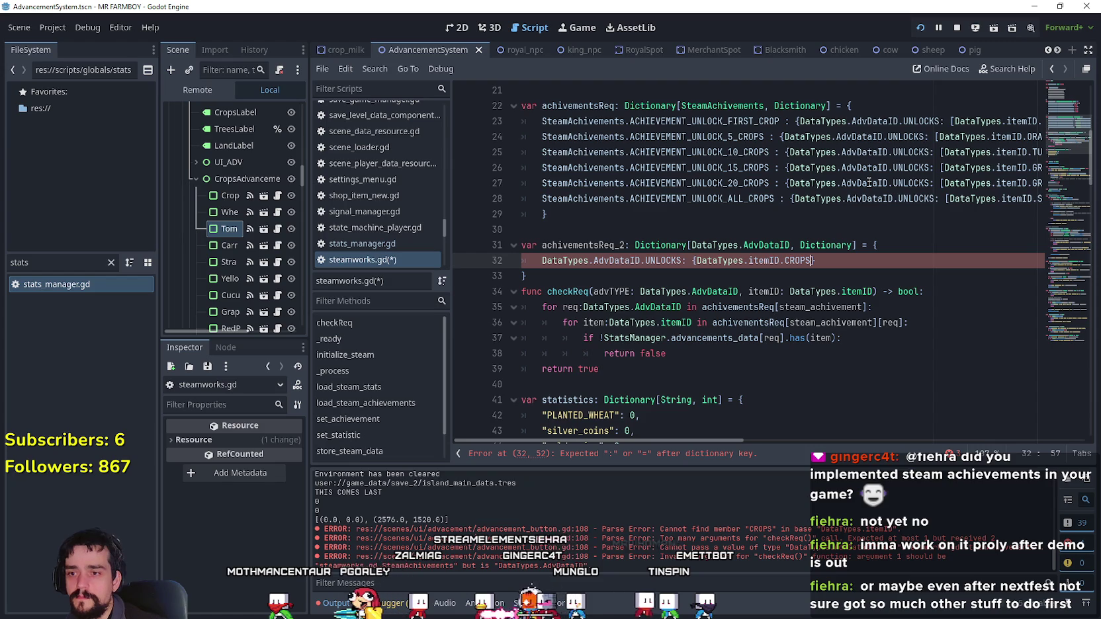
{"action": "type", "text": ": 0"}
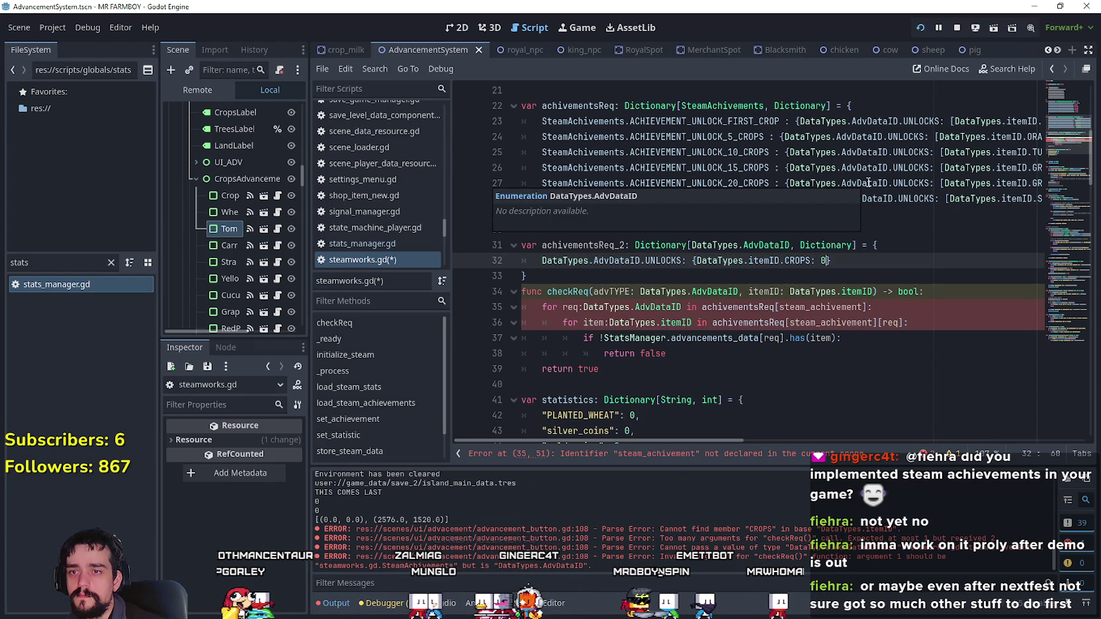
{"action": "type", "text": "5"}
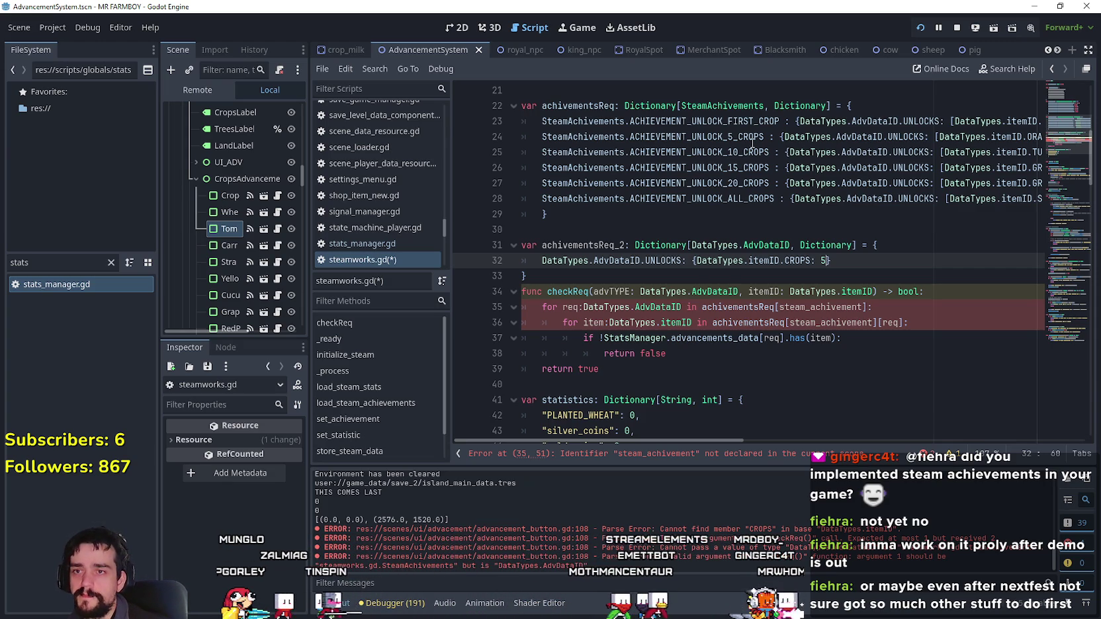
- Copy SteamAchivements.ACHIEVEMENT_UNLOCK_FIRST_CROP from line 23 and paste it as the inner key on line 32
{"action": "left_click", "coordinate": [749, 121]}
{"action": "double_click", "coordinate": [749, 121]}
{"action": "left_click_drag", "start_coordinate": [749, 121], "coordinate": [582, 123]}
{"action": "key", "text": "ctrl+c"}
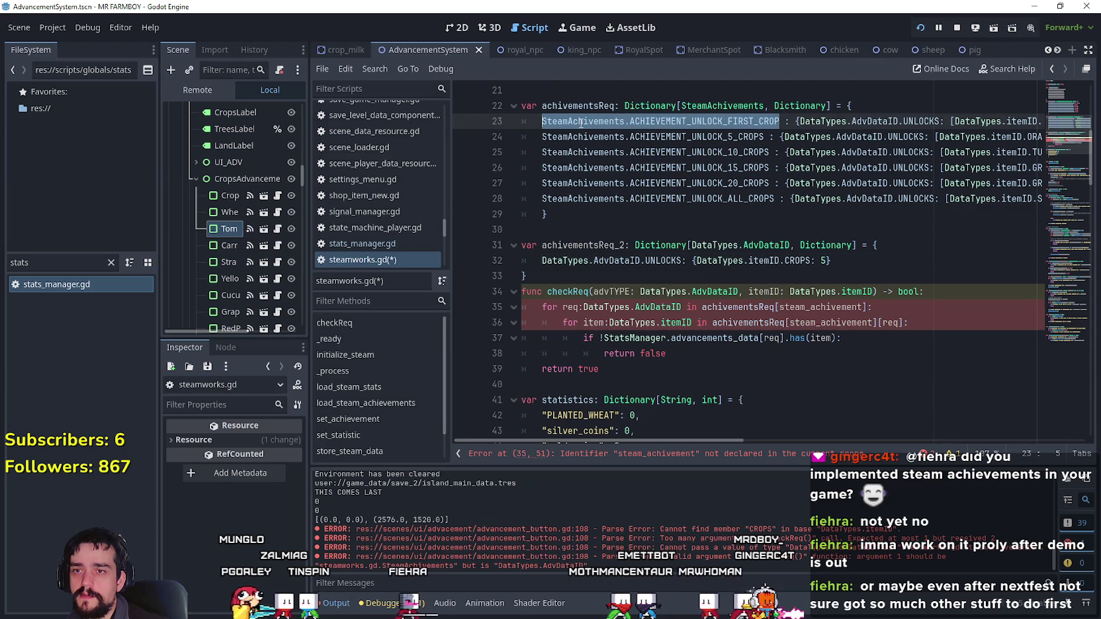
{"action": "left_click_drag", "start_coordinate": [696, 261], "coordinate": [811, 260]}
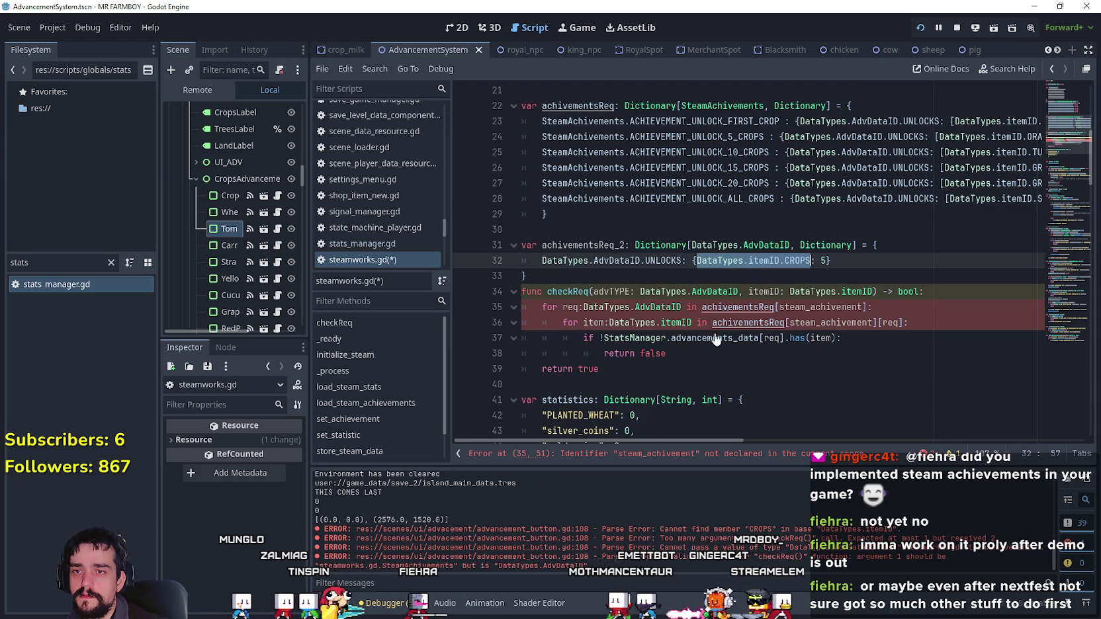
{"action": "key", "text": "ctrl+v"}
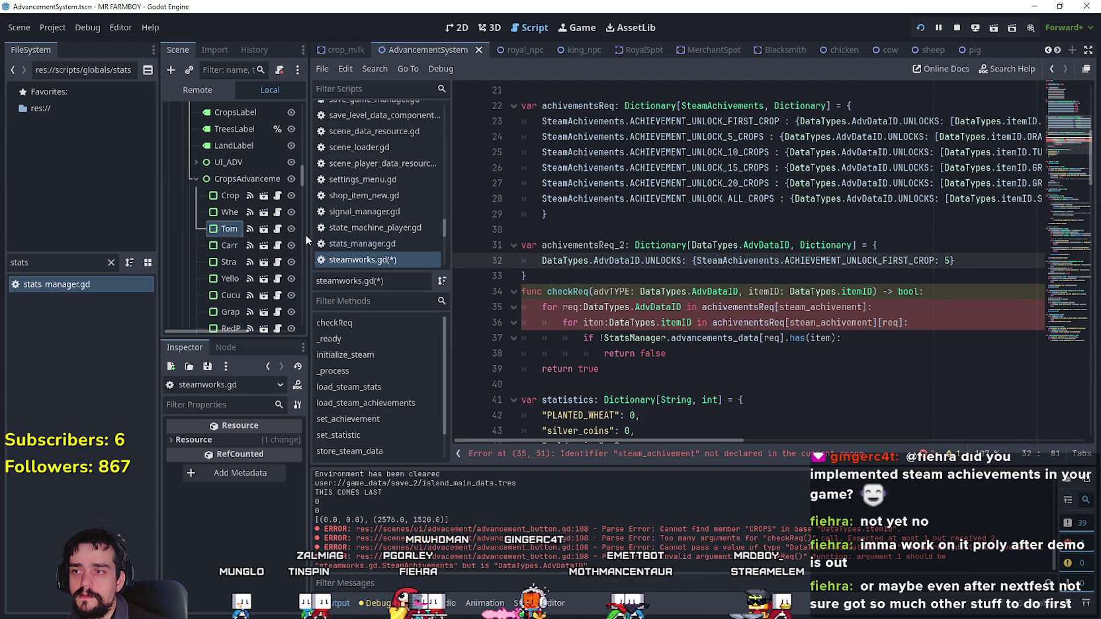
- Replace the entry's value 5 with DataTypes.itemID.CROPS
{"action": "left_click_drag", "start_coordinate": [306, 240], "coordinate": [283, 240]}
{"action": "double_click", "coordinate": [924, 261]}
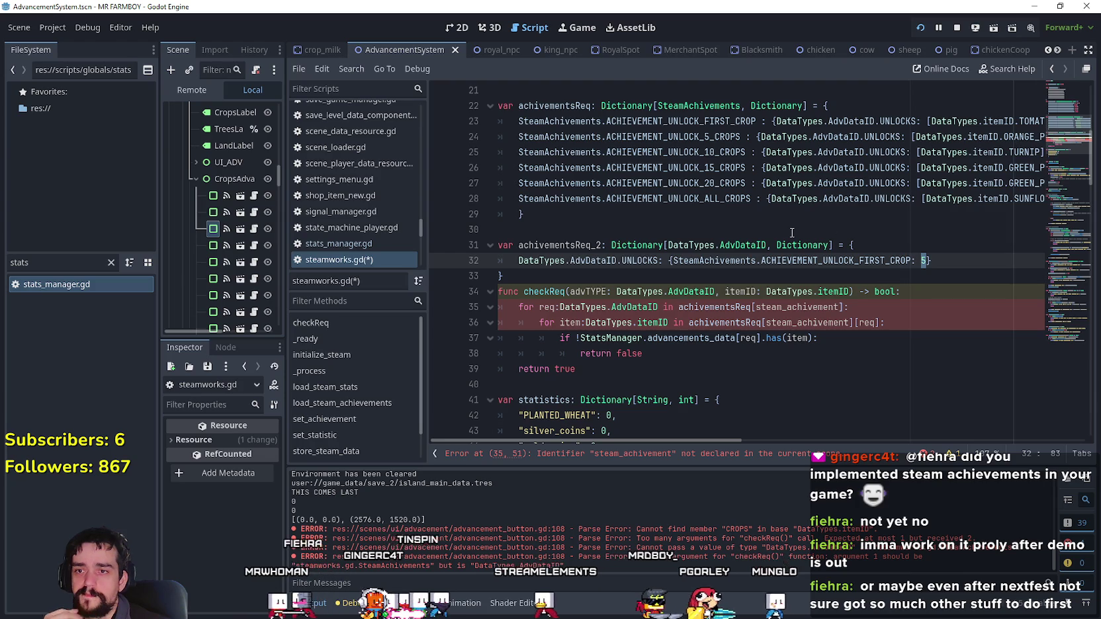
{"action": "type", "text": "DataTypes."}
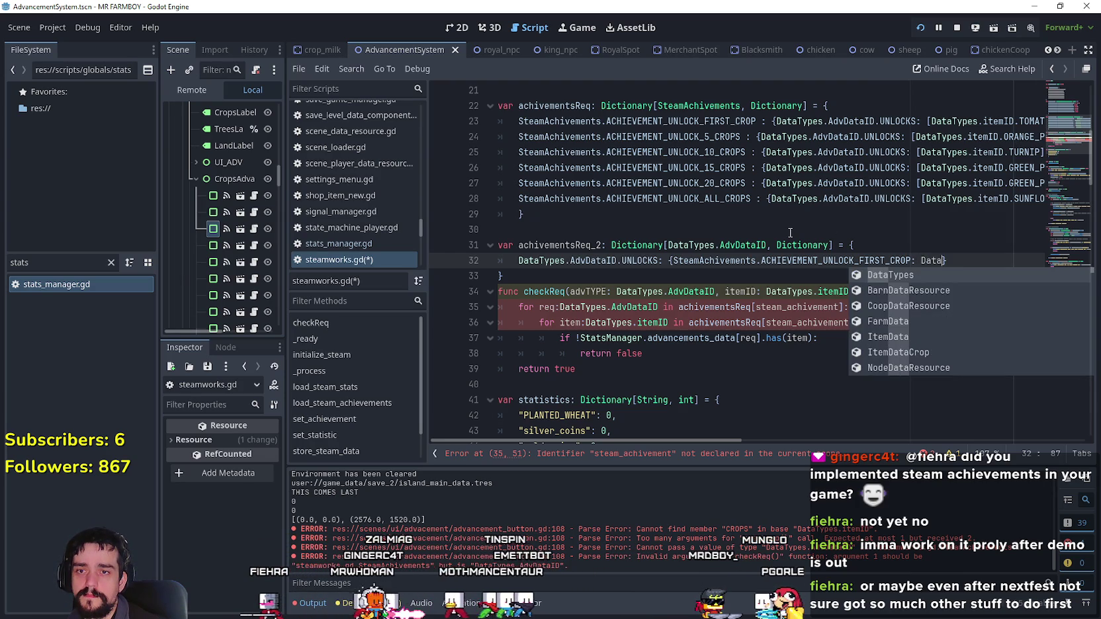
{"action": "type", "text": "itemID."}
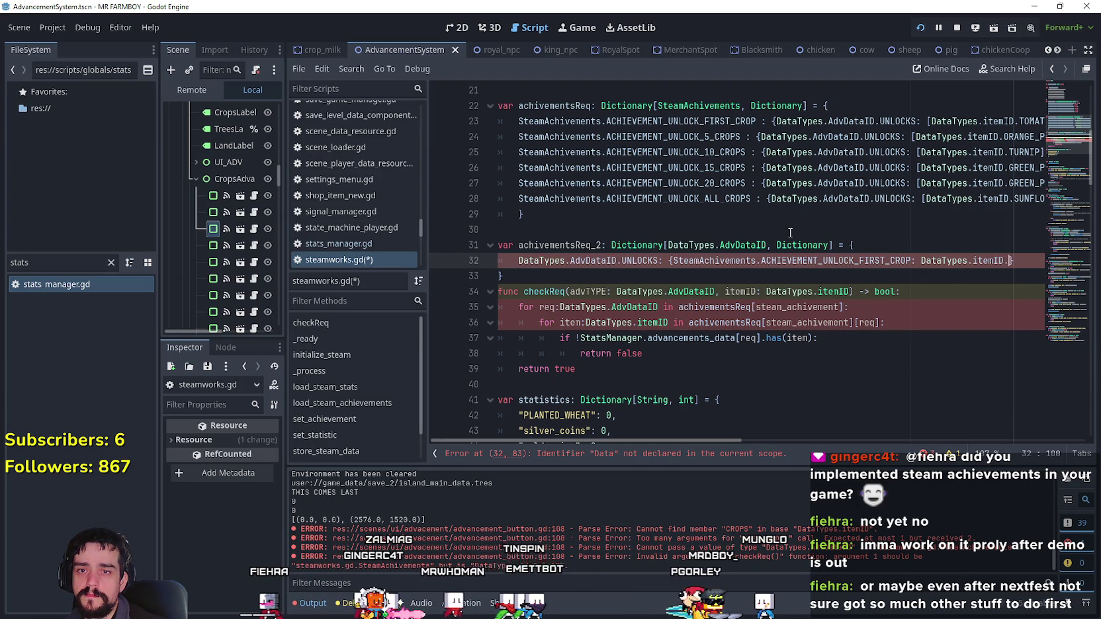
{"action": "type", "text": "CROPS"}
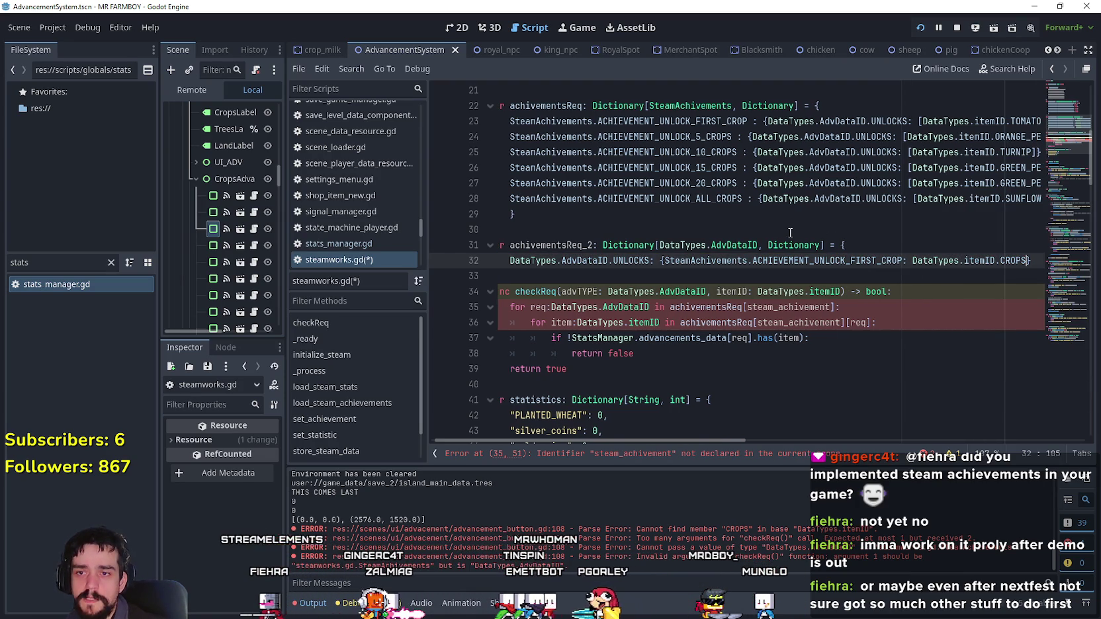
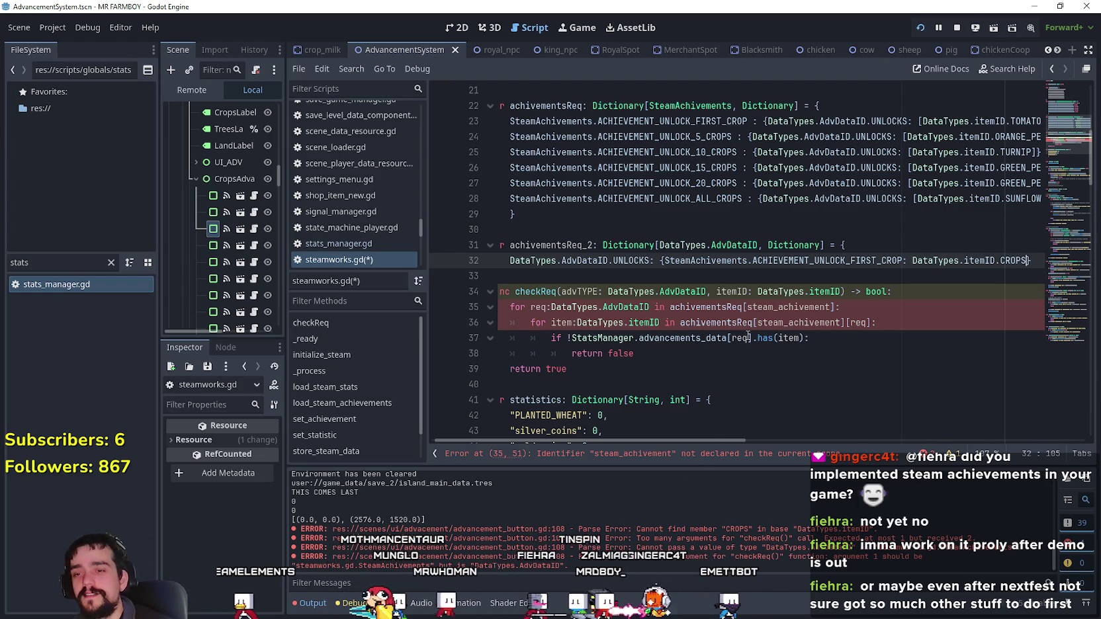
- Review the first-crop entry on line 32 and the checkReq parameter types on line 34
{"action": "left_click_drag", "start_coordinate": [1027, 260], "coordinate": [752, 261]}
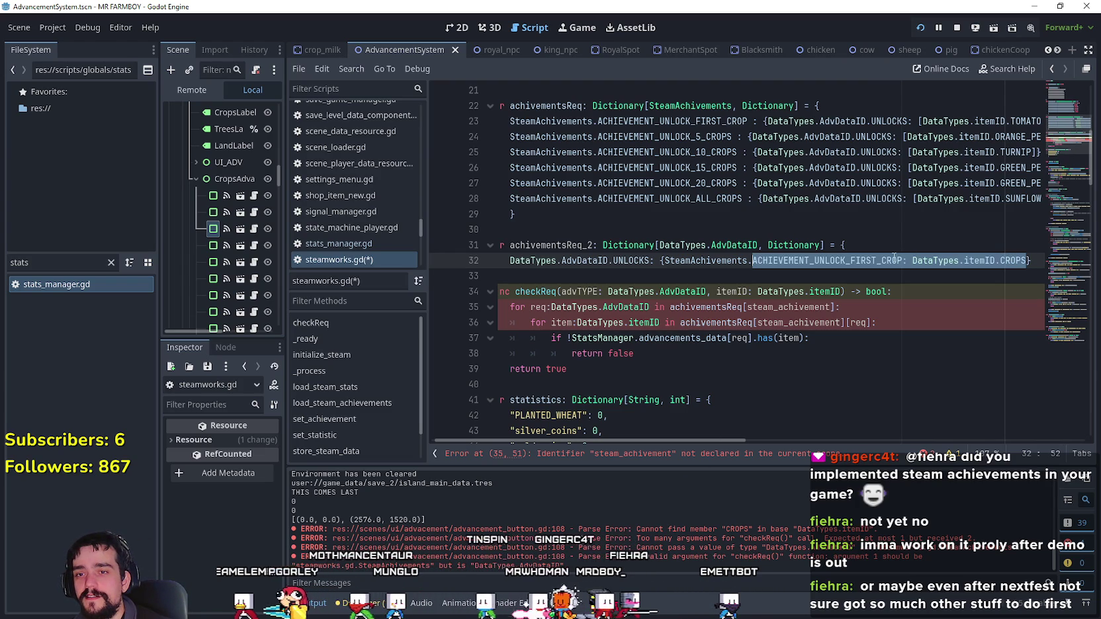
{"action": "left_click_drag", "start_coordinate": [898, 264], "coordinate": [912, 262]}
{"action": "left_click_drag", "start_coordinate": [650, 261], "coordinate": [561, 260]}
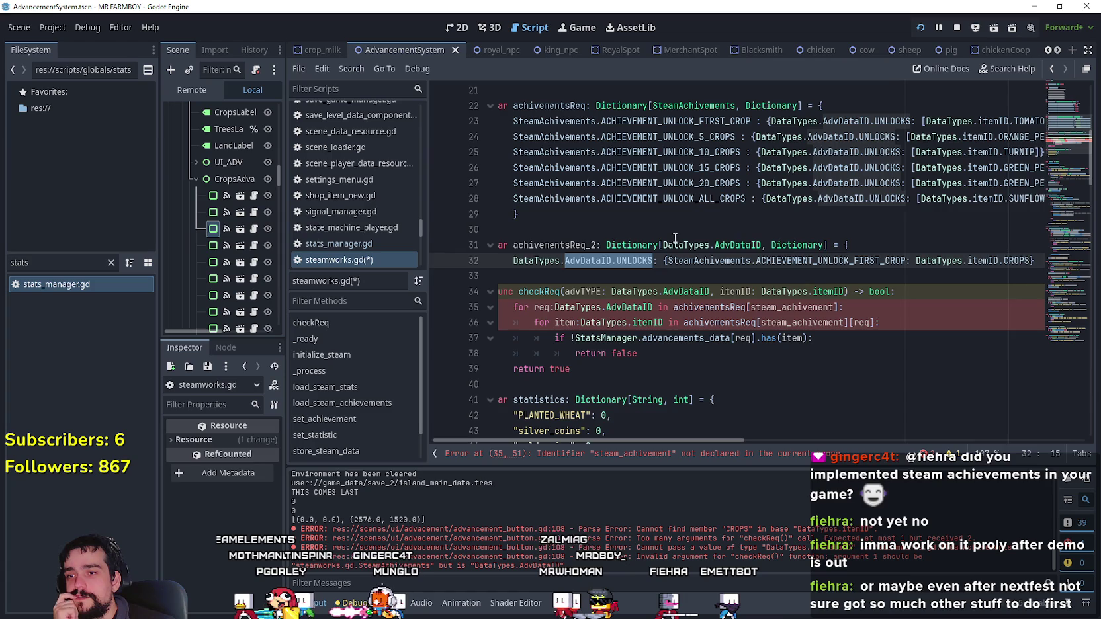
{"action": "left_click", "coordinate": [674, 245]}
{"action": "left_click_drag", "start_coordinate": [760, 245], "coordinate": [518, 261]}
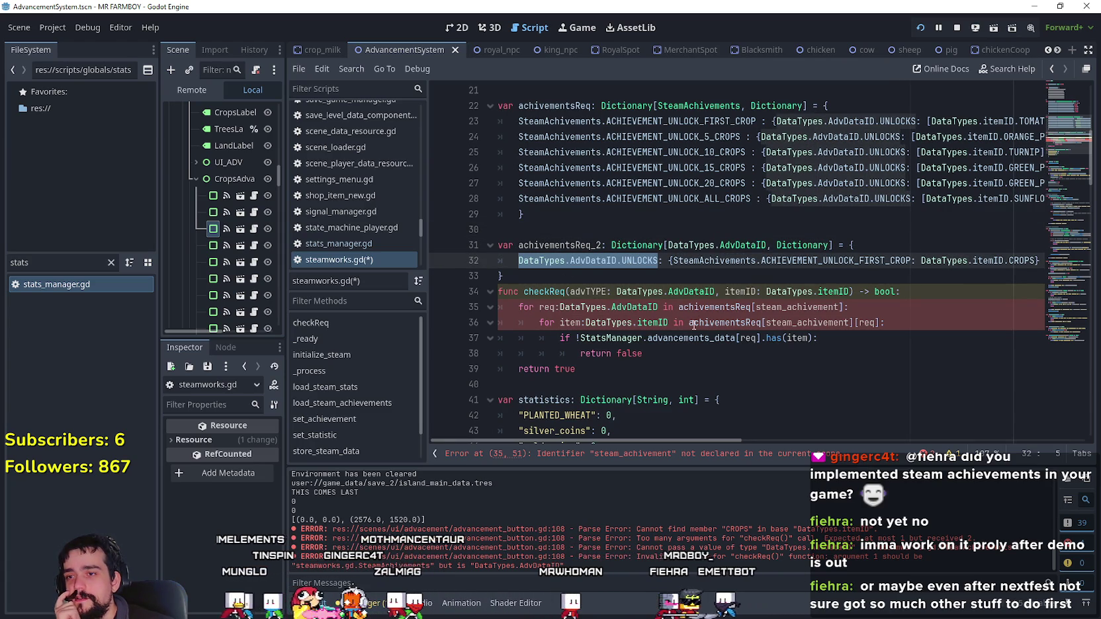
{"action": "left_click_drag", "start_coordinate": [849, 291], "coordinate": [616, 292]}
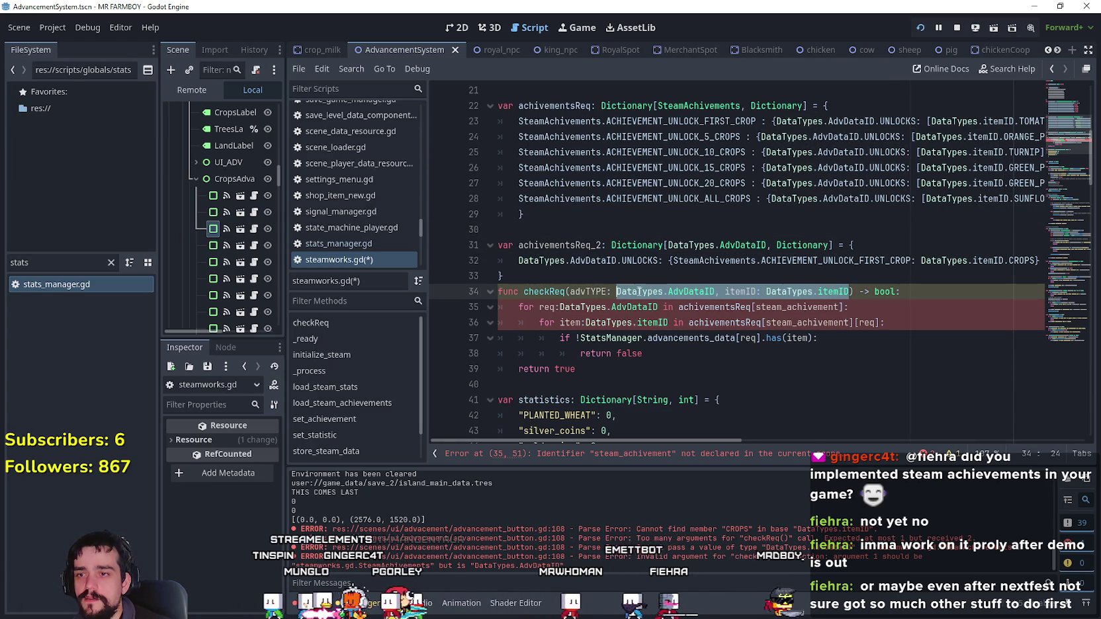
- Replace the line 35 loop variable req with the copied name advTYPE
{"action": "left_click", "coordinate": [559, 306]}
{"action": "double_click", "coordinate": [573, 295]}
{"action": "key", "text": "ctrl+c"}
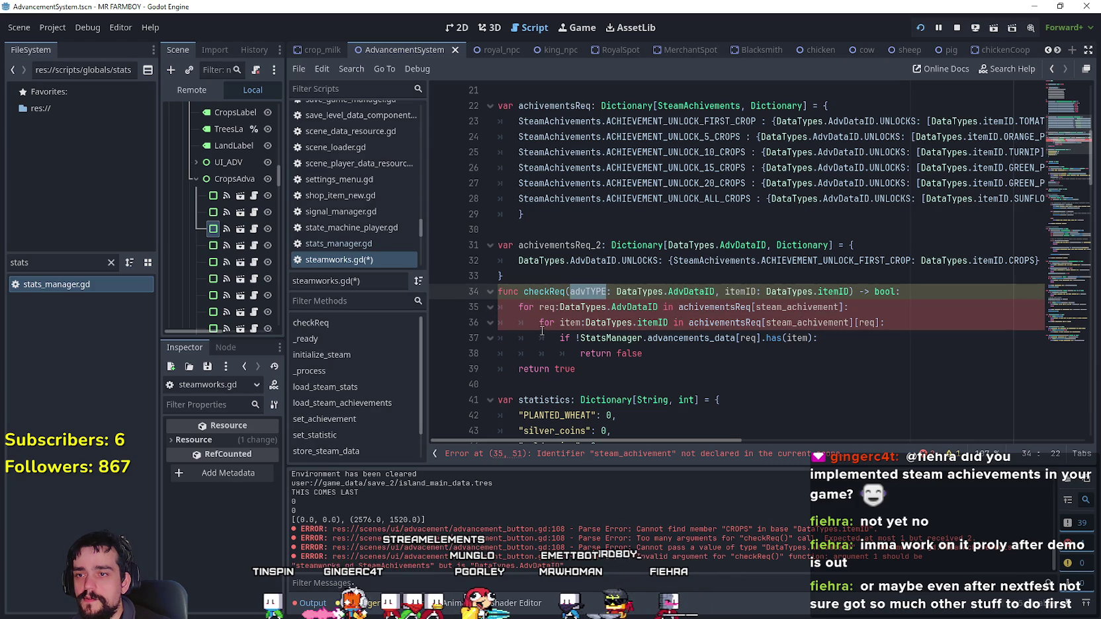
{"action": "double_click", "coordinate": [546, 307]}
{"action": "key", "text": "ctrl+v"}
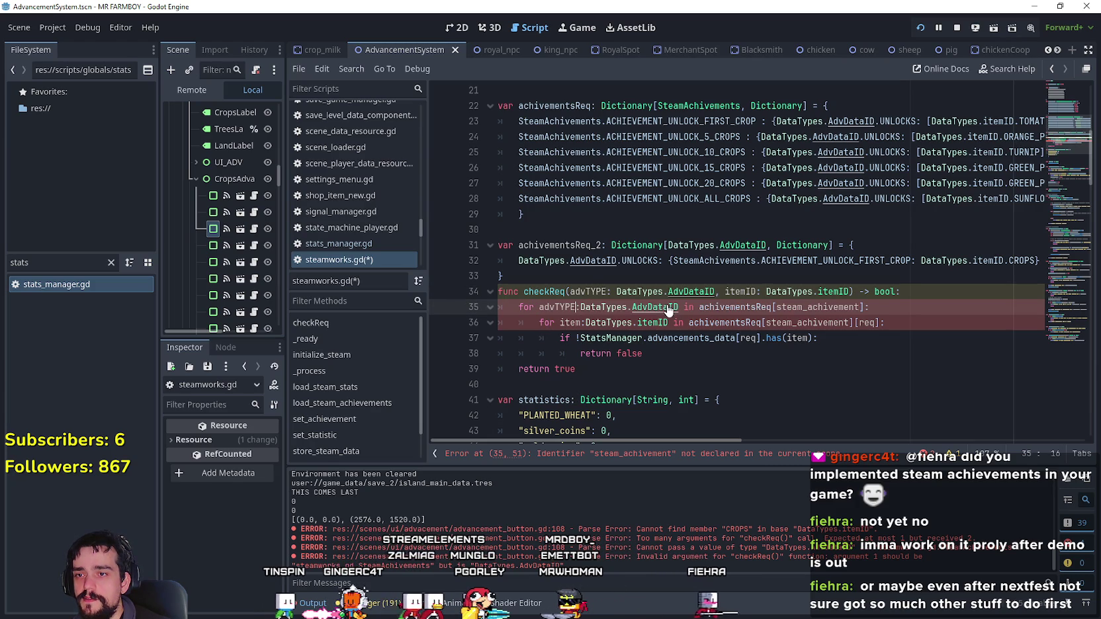
{"action": "left_click", "coordinate": [592, 321]}
{"action": "left_click_drag", "start_coordinate": [678, 307], "coordinate": [541, 307]}
{"action": "left_click_drag", "start_coordinate": [658, 260], "coordinate": [519, 260]}
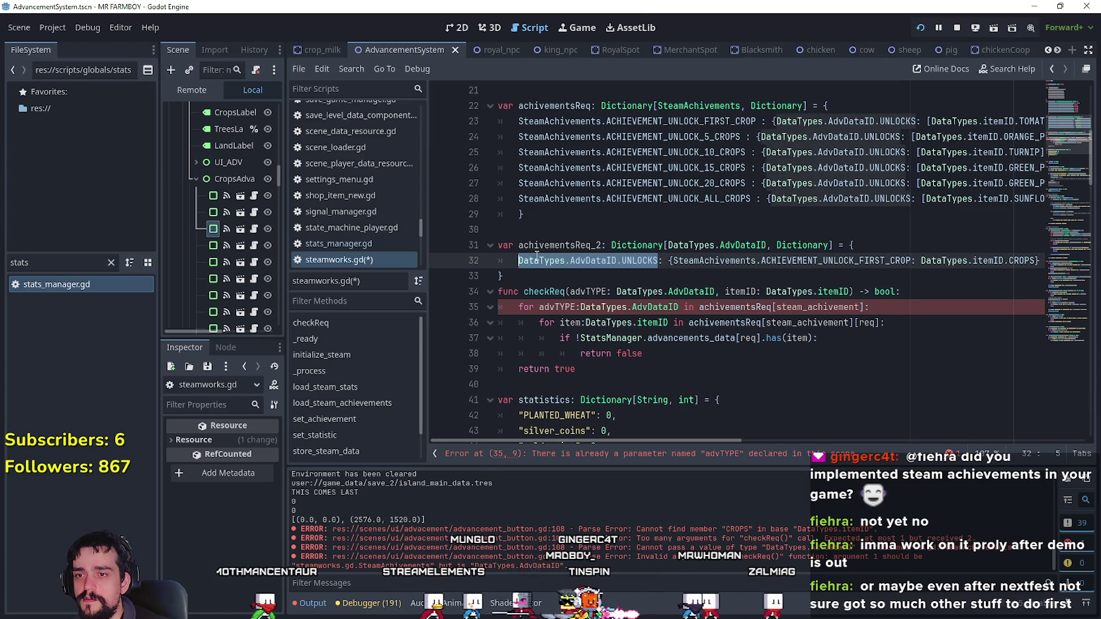
- Point the line 35 loop at achivementsReq_2 and jump to the reported error
{"action": "double_click", "coordinate": [758, 307]}
{"action": "type", "text": "achivementsReq_2"}
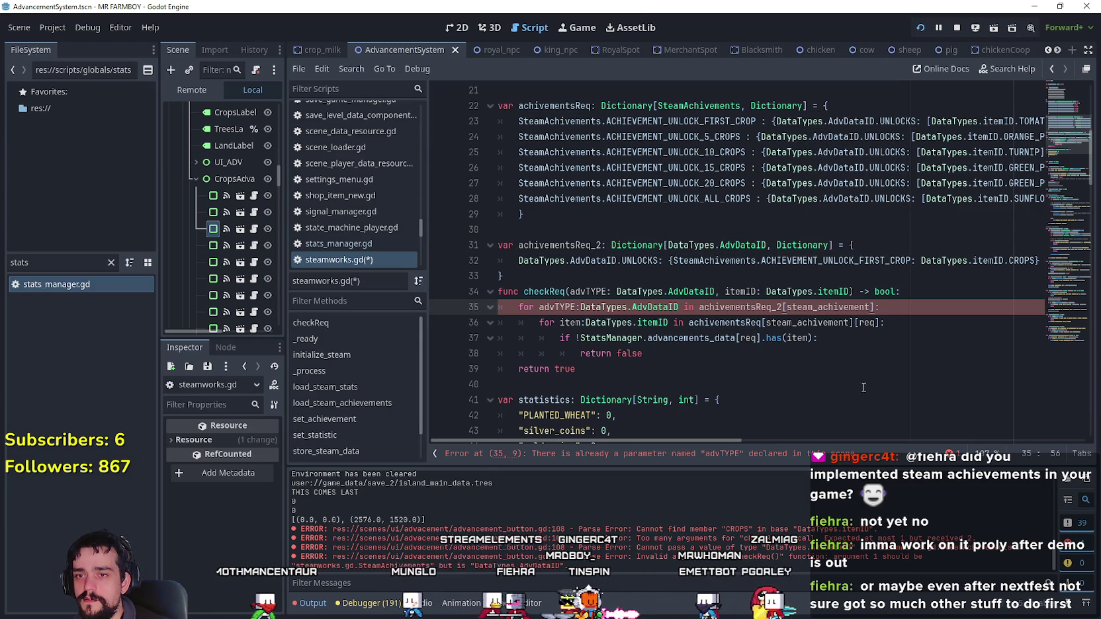
{"action": "double_click", "coordinate": [845, 308]}
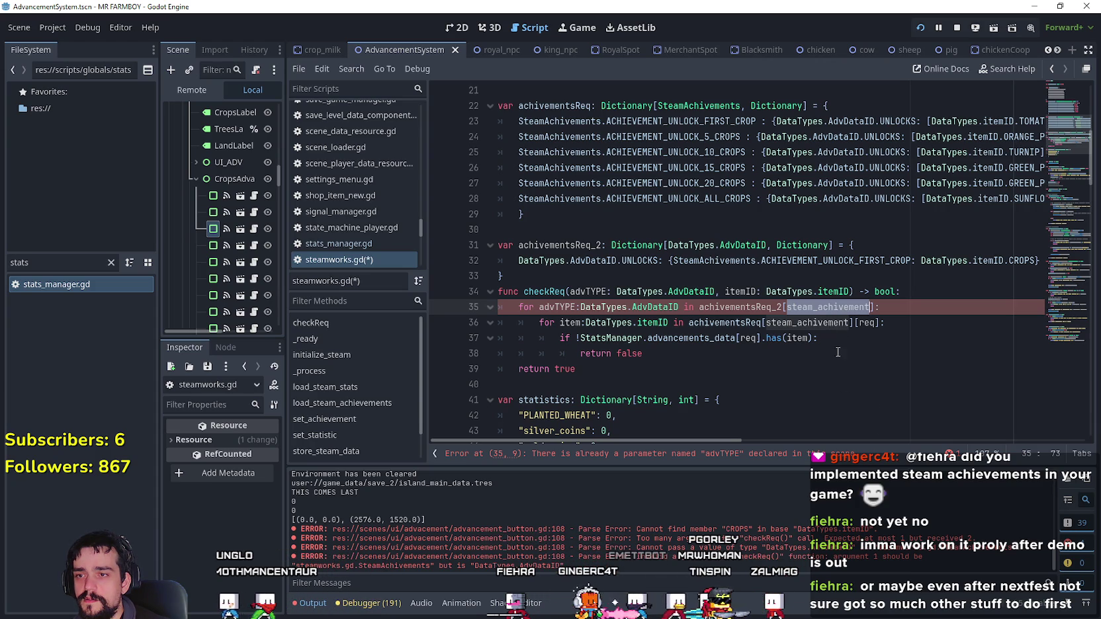
{"action": "double_click", "coordinate": [573, 307]}
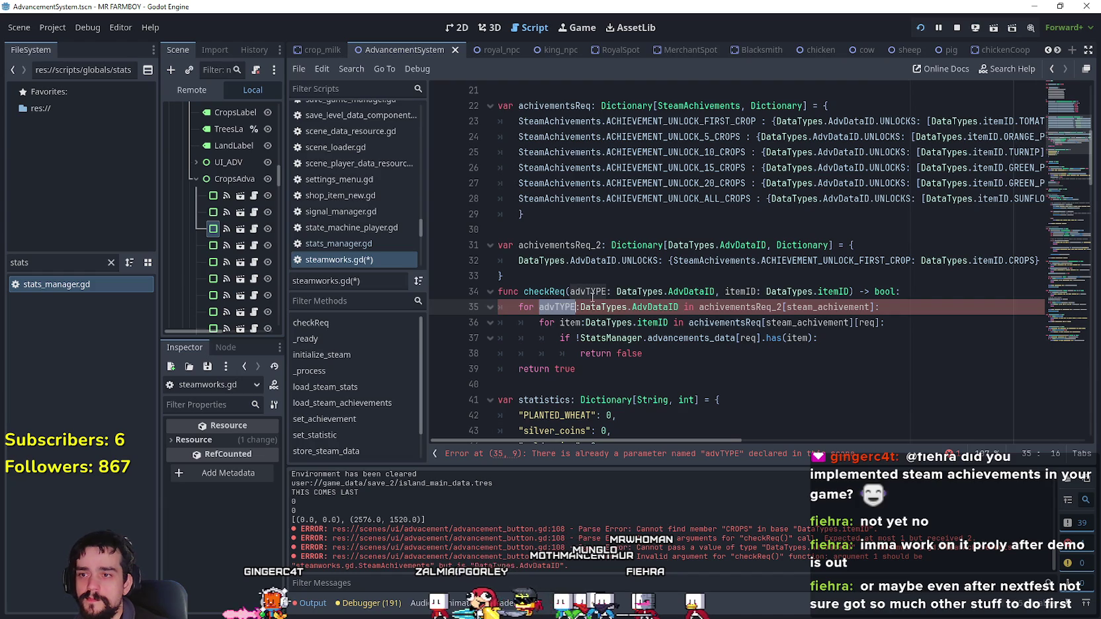
{"action": "double_click", "coordinate": [594, 296]}
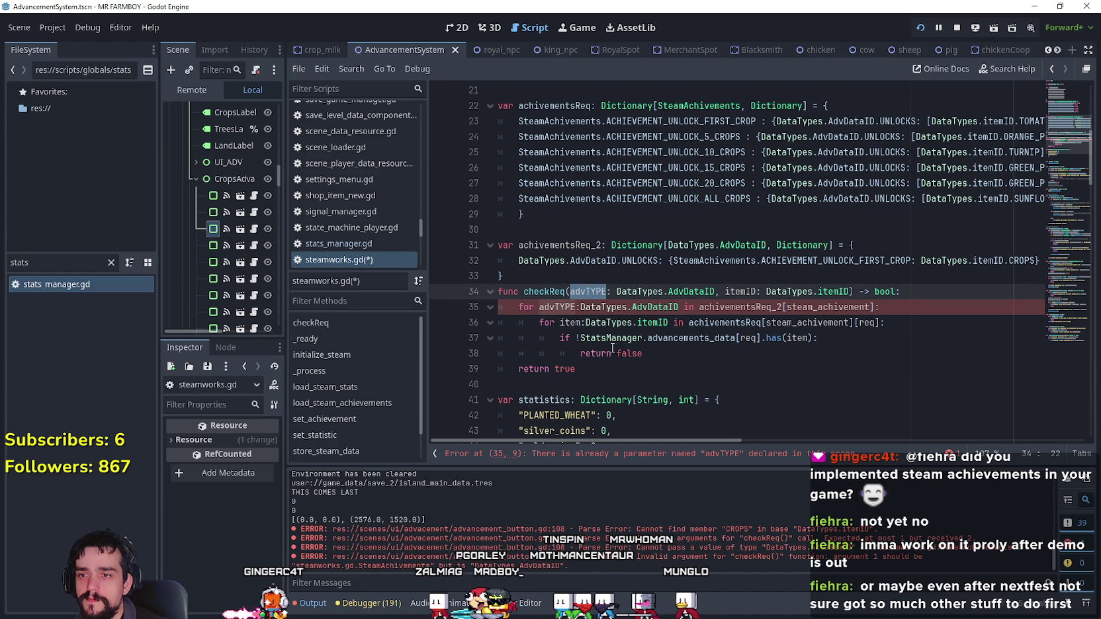
{"action": "double_click", "coordinate": [661, 307]}
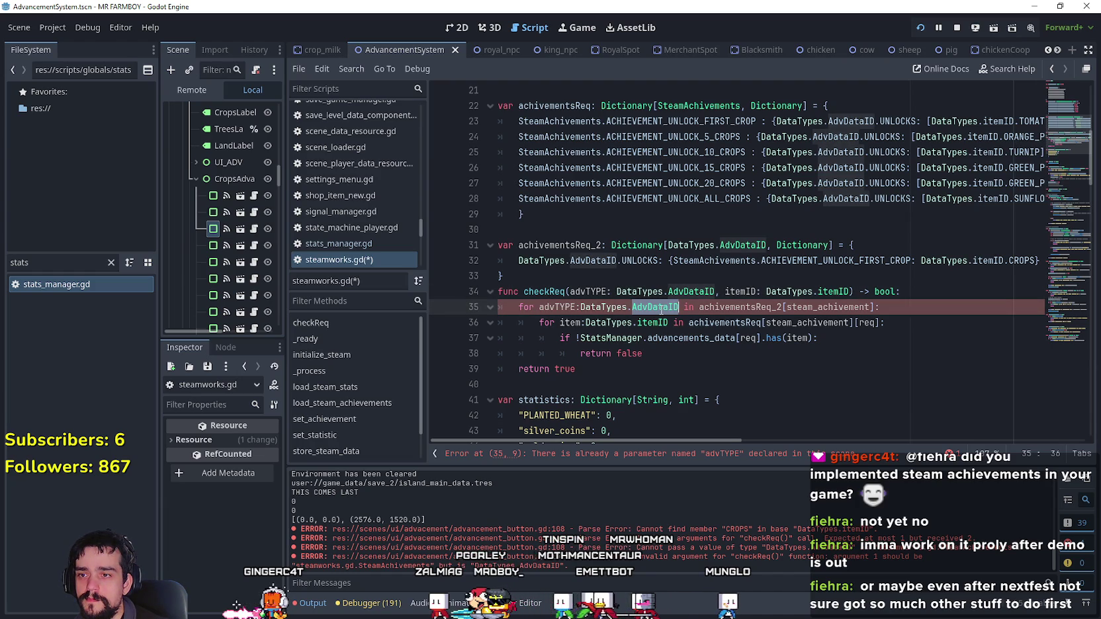
{"action": "left_click", "coordinate": [631, 455]}
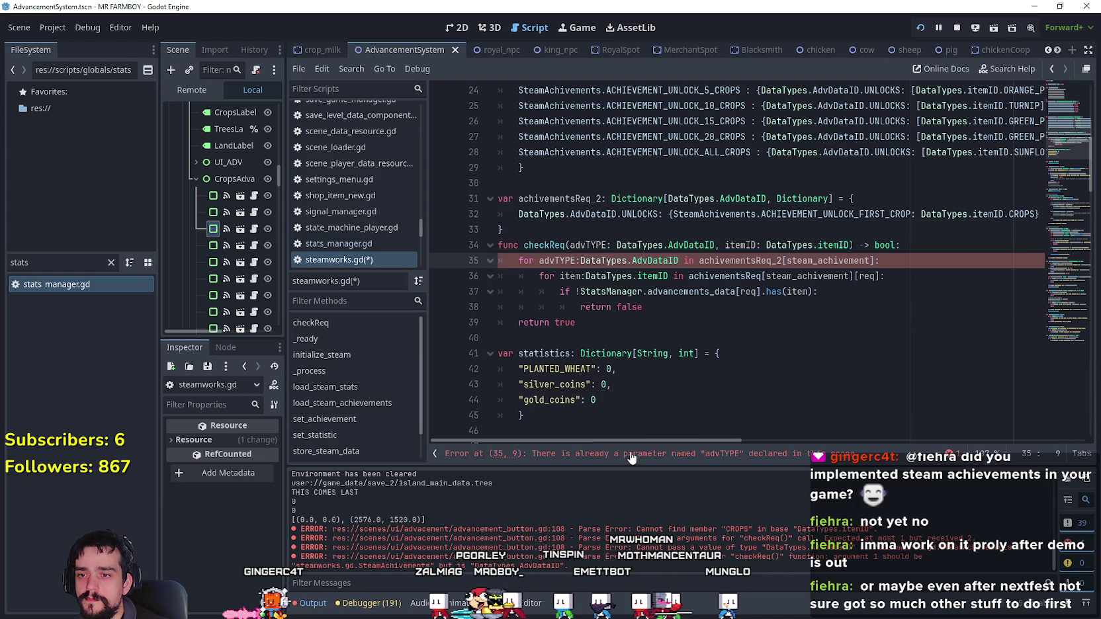
- Index achivementsReq_2 with advTYPE instead of steam_achivement in the loop header
{"action": "double_click", "coordinate": [588, 246]}
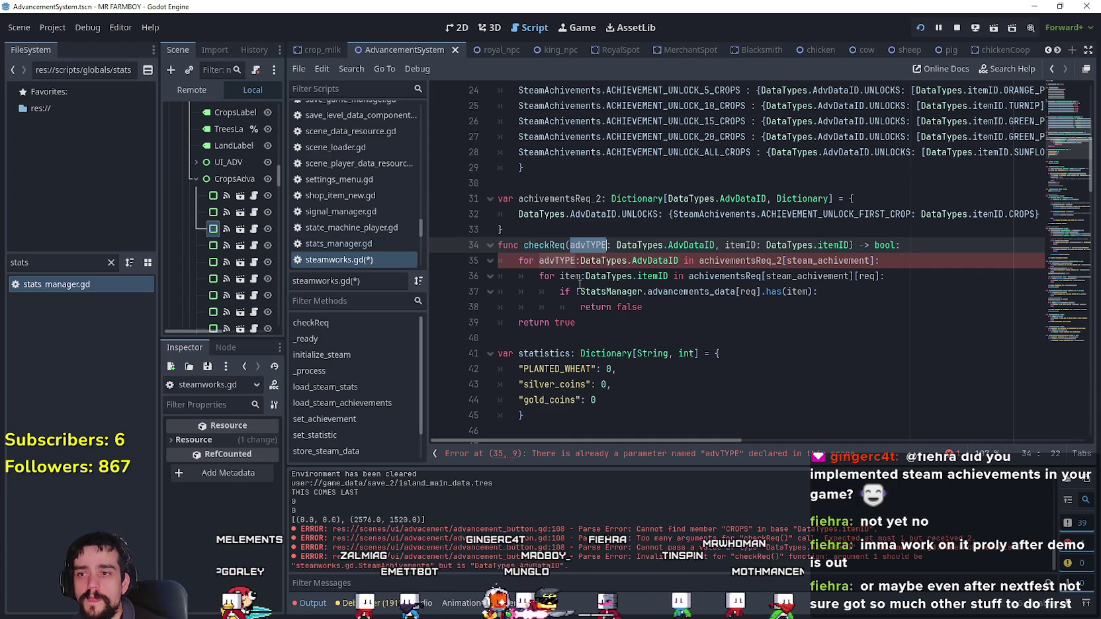
{"action": "left_click", "coordinate": [561, 260]}
{"action": "left_click_drag", "start_coordinate": [540, 260], "coordinate": [678, 260]}
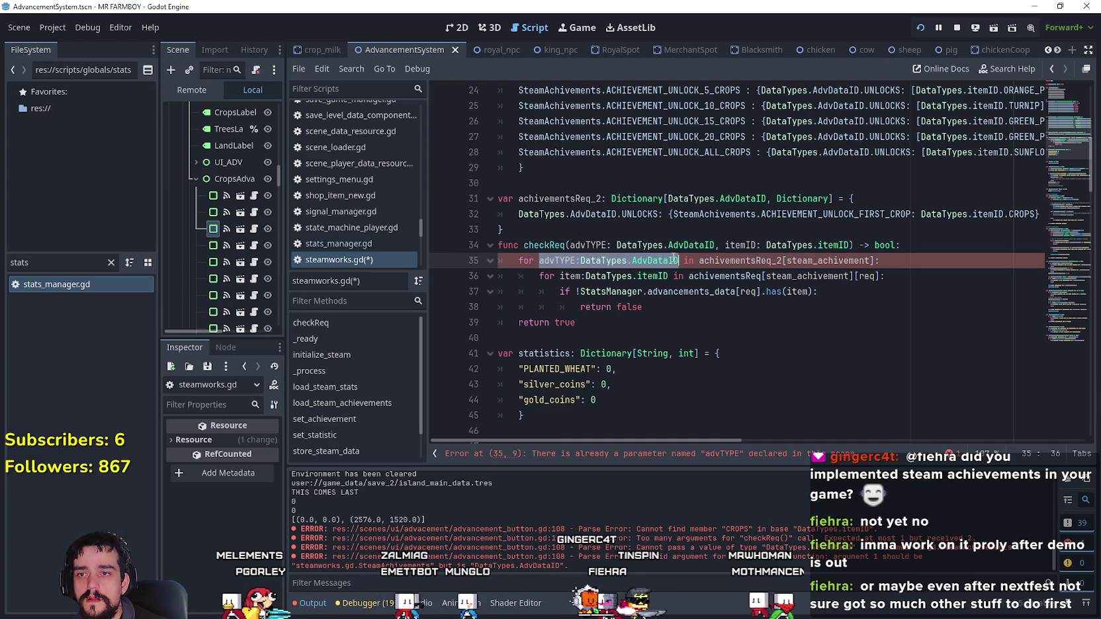
{"action": "mouse_move", "coordinate": [658, 214]}
{"action": "left_mouse_down"}
{"action": "mouse_move", "coordinate": [569, 202]}
{"action": "mouse_move", "coordinate": [540, 214]}
{"action": "left_mouse_up"}
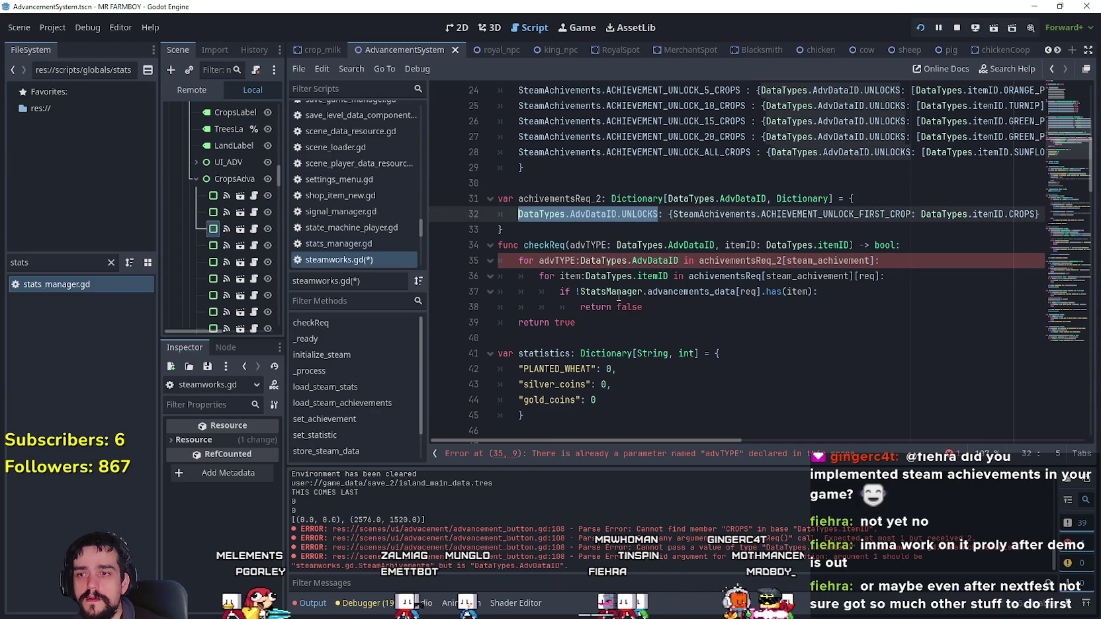
{"action": "left_click", "coordinate": [600, 246]}
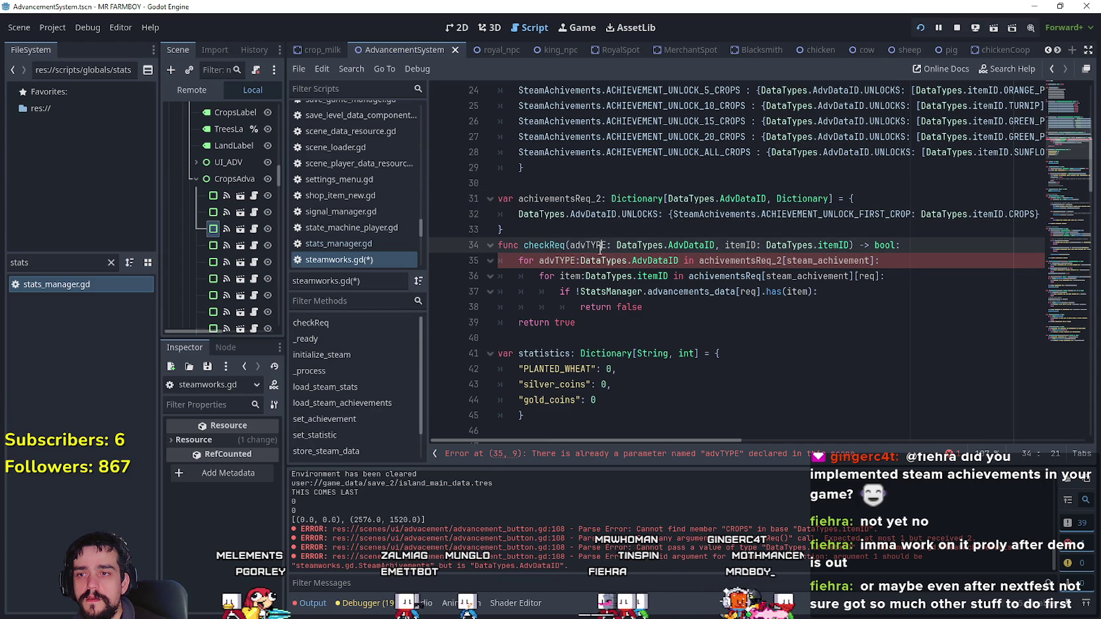
{"action": "double_click", "coordinate": [827, 260]}
{"action": "key", "text": "ctrl+v"}
- Review the first-crop entry and select the line 35 loop variable for renaming
{"action": "left_click", "coordinate": [822, 307]}
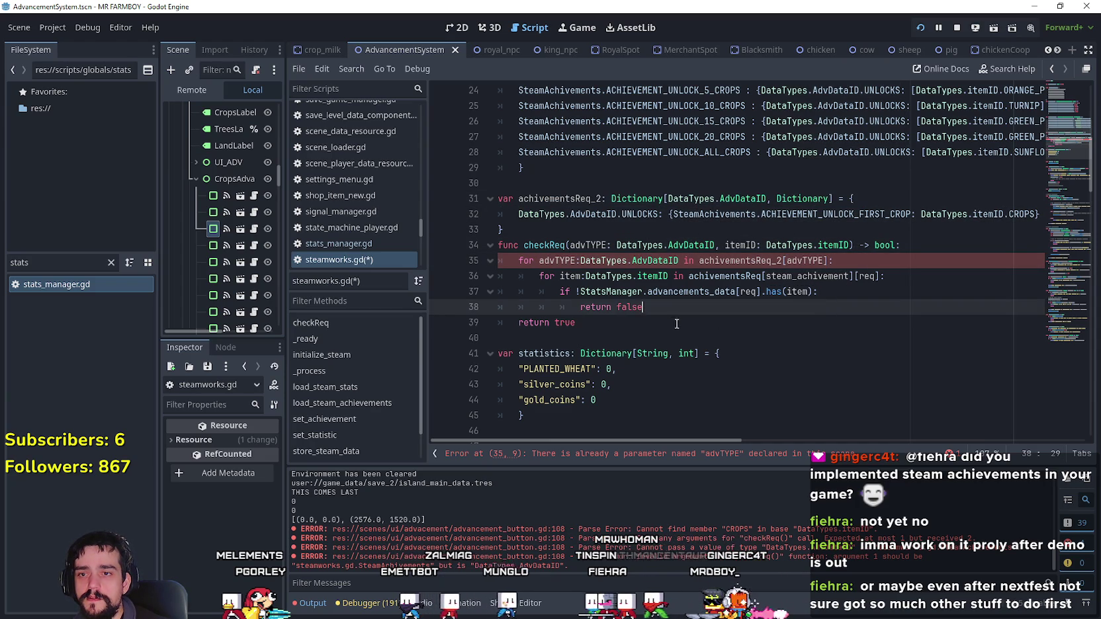
{"action": "double_click", "coordinate": [739, 261]}
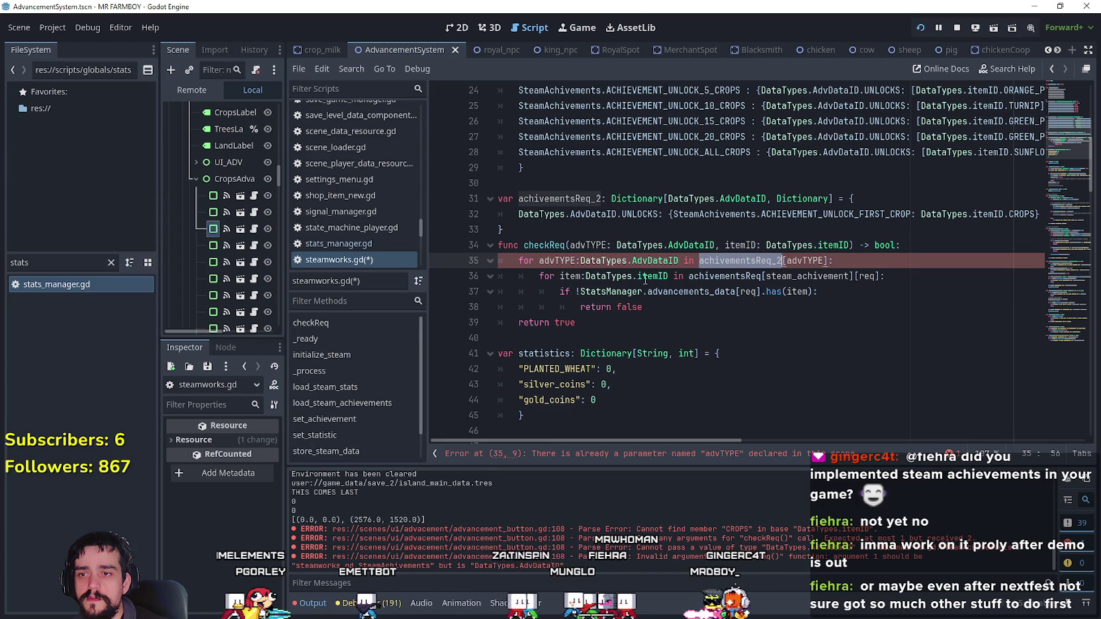
{"action": "double_click", "coordinate": [557, 261]}
{"action": "left_click_drag", "start_coordinate": [673, 214], "coordinate": [911, 214]}
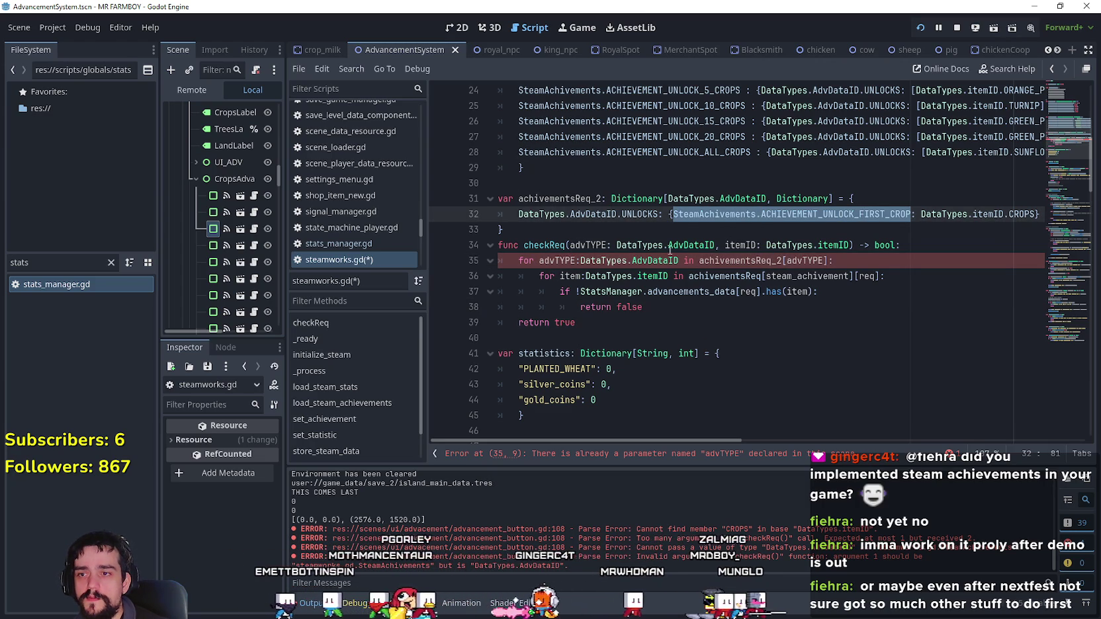
{"action": "double_click", "coordinate": [561, 261]}
{"action": "scroll", "coordinate": [688, 267], "scroll_direction": "up", "scroll_amount": 2}
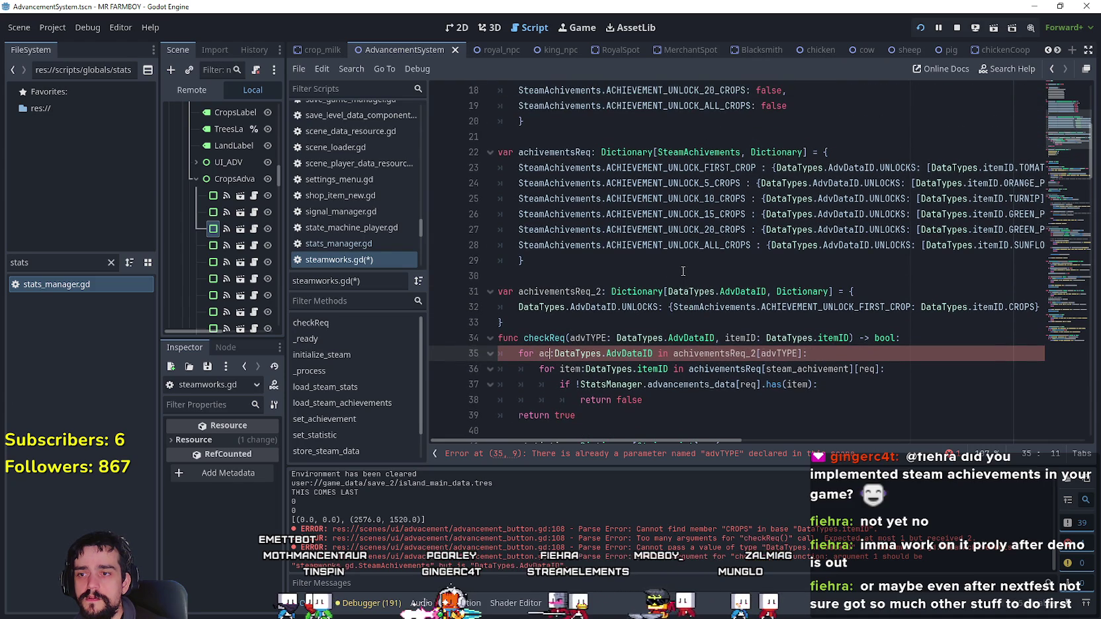
- Change the line 35 loop variable's type to SteamAchivements
{"action": "type", "text": "hivement_"}
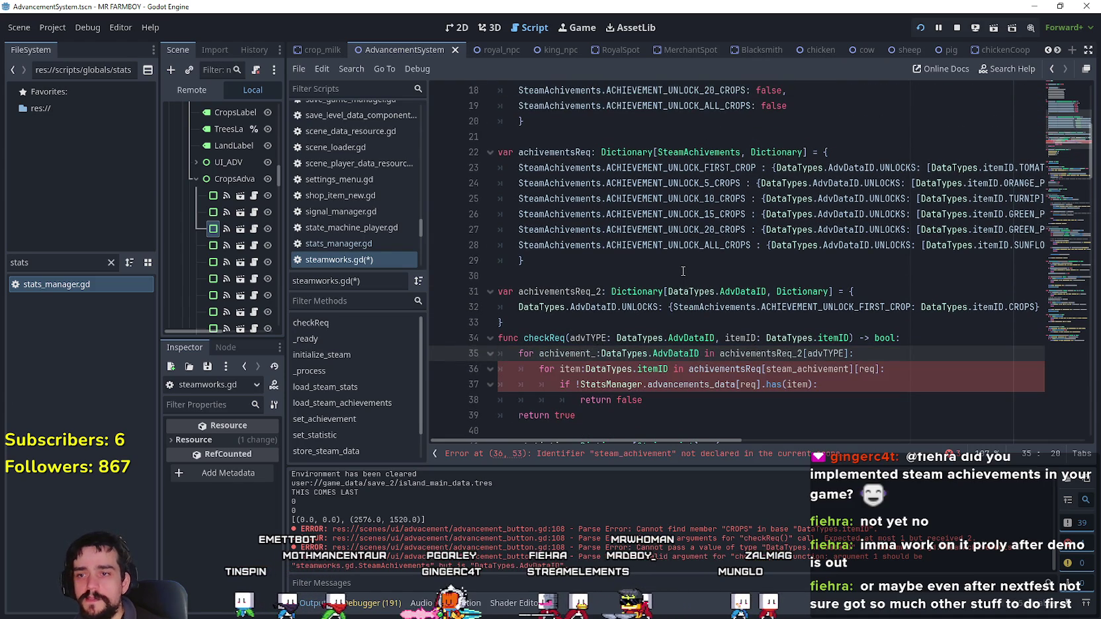
{"action": "double_click", "coordinate": [715, 156]}
{"action": "key", "text": "ctrl+c"}
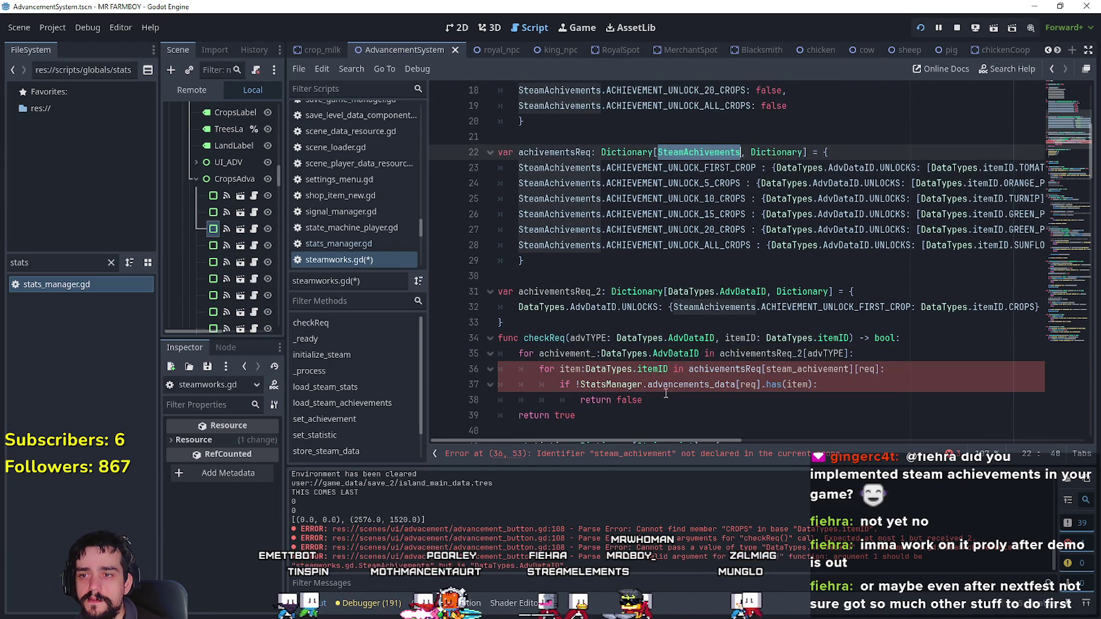
{"action": "double_click", "coordinate": [634, 354]}
{"action": "left_click", "coordinate": [699, 354], "text": "shift"}
{"action": "key", "text": "ctrl+v"}
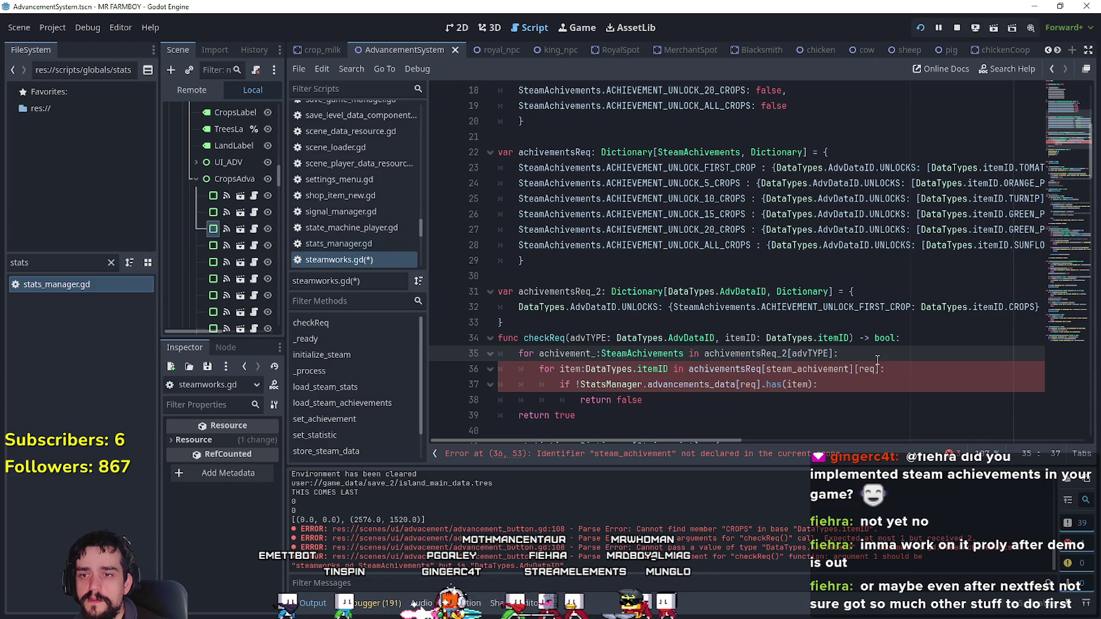
{"action": "left_click", "coordinate": [845, 354]}
{"action": "scroll", "coordinate": [845, 356], "scroll_direction": "down", "scroll_amount": 1}
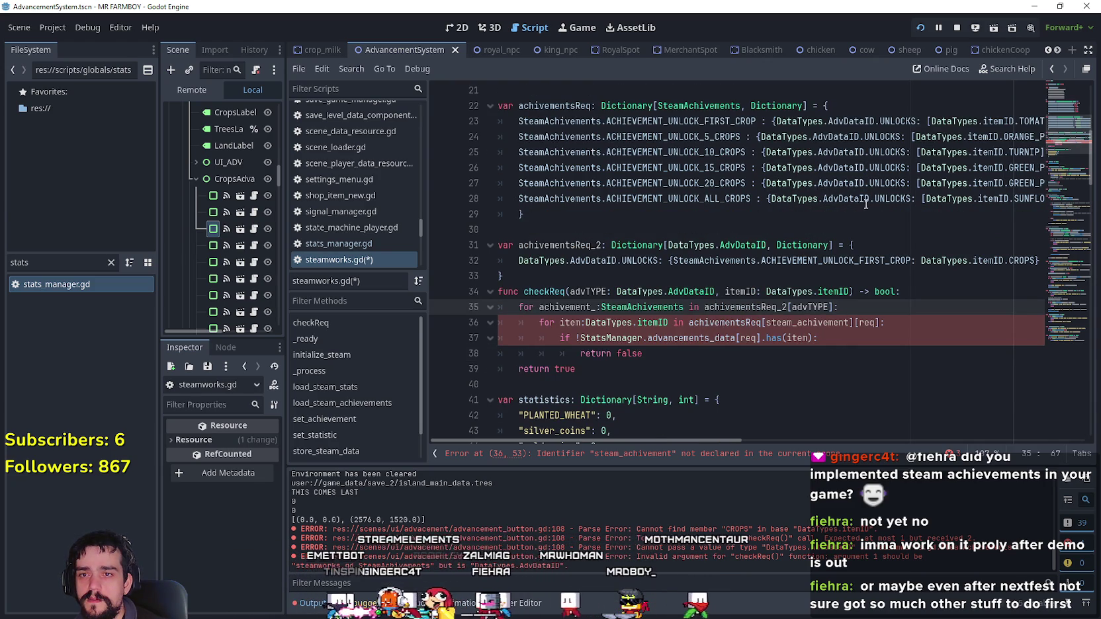
- Make the line 36 inner loop read from achivementsReq_2 instead of achivementsReq
{"action": "left_click_drag", "start_coordinate": [911, 260], "coordinate": [672, 260]}
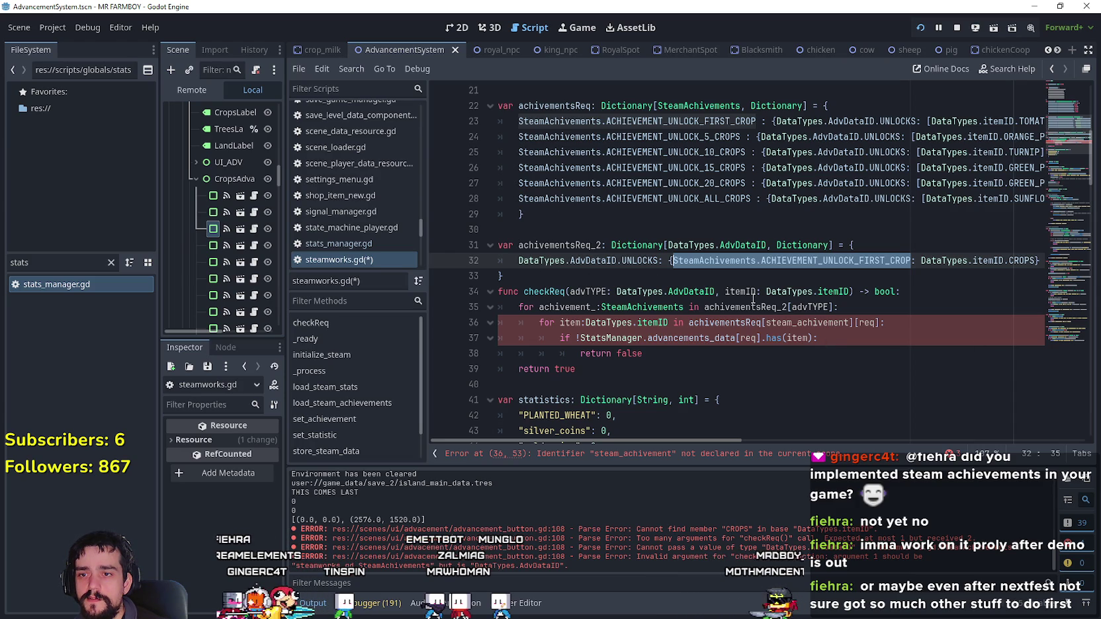
{"action": "double_click", "coordinate": [741, 292]}
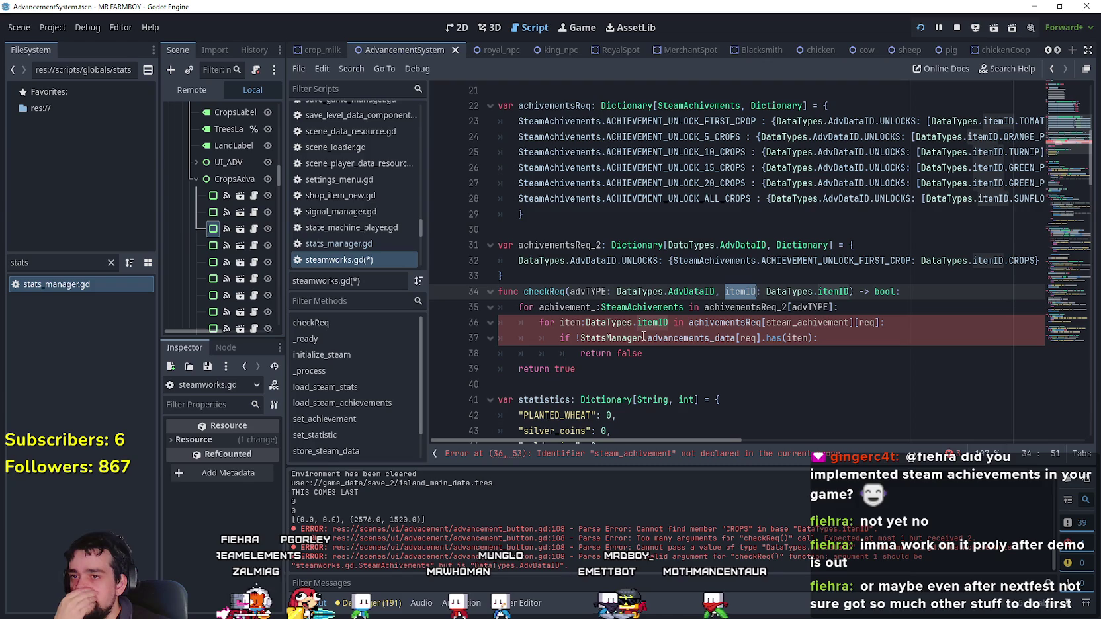
{"action": "double_click", "coordinate": [566, 324]}
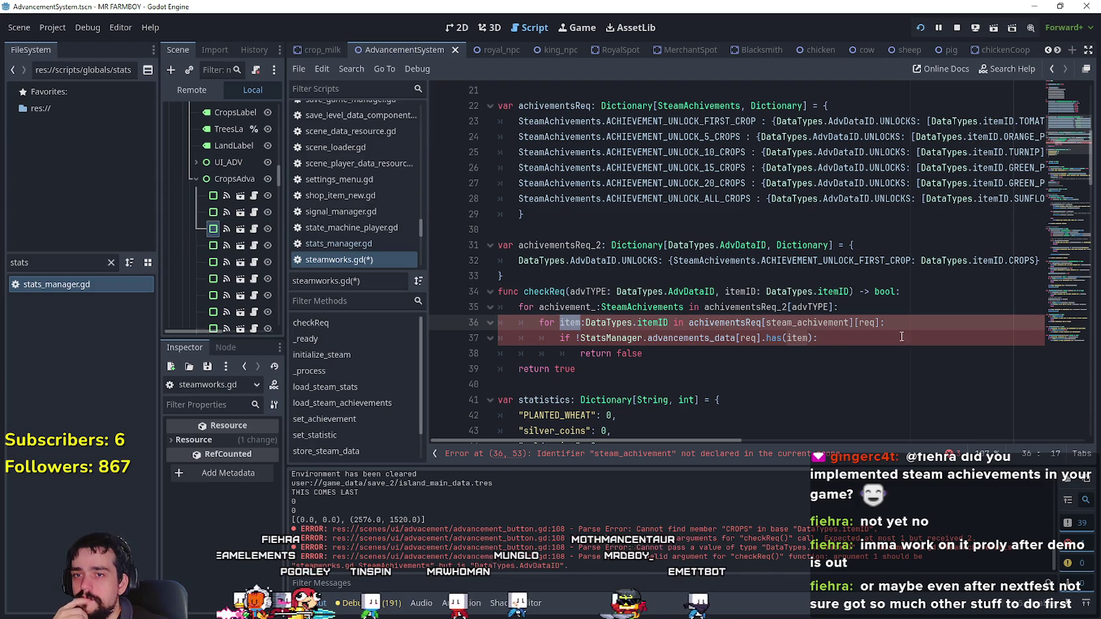
{"action": "double_click", "coordinate": [726, 307]}
{"action": "key", "text": "ctrl+c"}
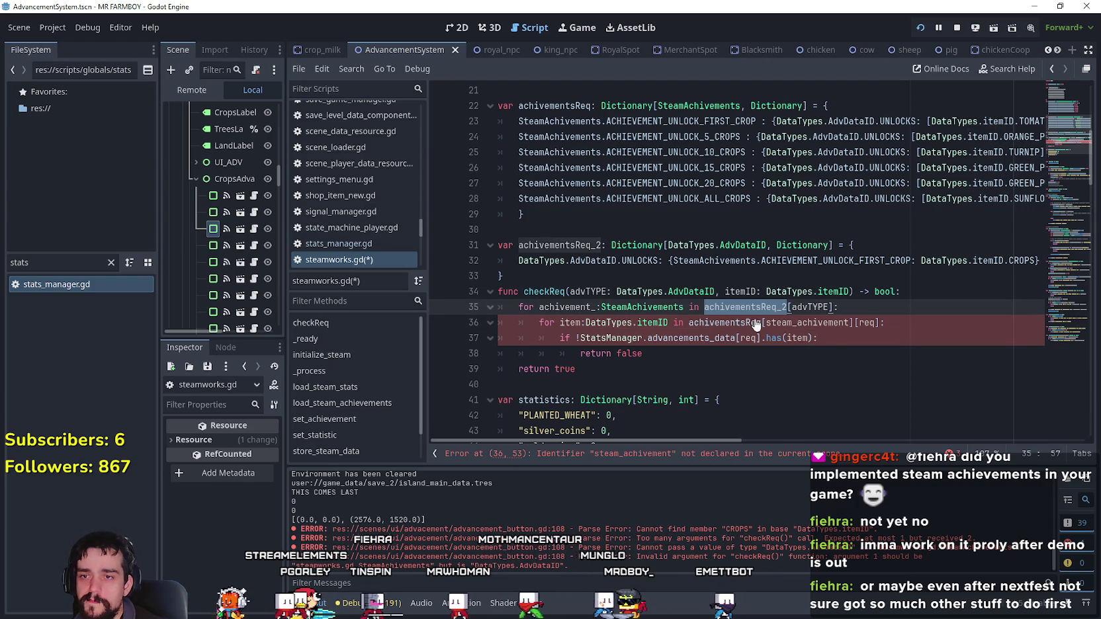
{"action": "double_click", "coordinate": [760, 323]}
{"action": "key", "text": "ctrl+v"}
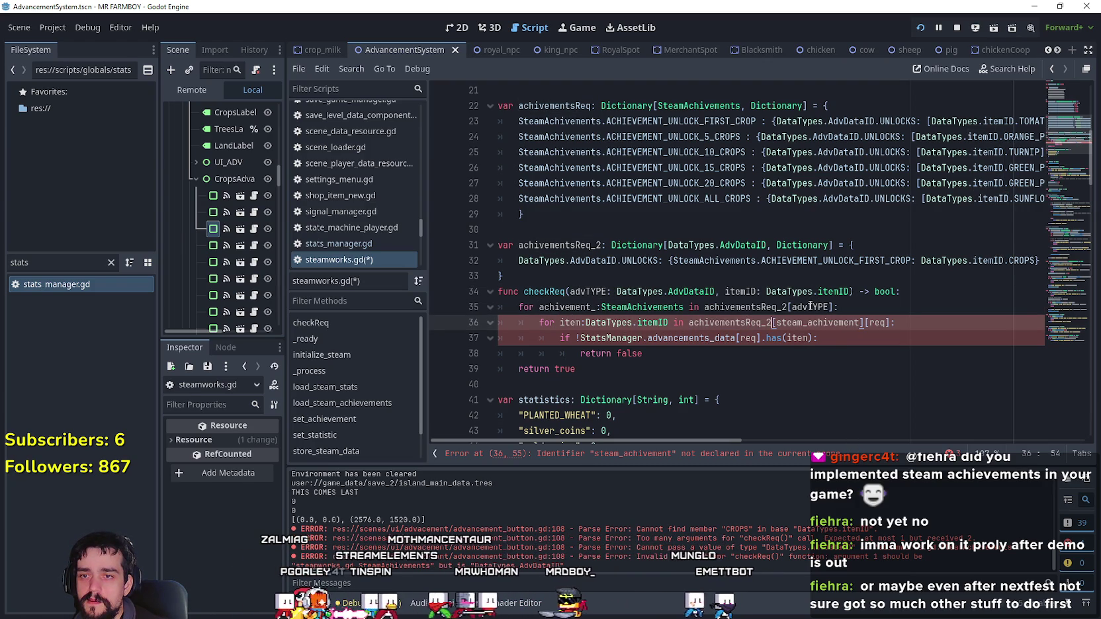
- On line 36, replace steam_achivement with advTYPE and req with achivement_
{"action": "double_click", "coordinate": [811, 306]}
{"action": "key", "text": "ctrl+c"}
{"action": "double_click", "coordinate": [817, 323]}
{"action": "key", "text": "ctrl+v"}
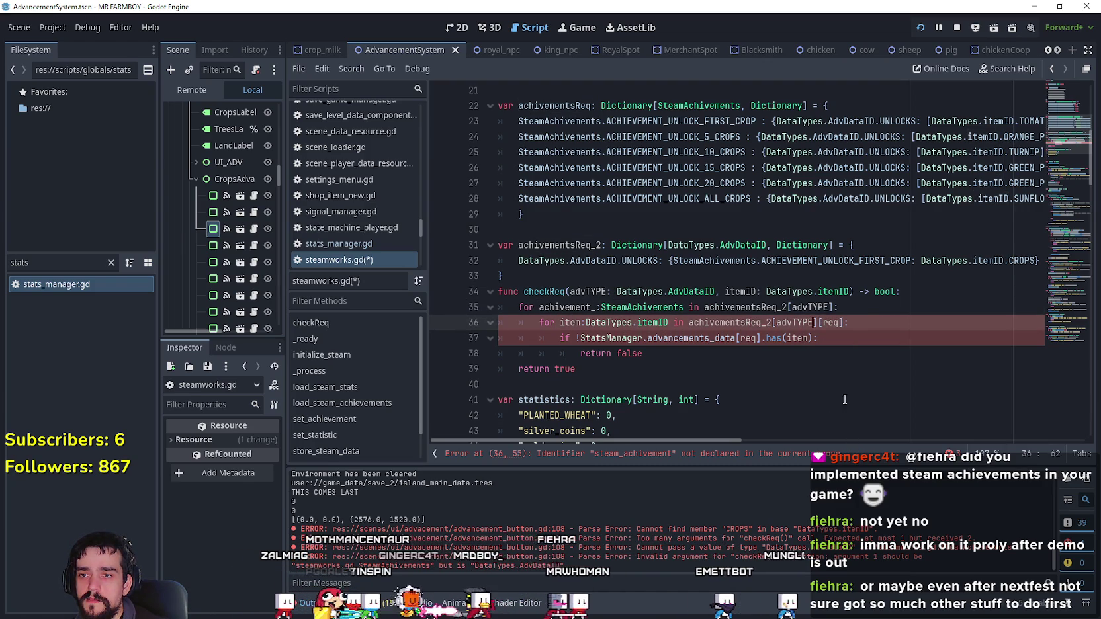
{"action": "double_click", "coordinate": [566, 307]}
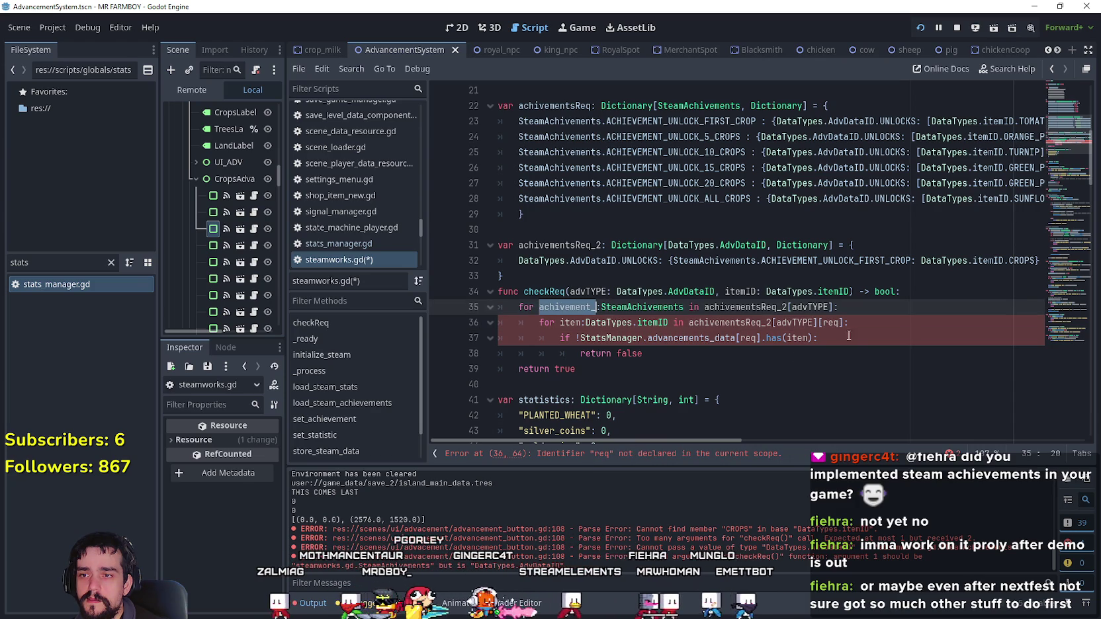
{"action": "double_click", "coordinate": [831, 323]}
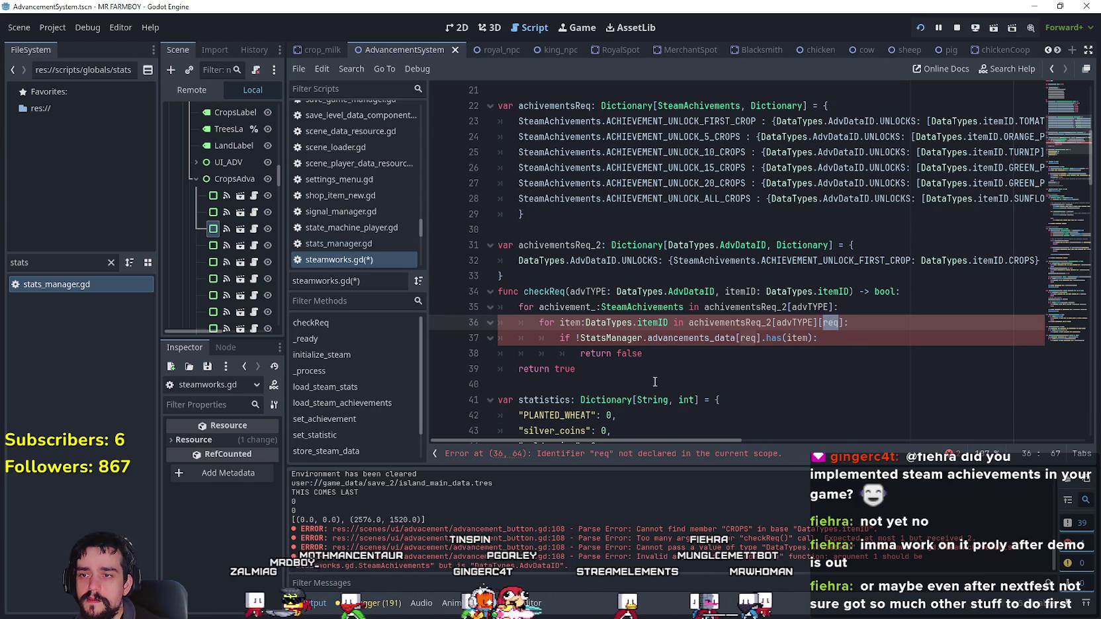
{"action": "key", "text": "ctrl+v"}
{"action": "left_click", "coordinate": [874, 339]}
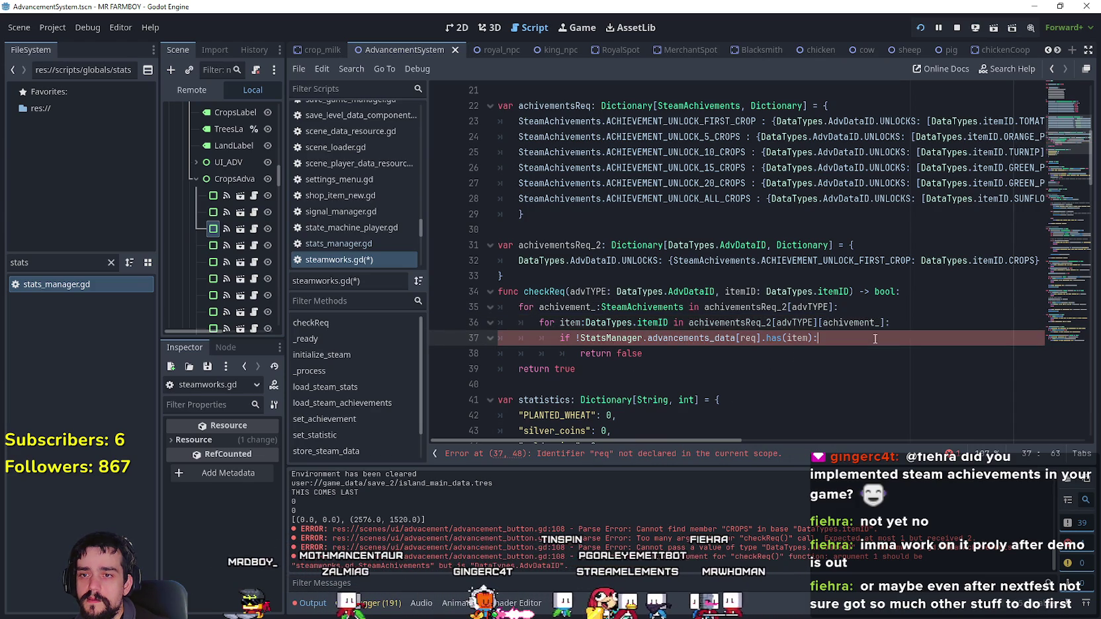
- Select DataTypes.itemID.CROPS on line 32 and type '{:' to wrap it in dictionary braces
{"action": "double_click", "coordinate": [571, 322]}
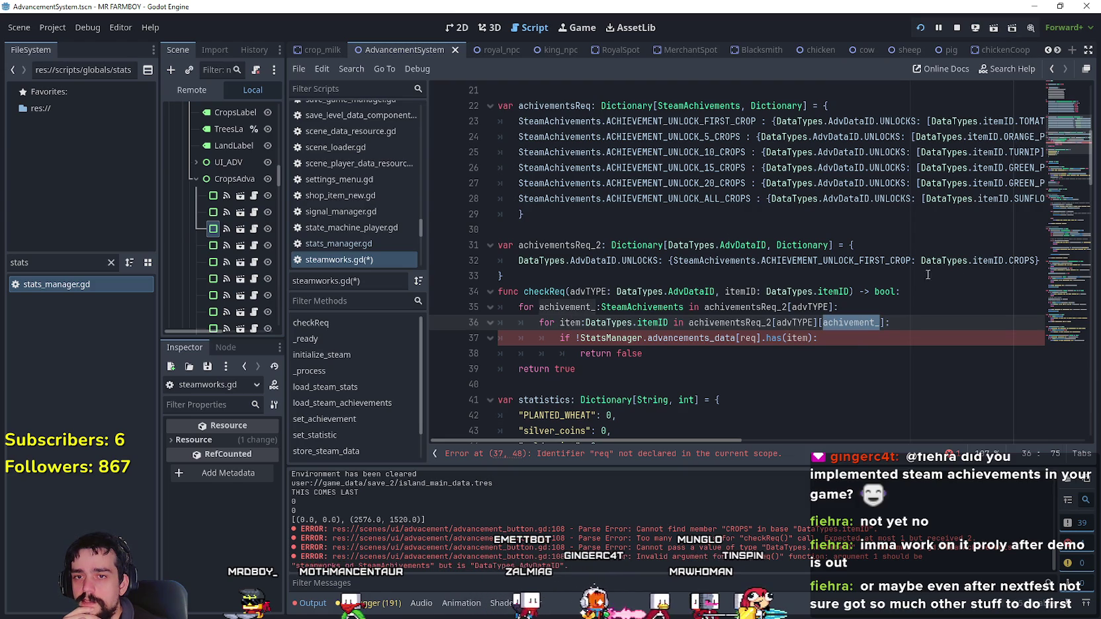
{"action": "mouse_move", "coordinate": [1024, 258]}
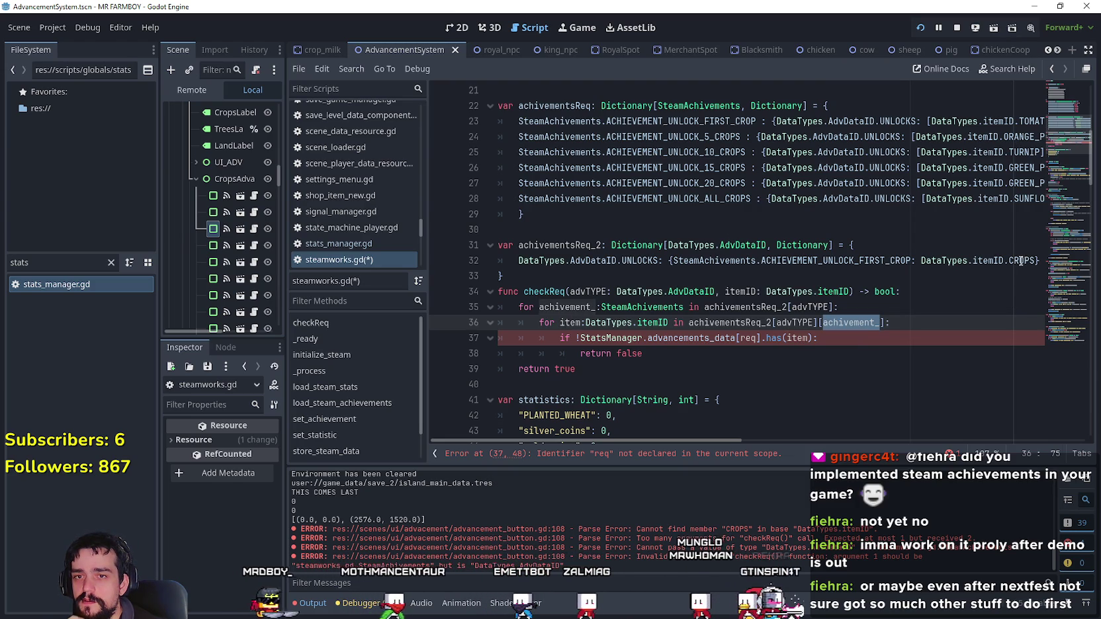
{"action": "double_click", "coordinate": [1024, 260]}
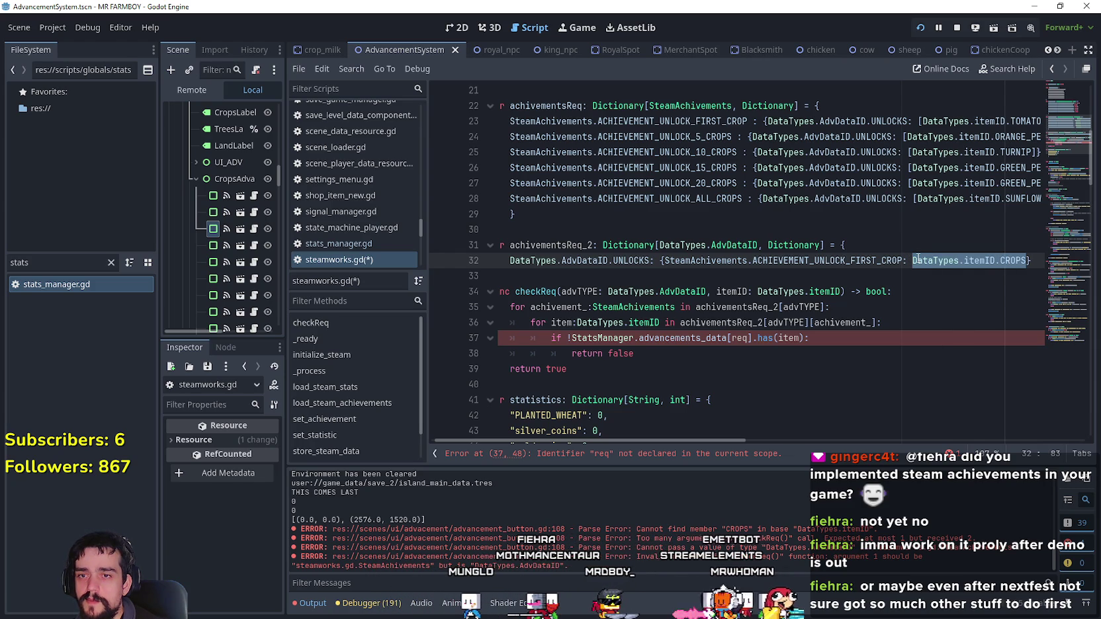
{"action": "left_click_drag", "start_coordinate": [912, 261], "coordinate": [1026, 261]}
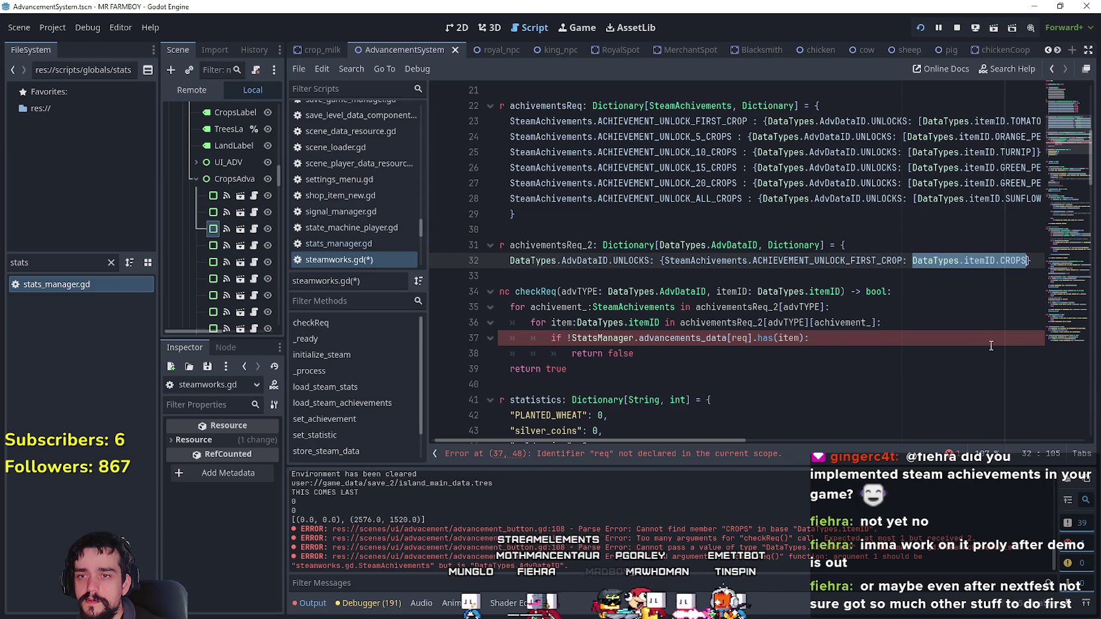
{"action": "left_click_drag", "start_coordinate": [732, 442], "coordinate": [845, 439]}
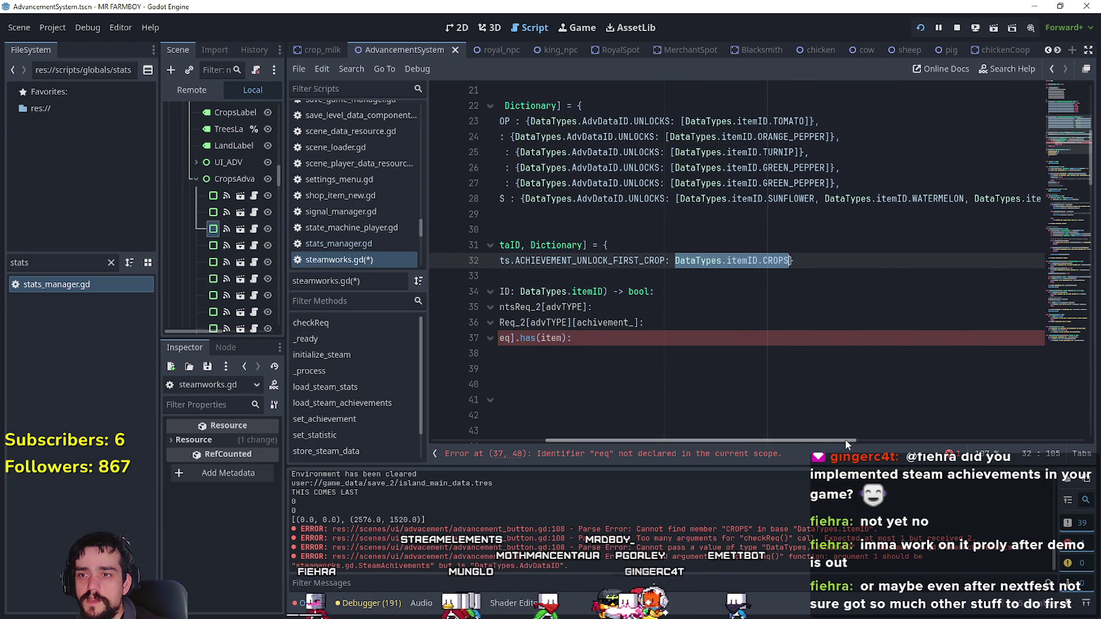
{"action": "type", "text": "{"}
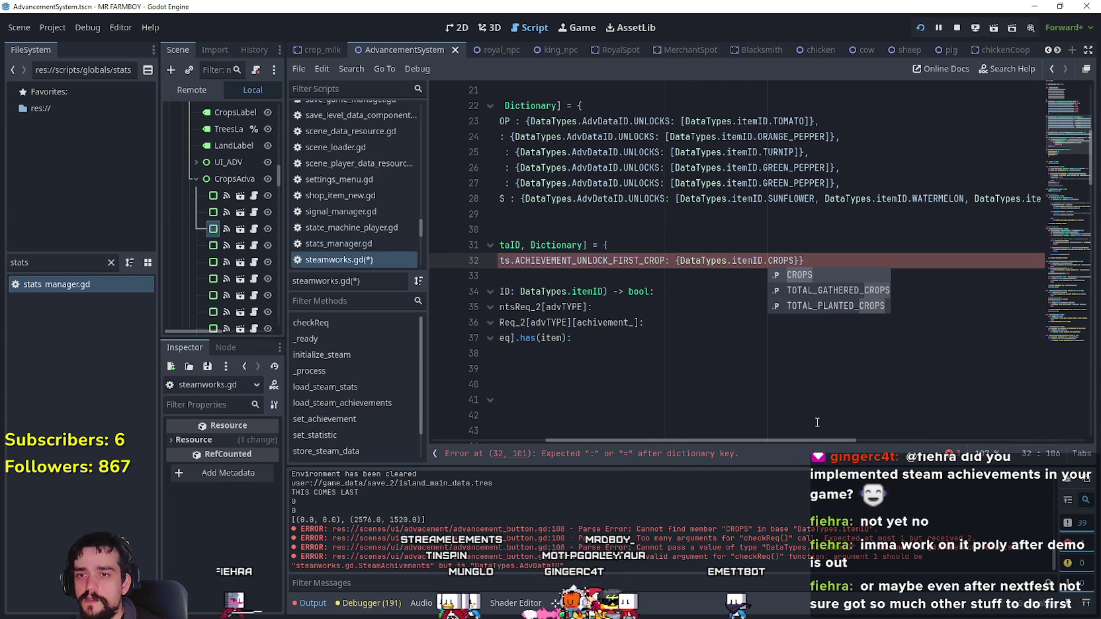
{"action": "type", "text": ": 1"}
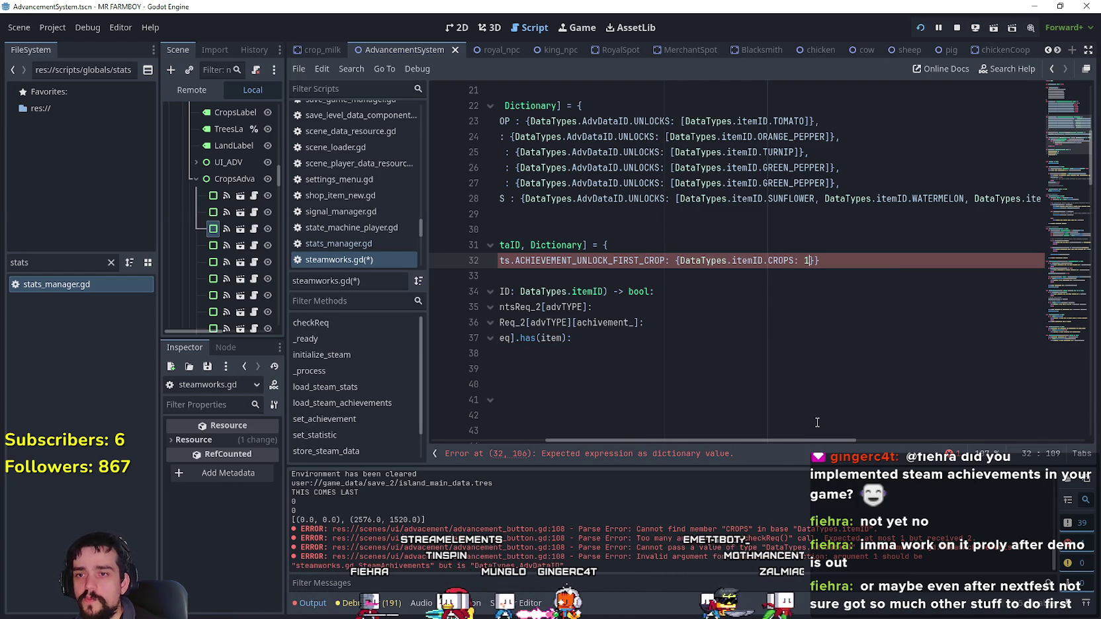
- Finish the first-crop entry requiring 1 CROPS and replace req with achivement_ on line 37
{"action": "left_click", "coordinate": [801, 273]}
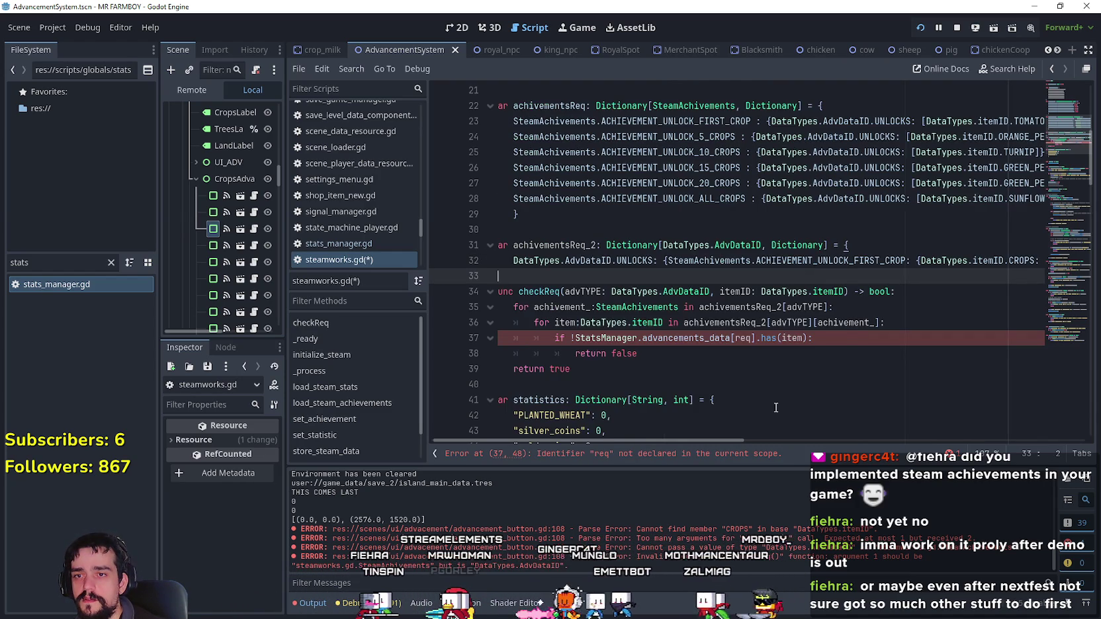
{"action": "mouse_move", "coordinate": [702, 440]}
{"action": "left_mouse_down"}
{"action": "mouse_move", "coordinate": [779, 446]}
{"action": "mouse_move", "coordinate": [692, 445]}
{"action": "left_mouse_up"}
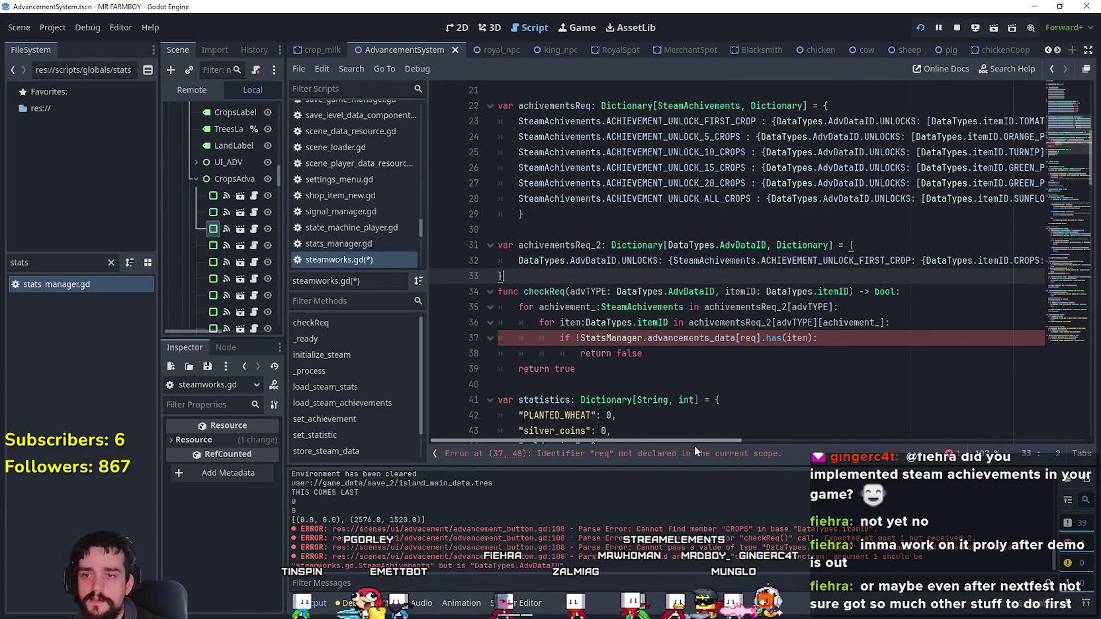
{"action": "left_click_drag", "start_coordinate": [696, 445], "coordinate": [701, 446]}
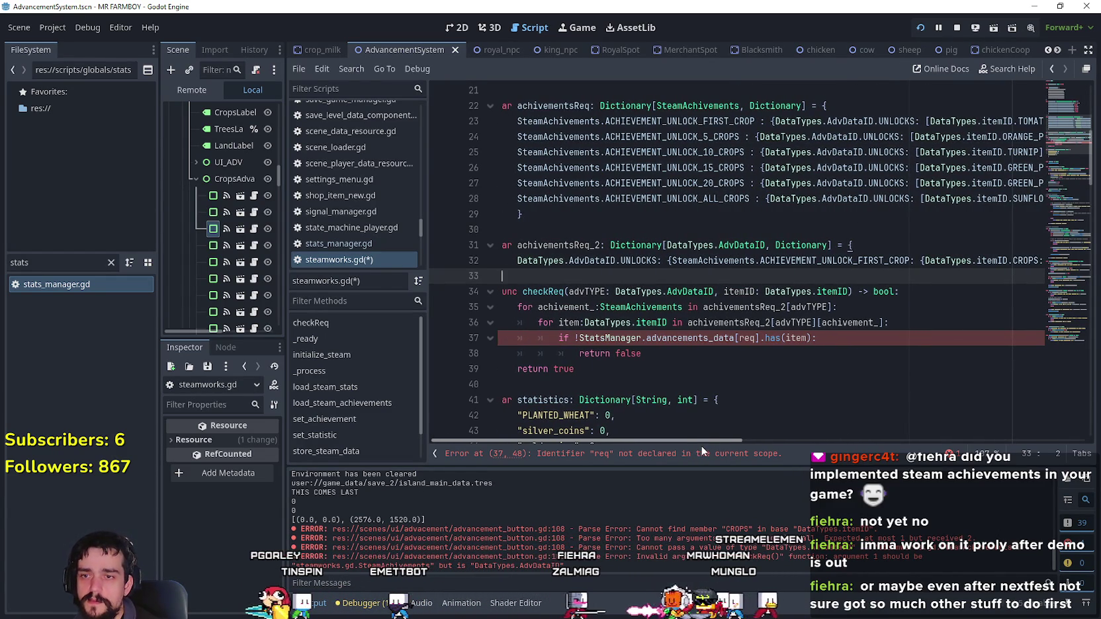
{"action": "double_click", "coordinate": [772, 338]}
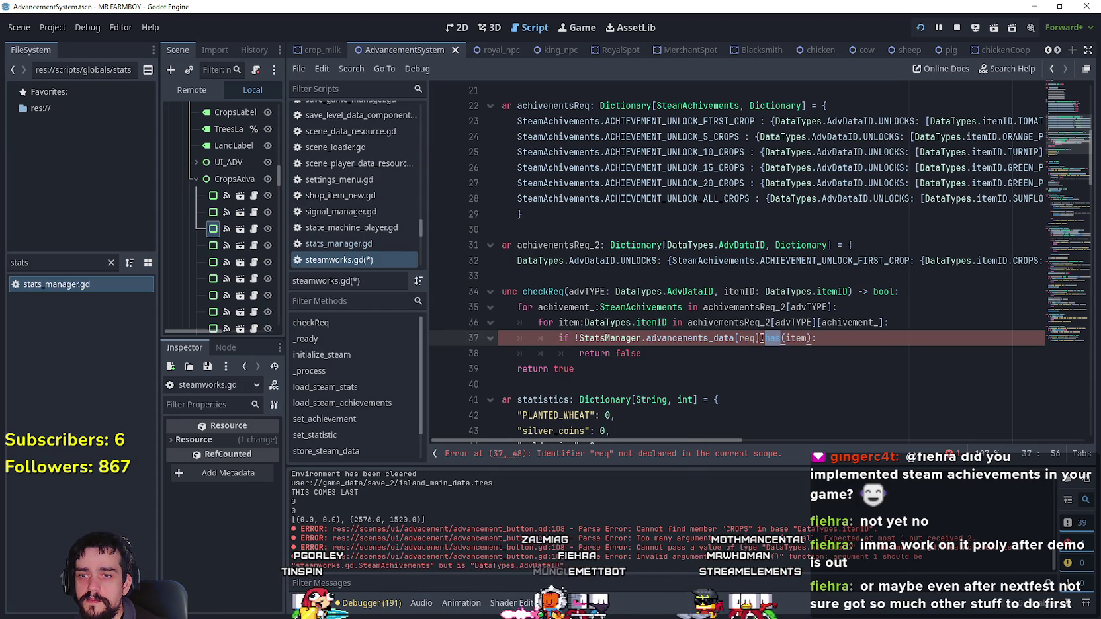
{"action": "double_click", "coordinate": [693, 338]}
{"action": "double_click", "coordinate": [747, 338]}
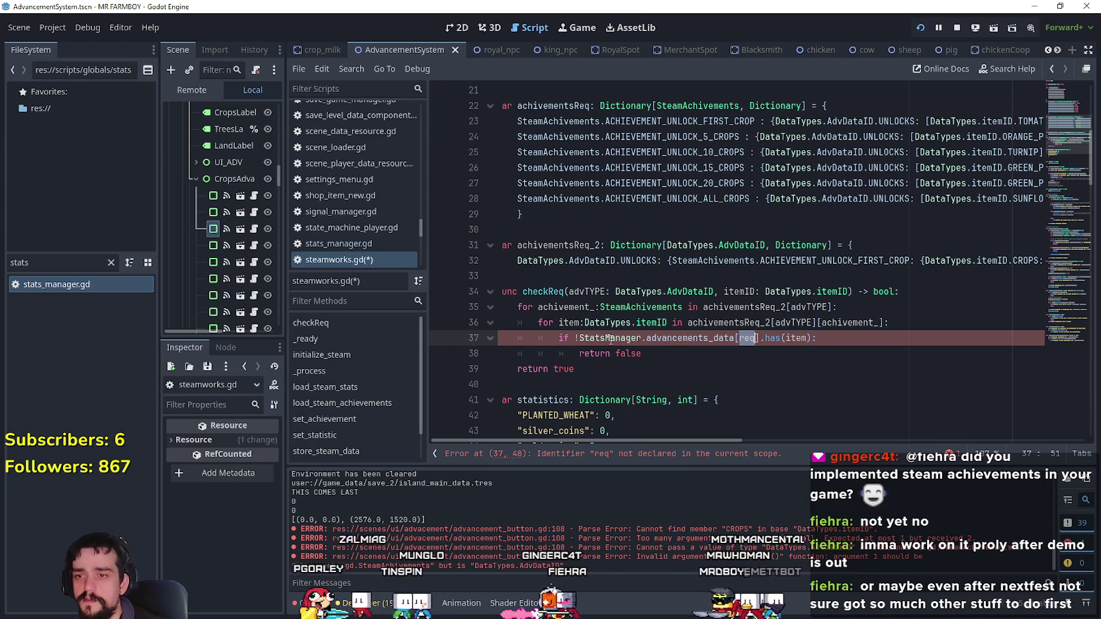
{"action": "double_click", "coordinate": [566, 307]}
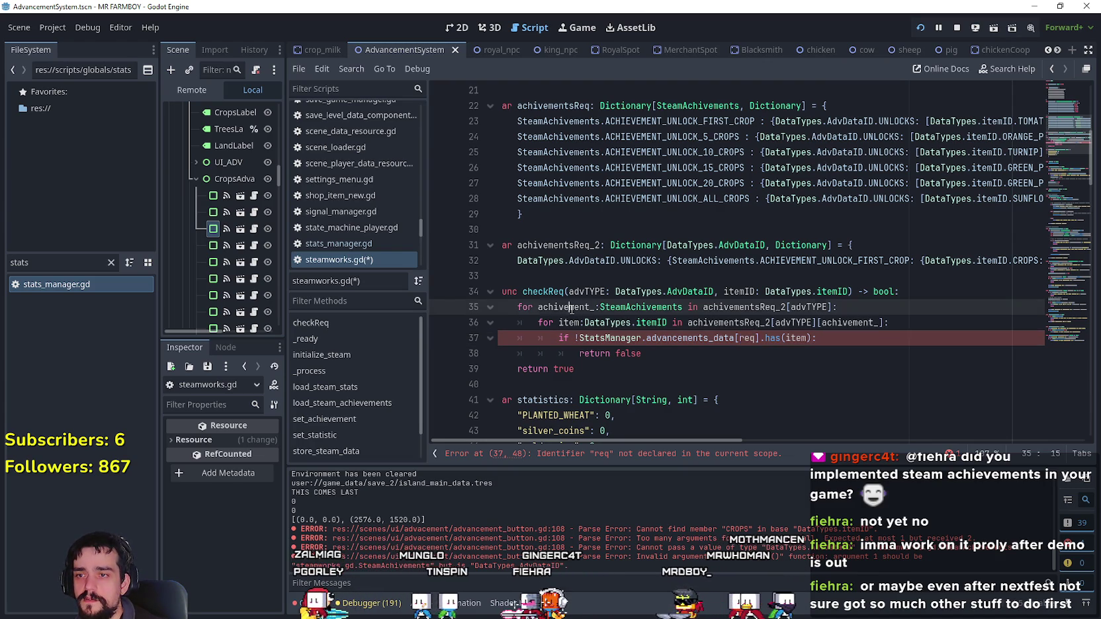
{"action": "key", "text": "ctrl+c"}
{"action": "double_click", "coordinate": [749, 338]}
{"action": "key", "text": "ctrl+v"}
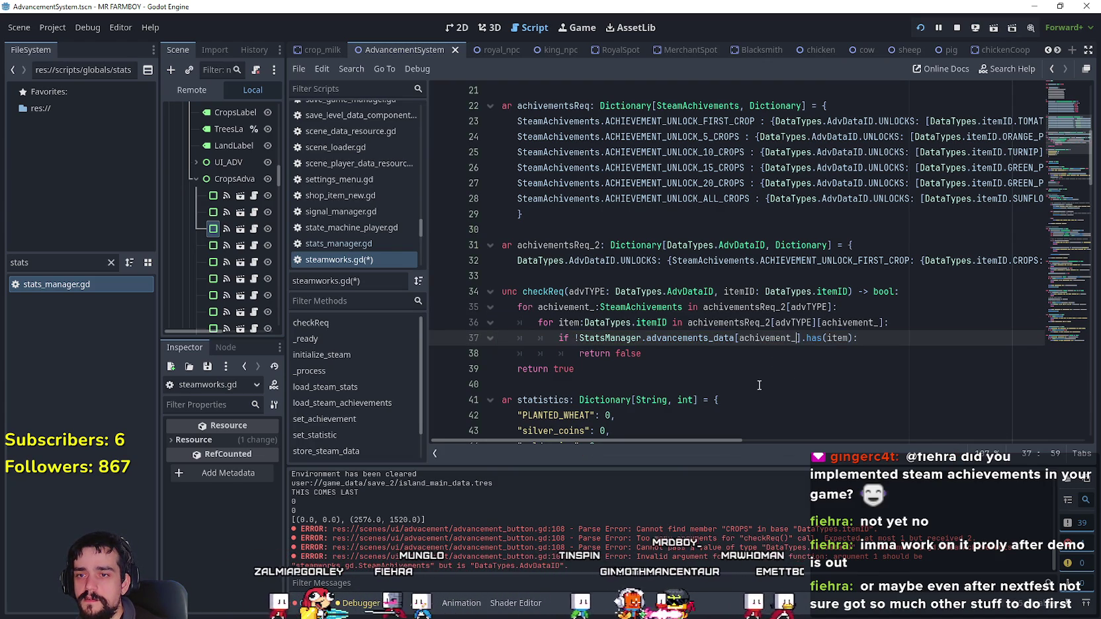
- Replace achivement_ with advTYPE inside advancements_data on line 37
{"action": "left_click_drag", "start_coordinate": [537, 307], "coordinate": [573, 307]}
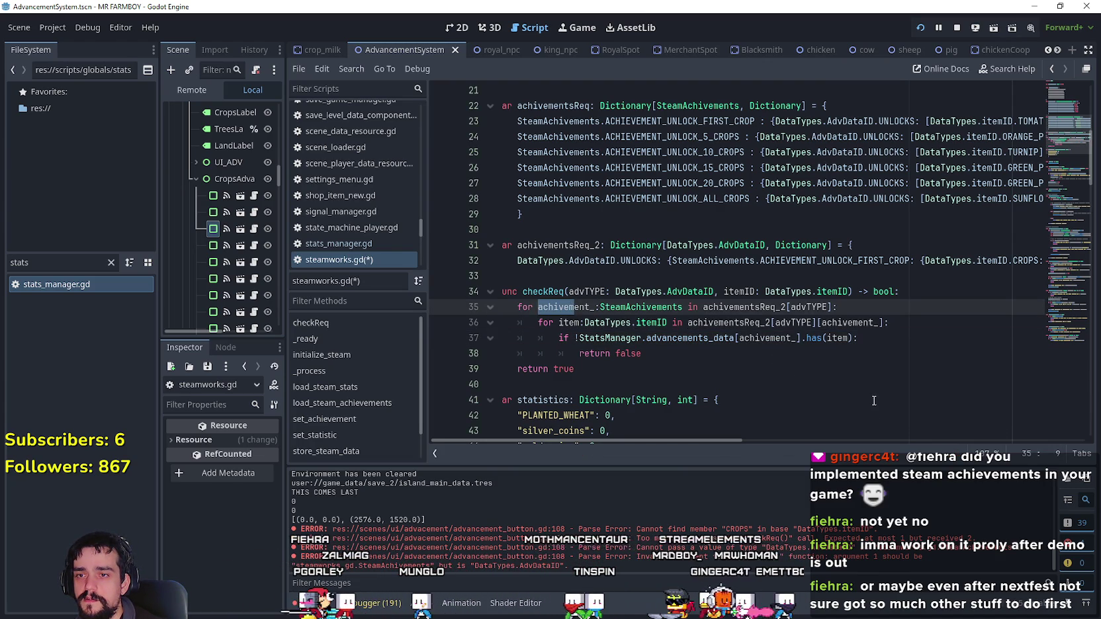
{"action": "double_click", "coordinate": [784, 338]}
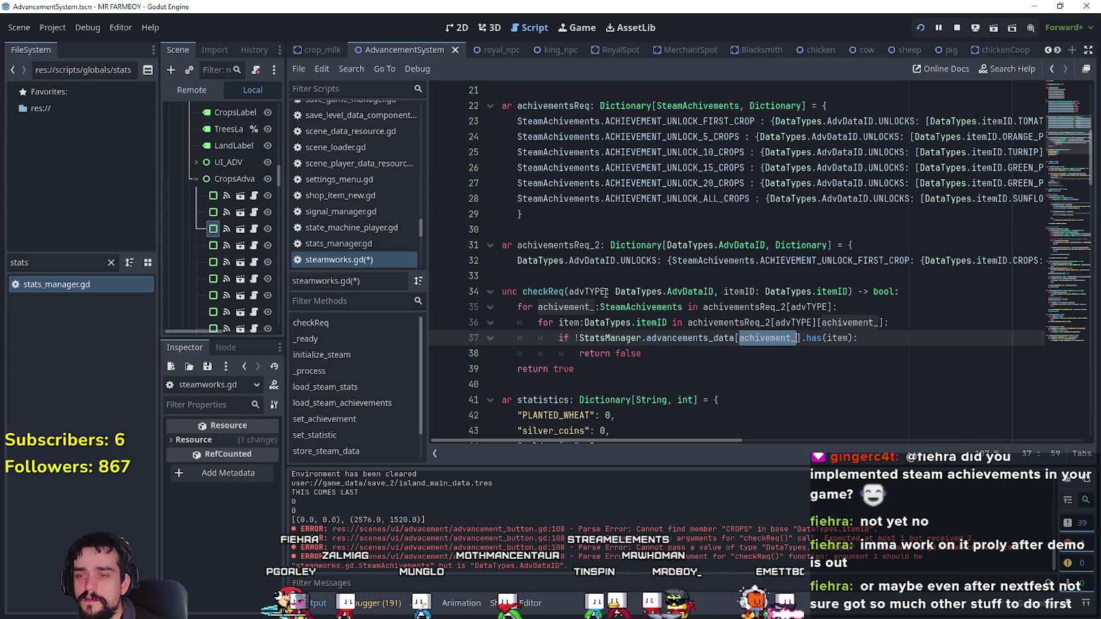
{"action": "double_click", "coordinate": [587, 292]}
{"action": "key", "text": "ctrl+c"}
{"action": "double_click", "coordinate": [768, 338]}
{"action": "key", "text": "ctrl+v"}
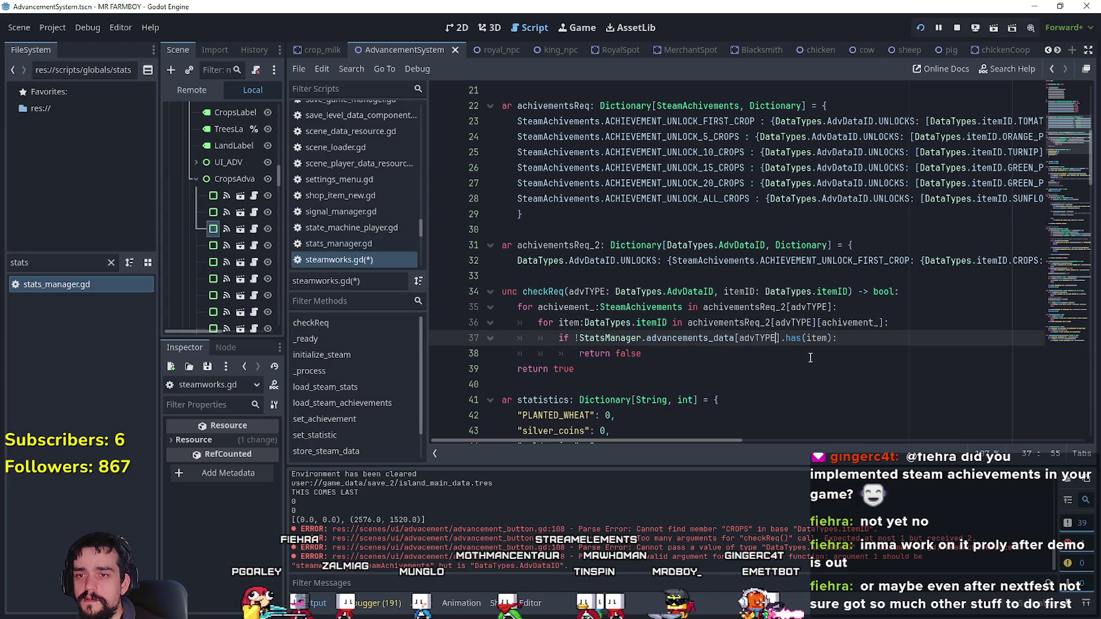
- Change item to itemID in line 37's check and select the has call
{"action": "double_click", "coordinate": [751, 293]}
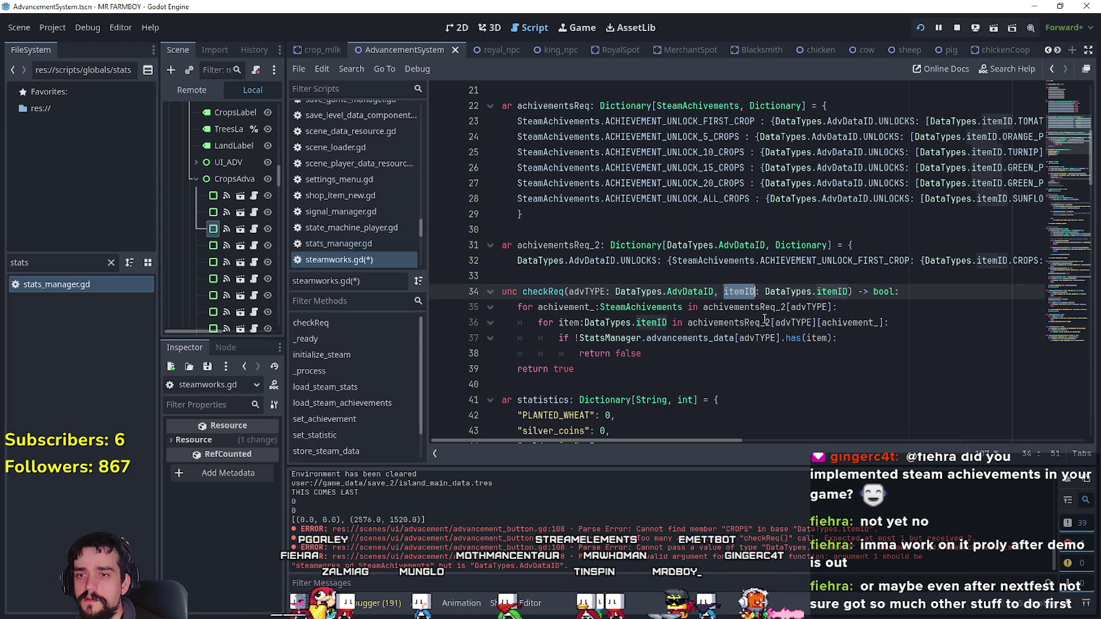
{"action": "left_click", "coordinate": [815, 340]}
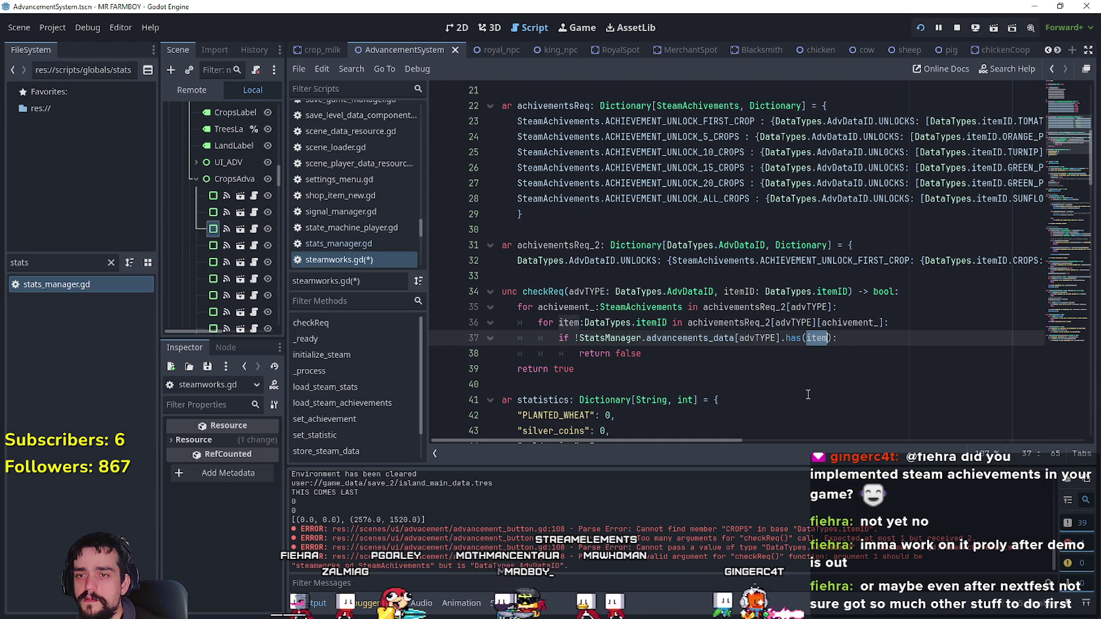
{"action": "key", "text": "ctrl+v"}
{"action": "left_click", "coordinate": [789, 356]}
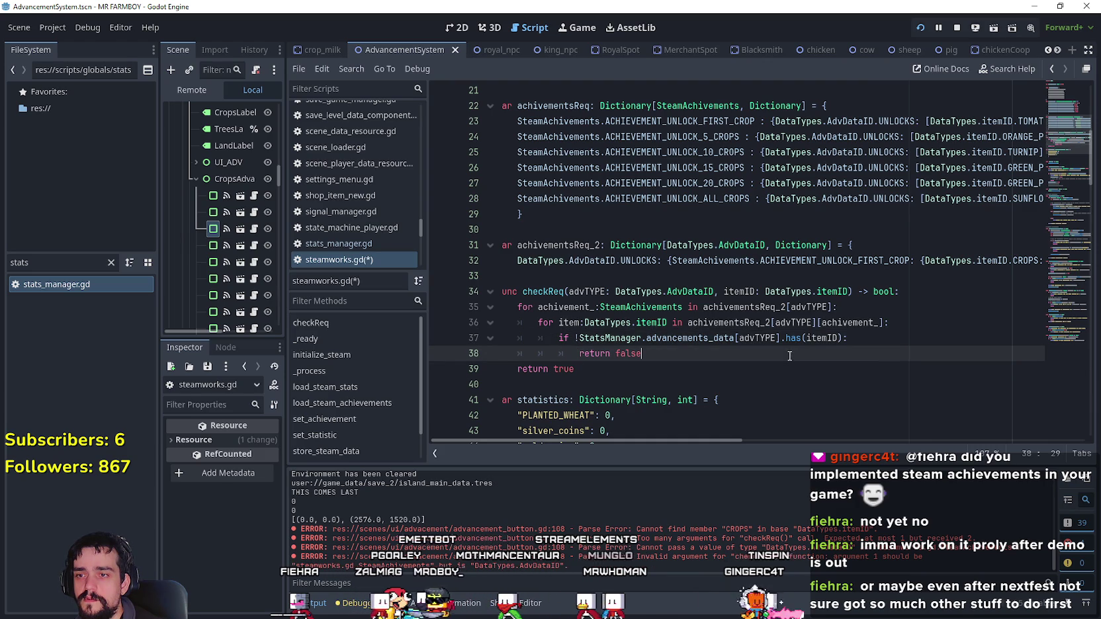
{"action": "double_click", "coordinate": [819, 338]}
{"action": "double_click", "coordinate": [793, 338]}
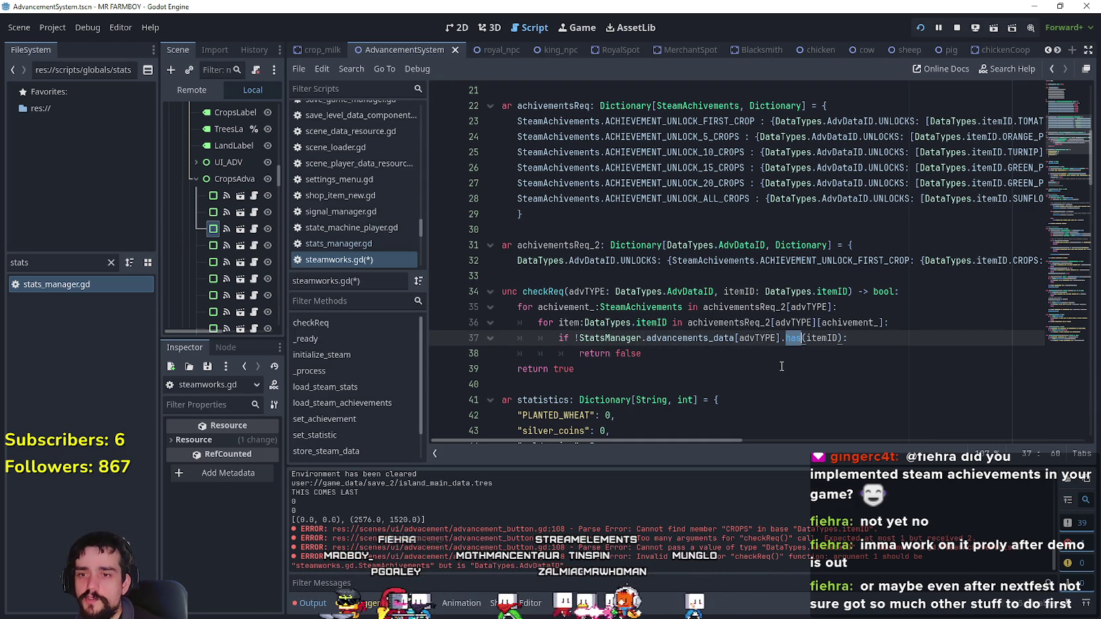
- Replace the has call on line 37 with get_or_add
{"action": "type", "text": "get_"}
{"action": "key", "text": "BackSpace"}
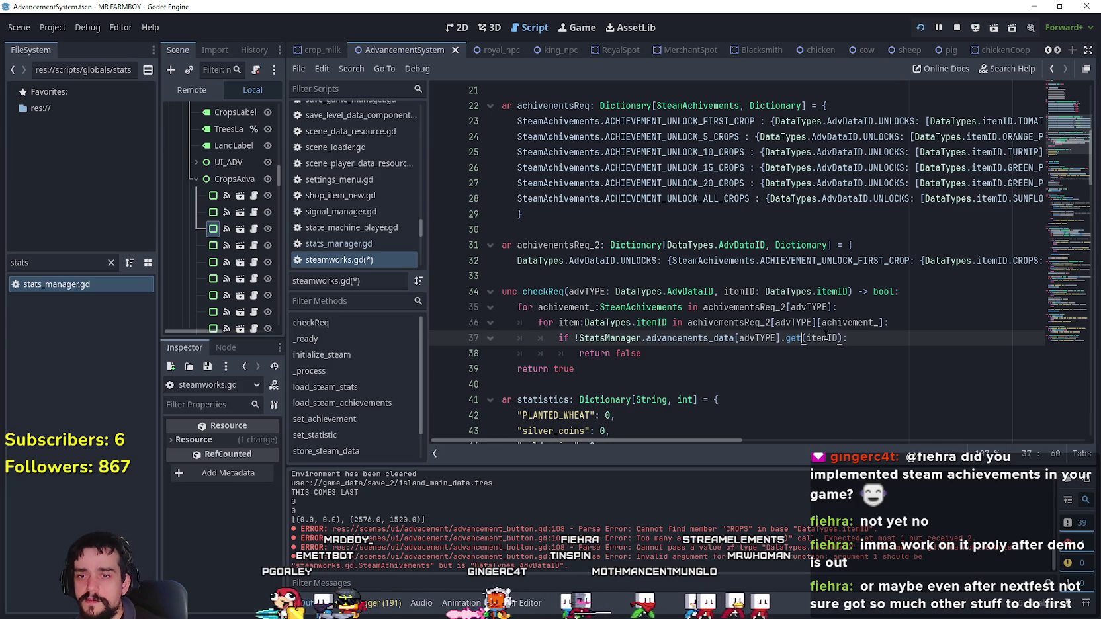
{"action": "key", "text": "Right"}
{"action": "key", "text": "Right"}
{"action": "key", "text": "Right"}
{"action": "key", "text": "Home"}
{"action": "key", "text": "Right"}
{"action": "key", "text": "Right"}
{"action": "key", "text": "Right"}
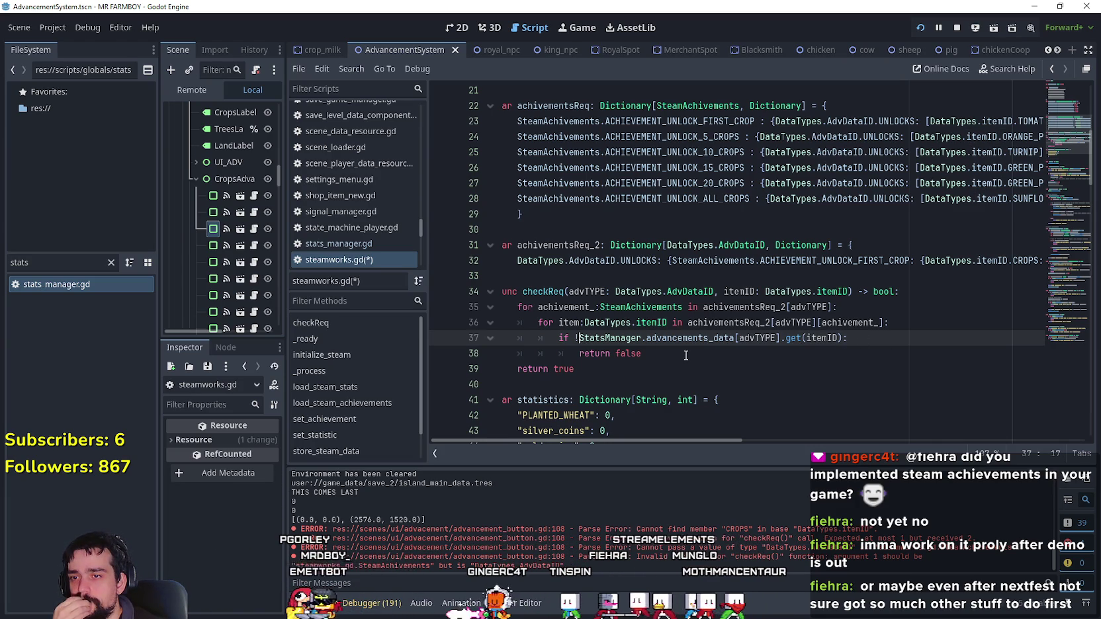
{"action": "left_click", "coordinate": [803, 338]}
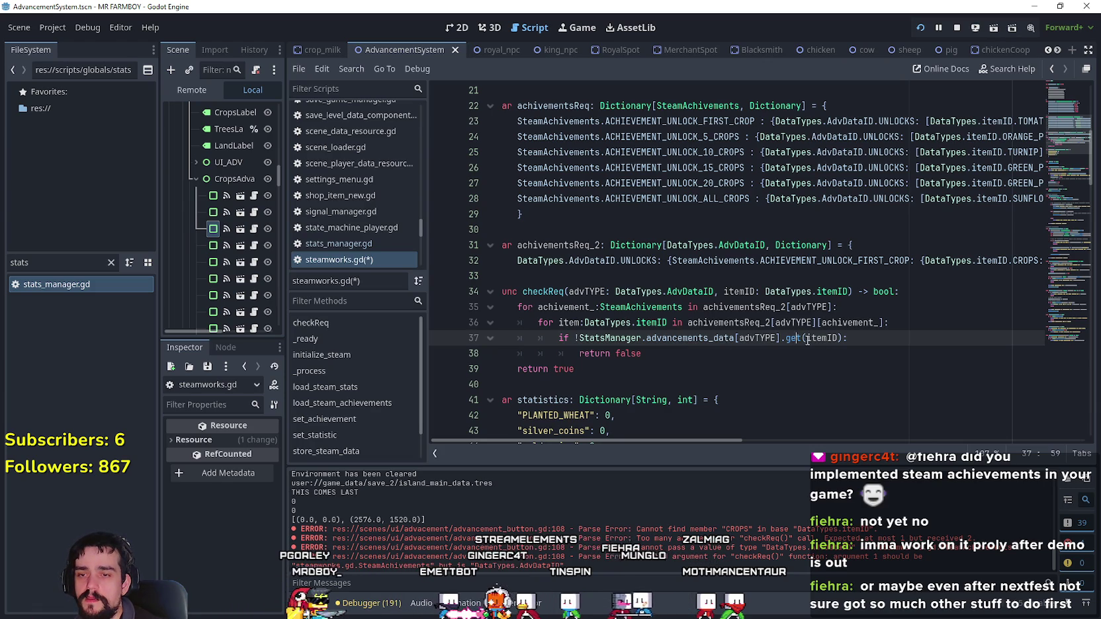
{"action": "type", "text": "_d"}
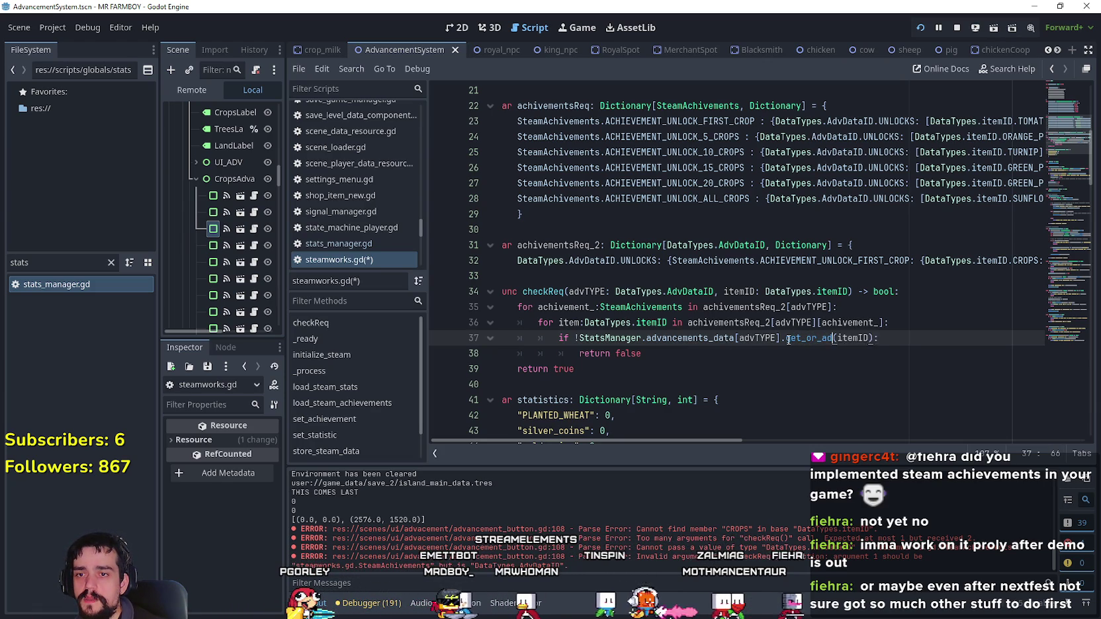
{"action": "key", "text": "shift+Down"}
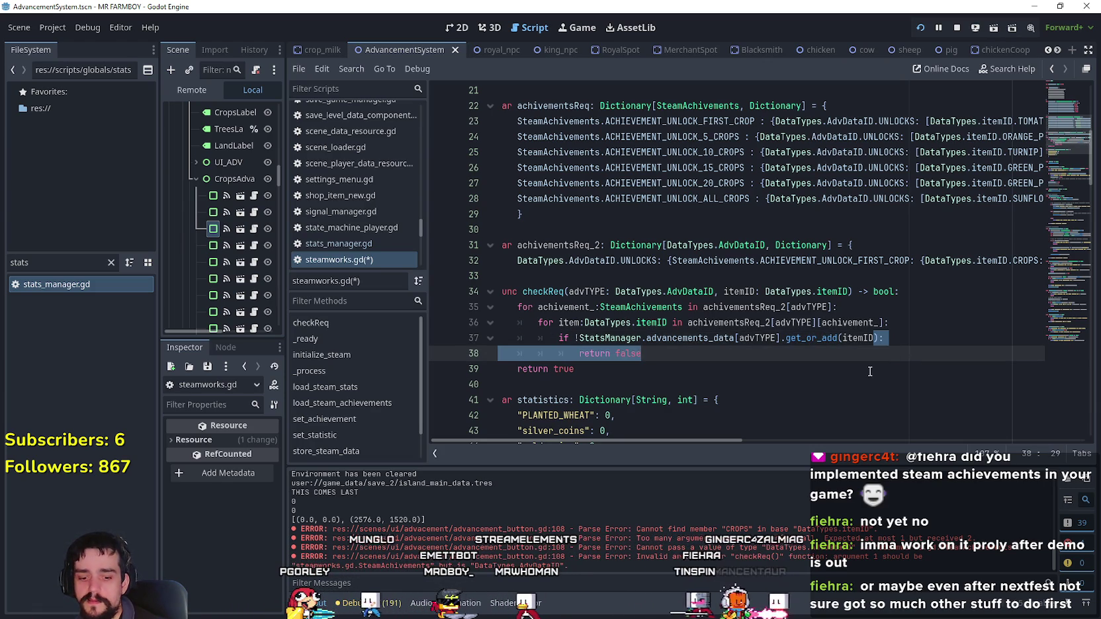
{"action": "left_click", "coordinate": [873, 336]}
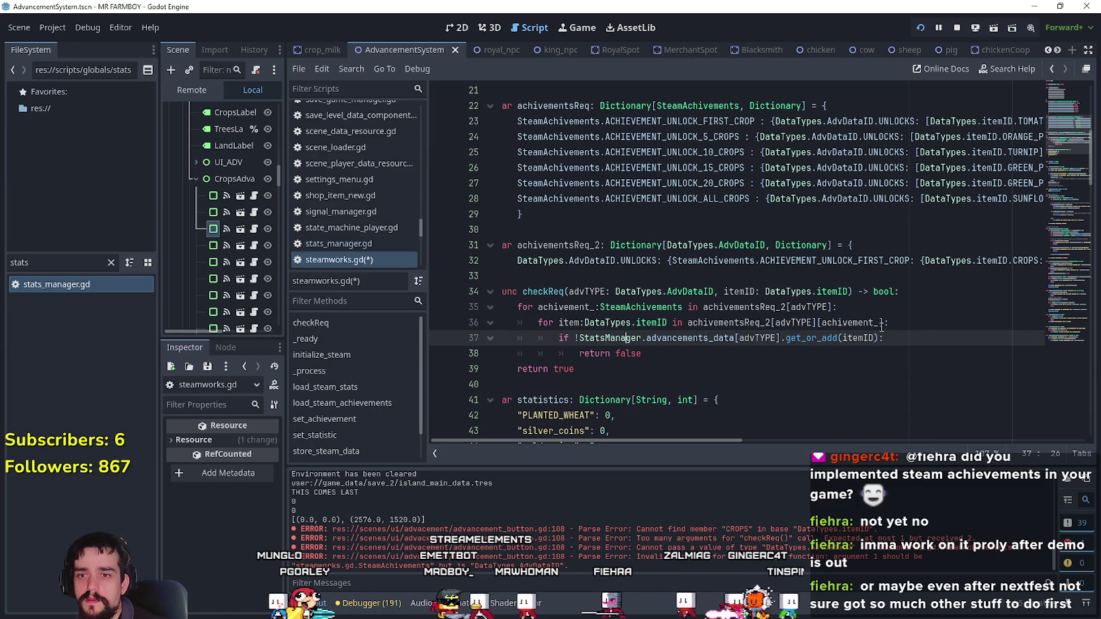
- Give get_or_add a default of 0 as get_or_add(itemID, 0) and remove the leading '!'
{"action": "type", "text": ", 0"}
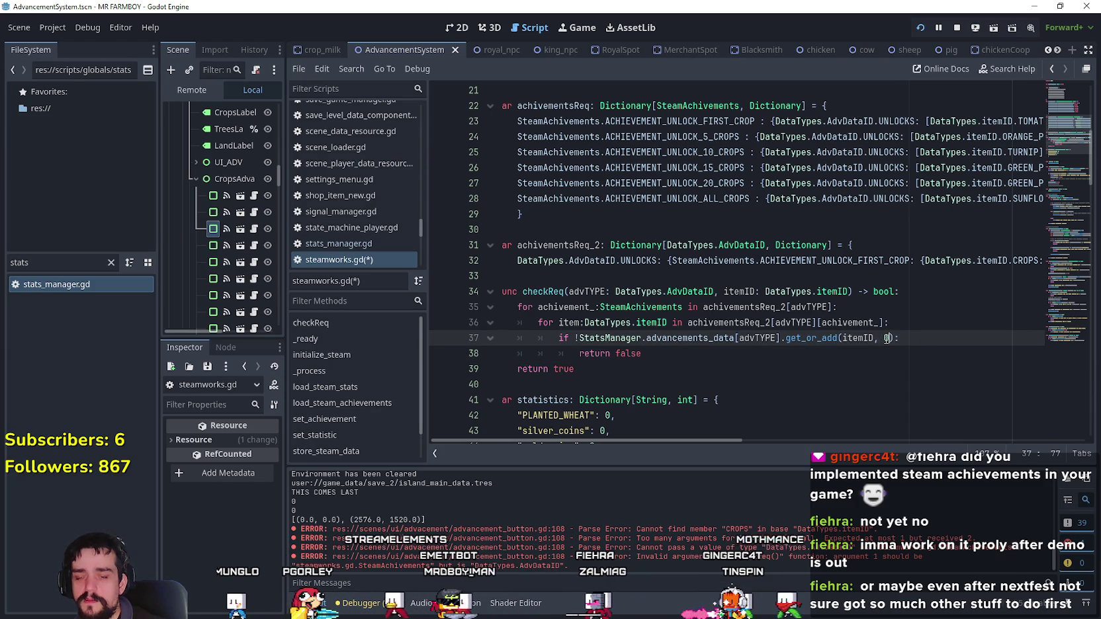
{"action": "left_click", "coordinate": [580, 339]}
{"action": "key", "text": "BackSpace"}
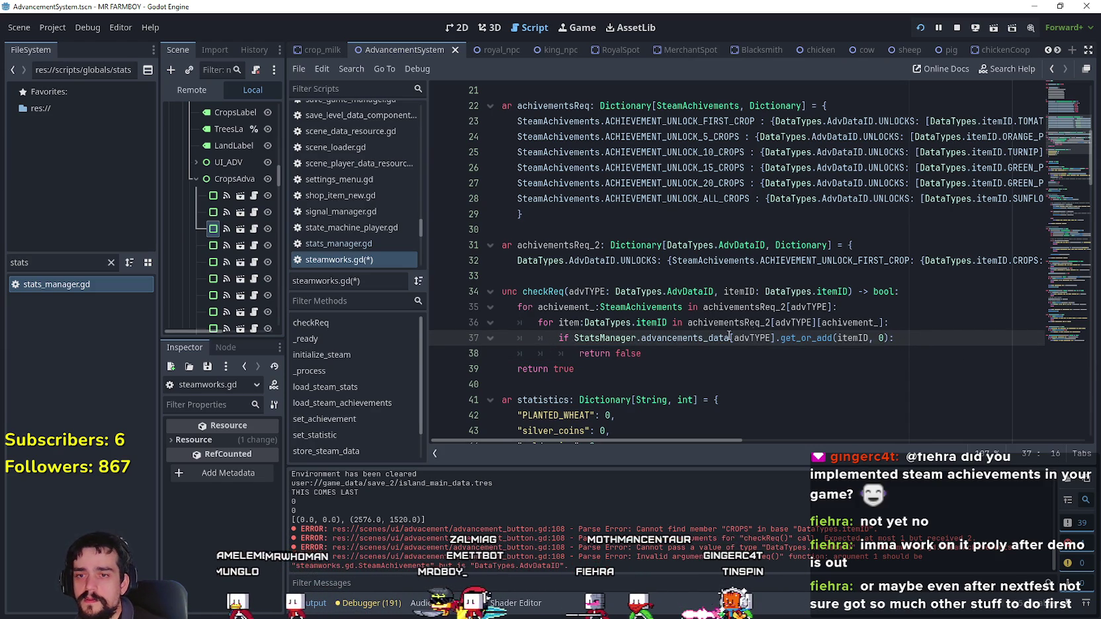
{"action": "left_click", "coordinate": [890, 338]}
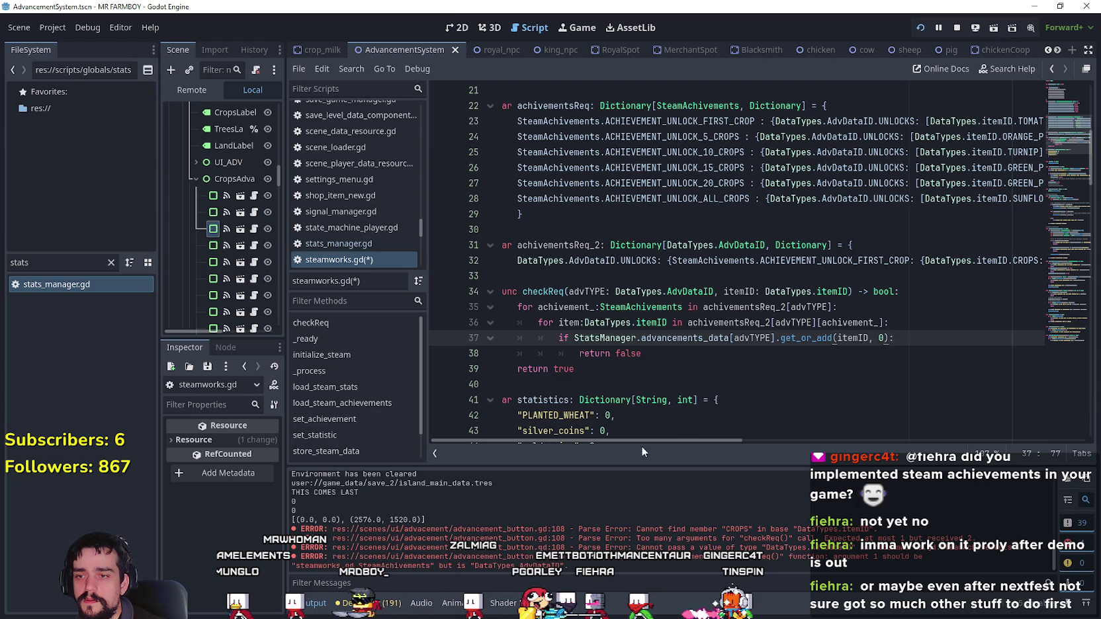
{"action": "left_click_drag", "start_coordinate": [651, 444], "coordinate": [679, 443]}
- Add a '<' comparison after get_or_add(itemID, 0) on line 37
{"action": "type", "text": "<"}
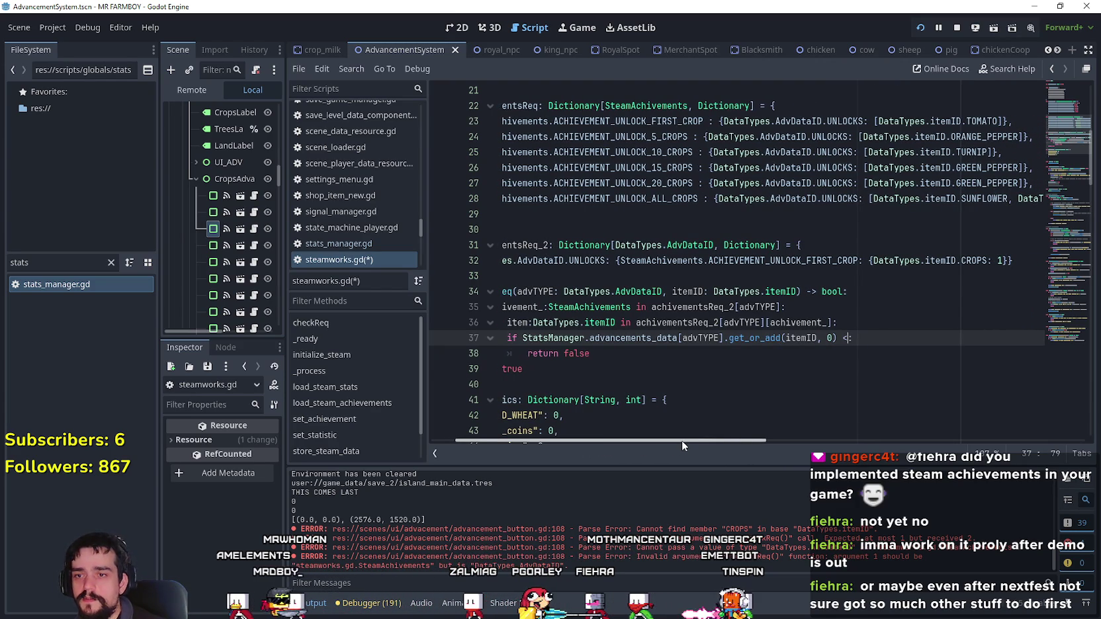
{"action": "double_click", "coordinate": [553, 338]}
{"action": "left_click_drag", "start_coordinate": [617, 344], "coordinate": [854, 338]}
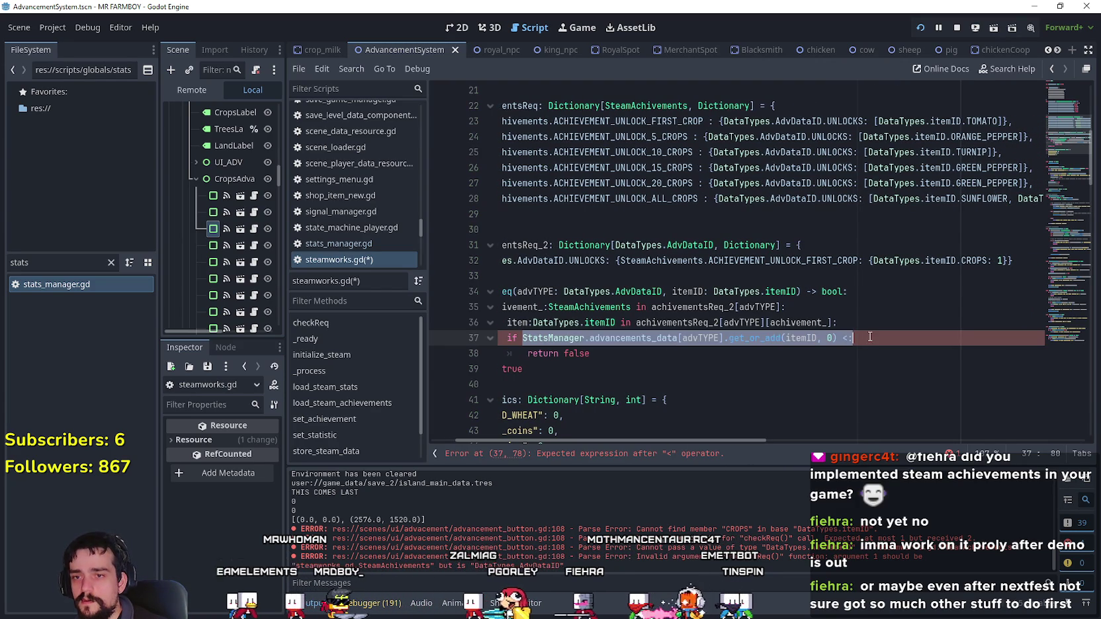
{"action": "left_click", "coordinate": [854, 339]}
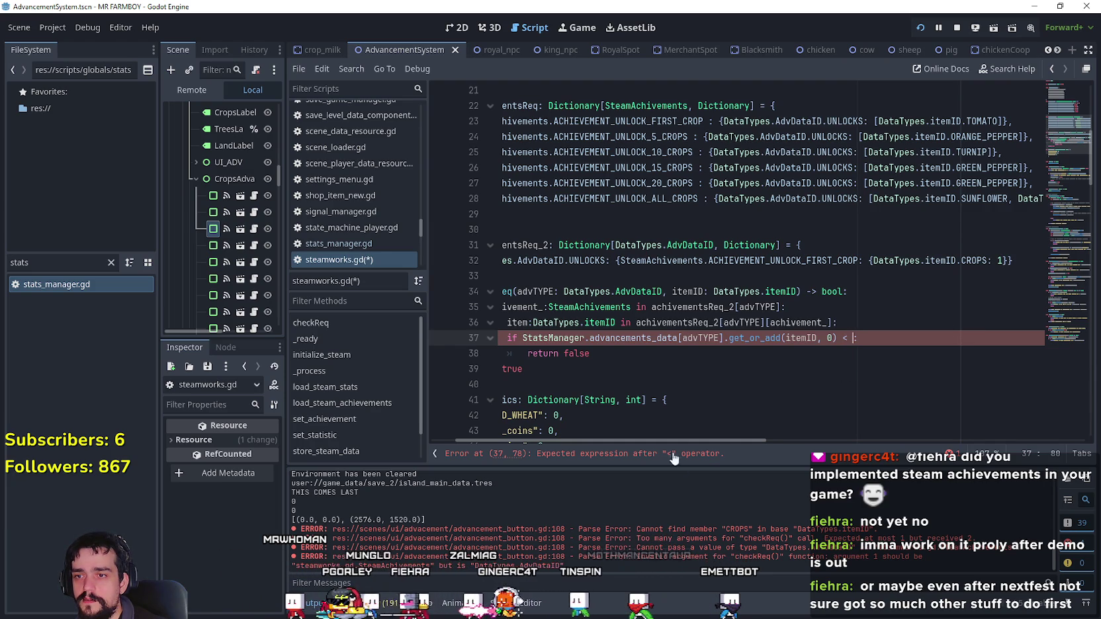
{"action": "left_click_drag", "start_coordinate": [685, 440], "coordinate": [655, 441]}
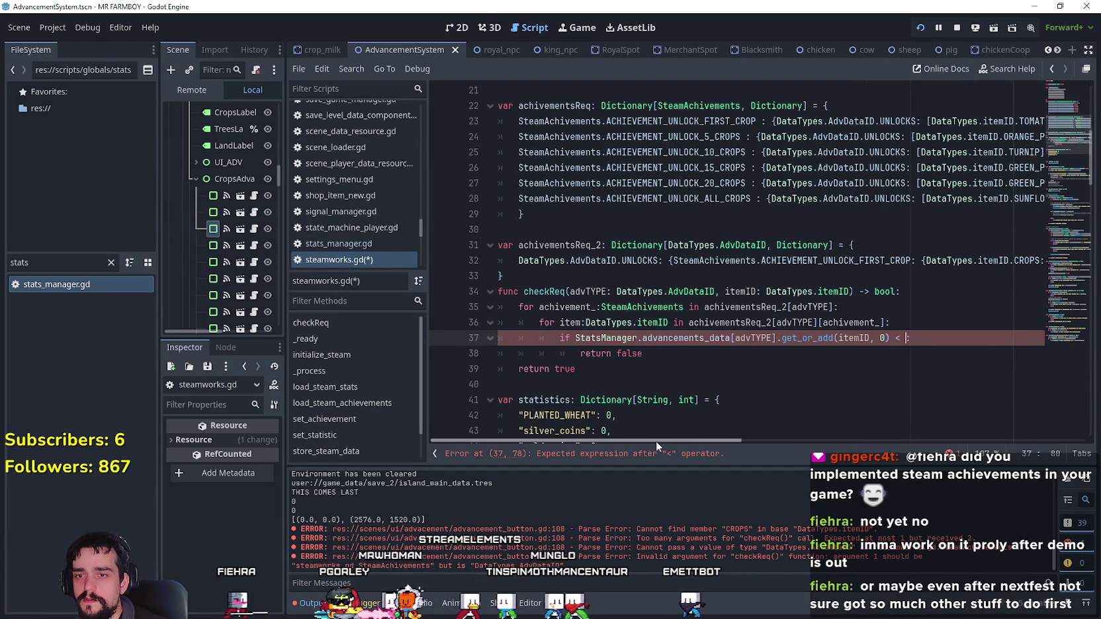
{"action": "mouse_move", "coordinate": [656, 440]}
{"action": "left_mouse_down"}
{"action": "mouse_move", "coordinate": [667, 436]}
{"action": "mouse_move", "coordinate": [656, 440]}
{"action": "left_mouse_up"}
{"action": "left_click", "coordinate": [577, 323]}
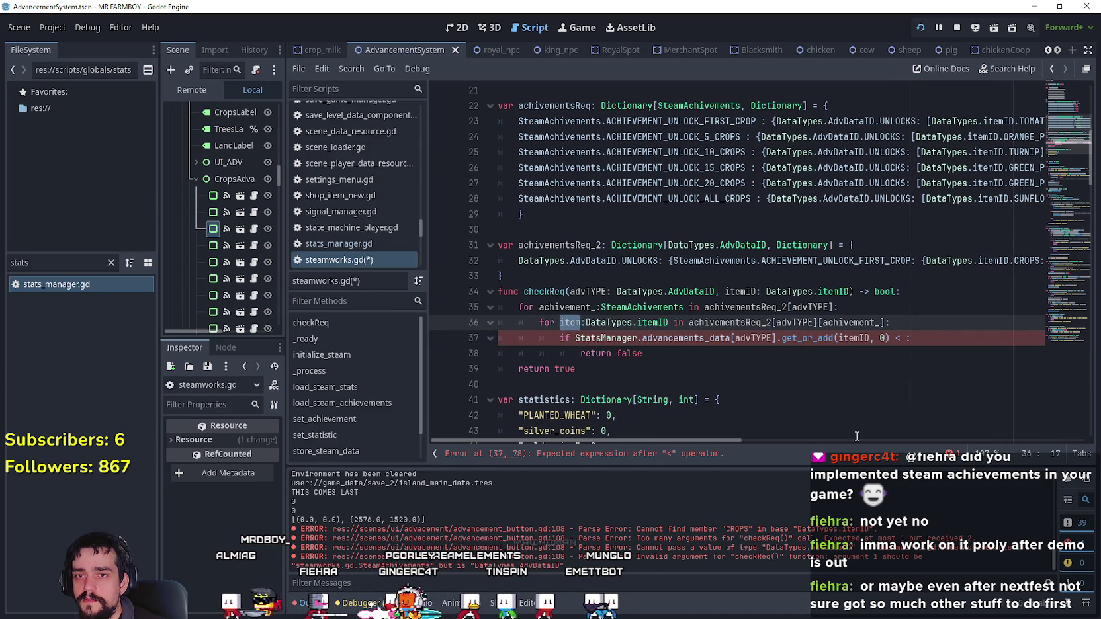
{"action": "left_click", "coordinate": [907, 339]}
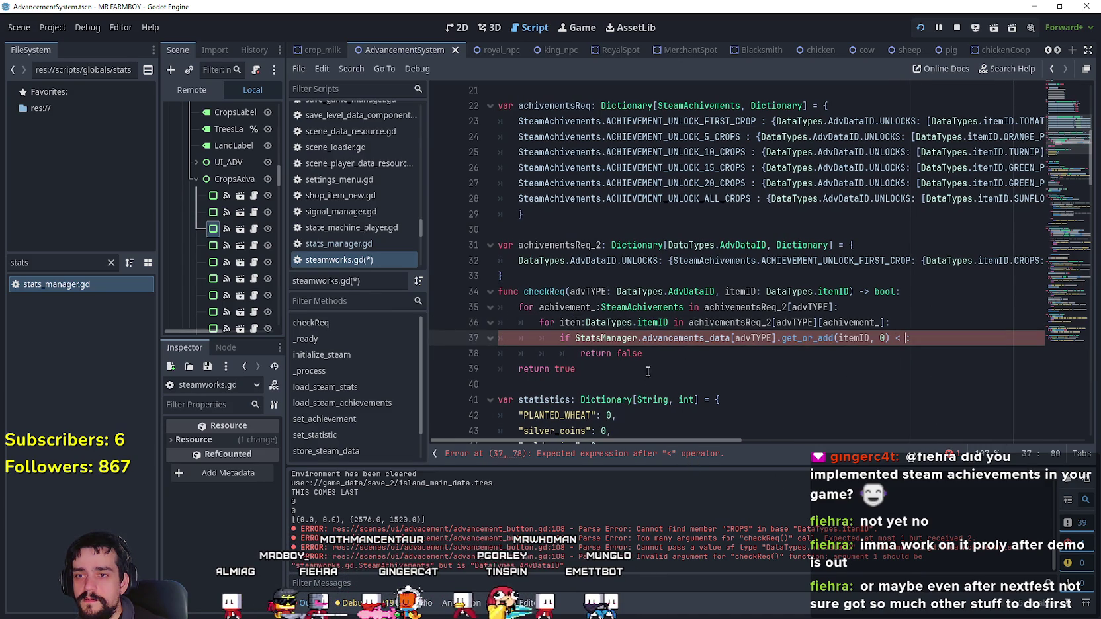
- Type 'item:' after the comparison and check the required crop count of 1
{"action": "double_click", "coordinate": [569, 322]}
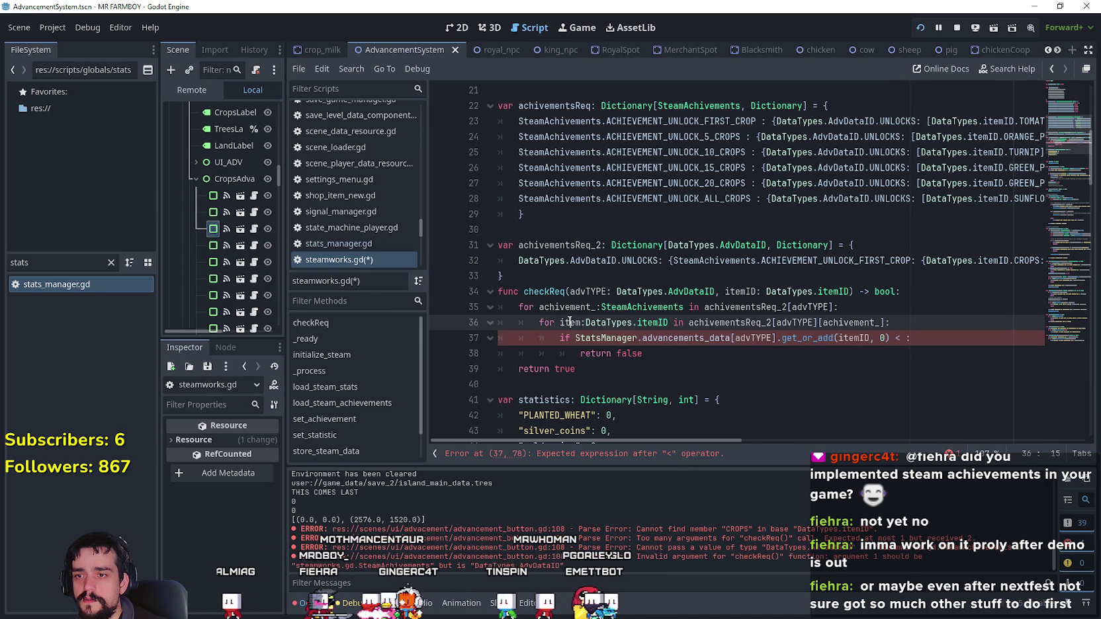
{"action": "left_click", "coordinate": [905, 338]}
{"action": "type", "text": "item:"}
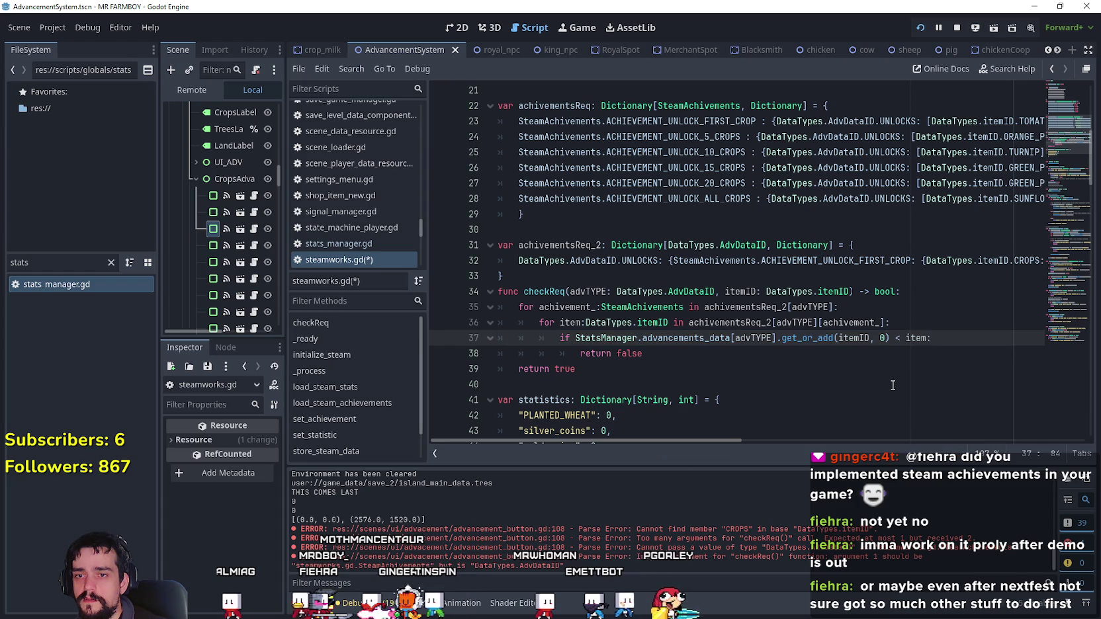
{"action": "scroll", "coordinate": [747, 433], "scroll_direction": "right", "scroll_amount": 4}
{"action": "left_click_drag", "start_coordinate": [750, 441], "coordinate": [763, 438]}
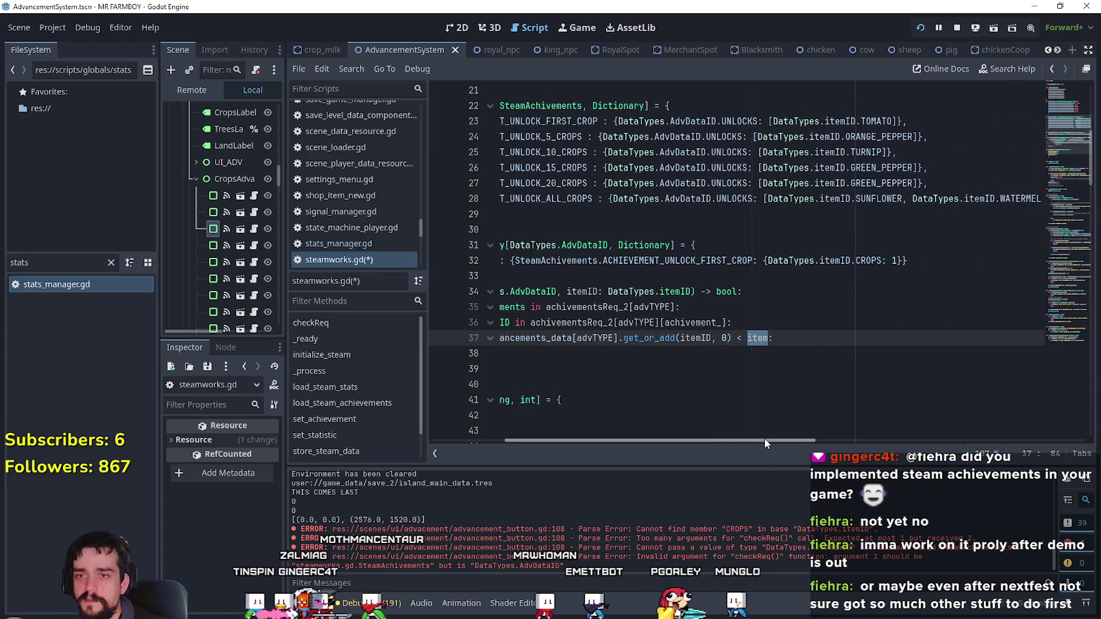
{"action": "double_click", "coordinate": [897, 260]}
{"action": "left_click", "coordinate": [887, 260]}
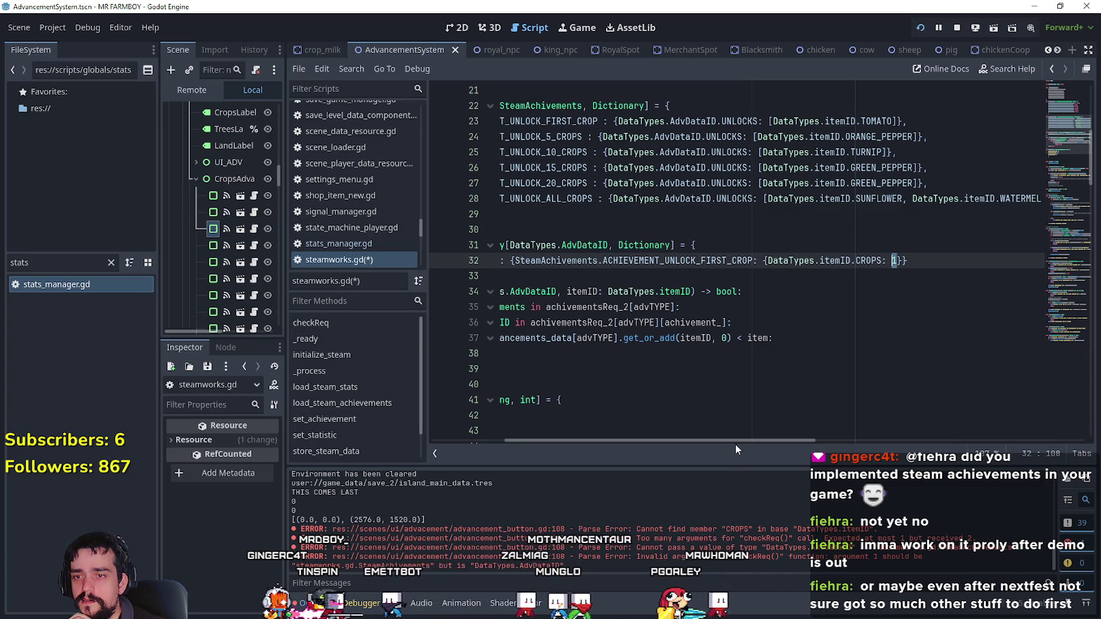
{"action": "left_click_drag", "start_coordinate": [697, 439], "coordinate": [637, 440]}
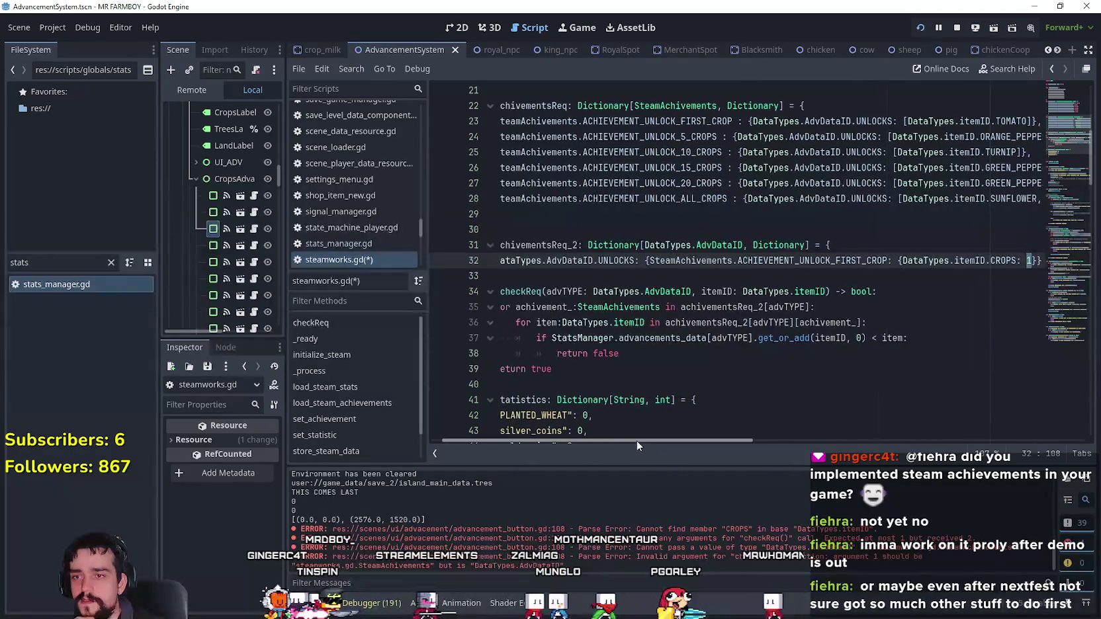
- Replace item with the copied achivementsReq_2[advTYPE][achivement_] expression from line 36
{"action": "double_click", "coordinate": [705, 323]}
{"action": "left_click_drag", "start_coordinate": [705, 330], "coordinate": [867, 323]}
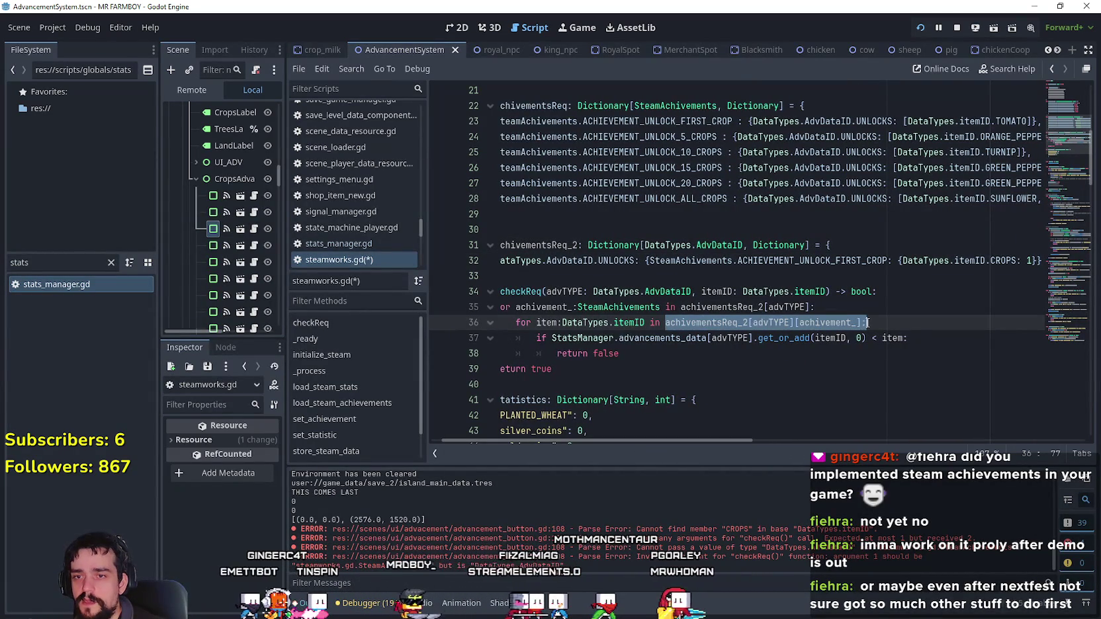
{"action": "double_click", "coordinate": [892, 338]}
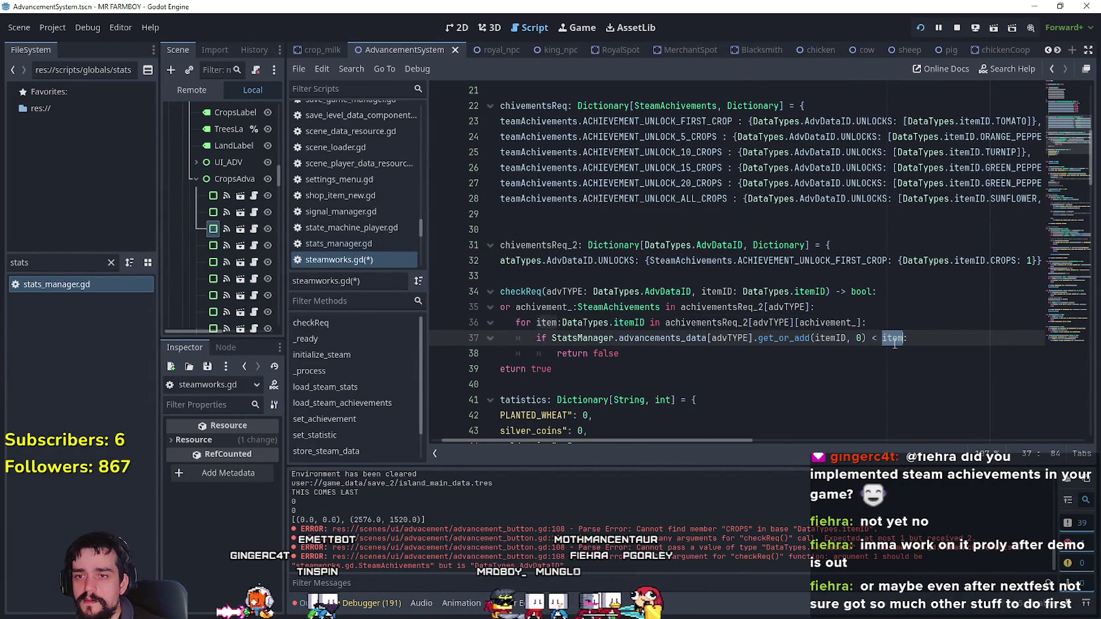
{"action": "left_click_drag", "start_coordinate": [665, 323], "coordinate": [872, 320]}
{"action": "key", "text": "ctrl+c"}
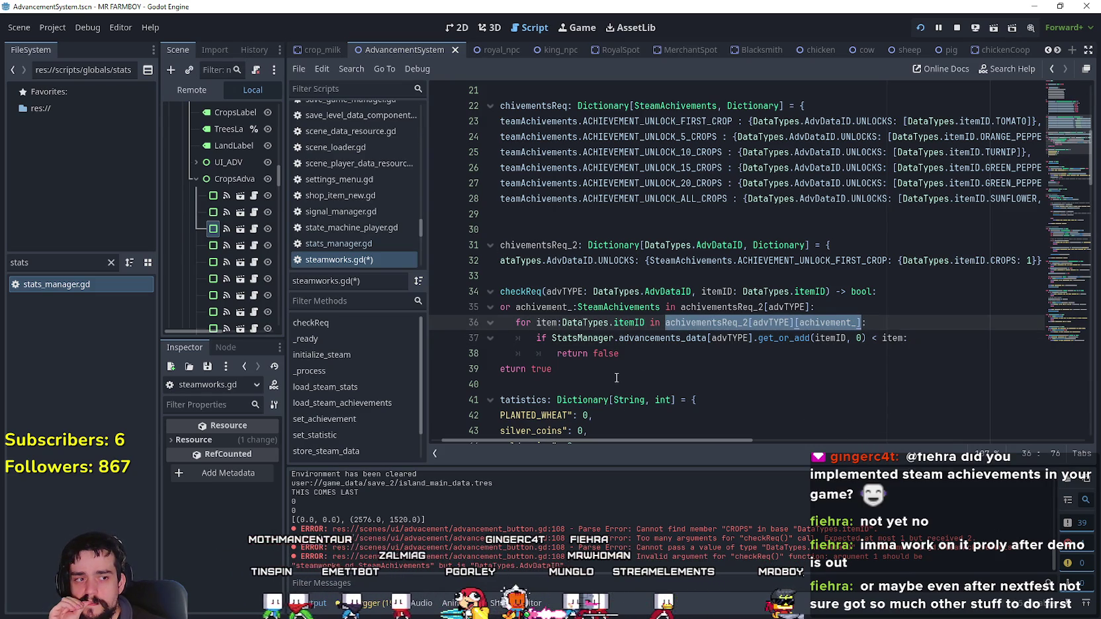
{"action": "double_click", "coordinate": [892, 338]}
{"action": "key", "text": "ctrl+v"}
{"action": "type", "text": "."}
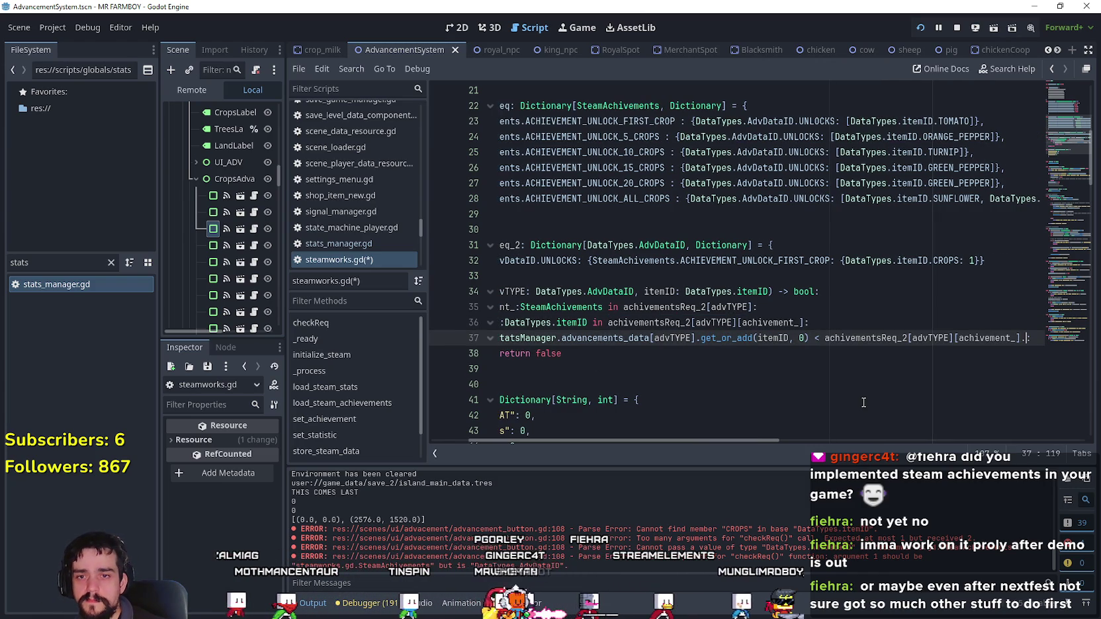
{"action": "key", "text": "BackSpace"}
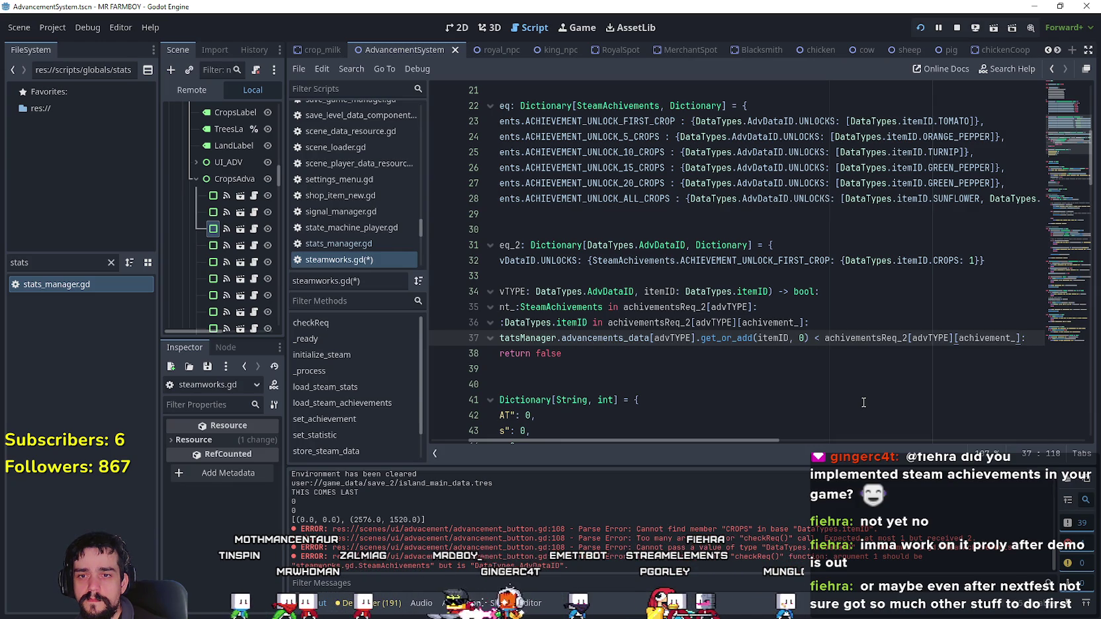
- Append .get(itemID) to the requirement expression using the autocomplete suggestion
{"action": "type", "text": ".get"}
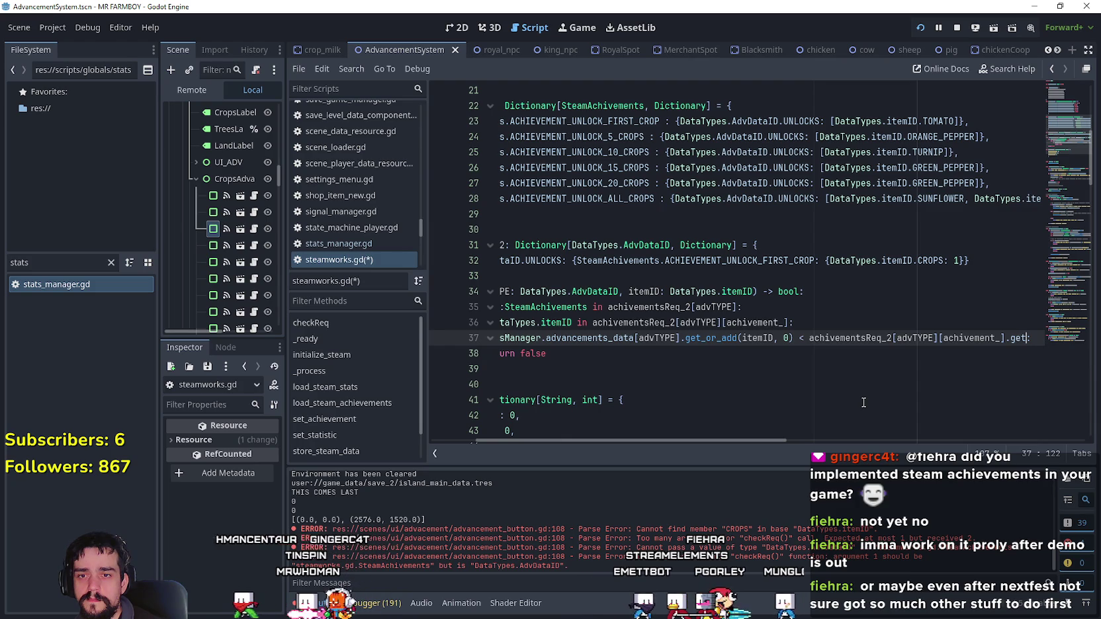
{"action": "type", "text": "("}
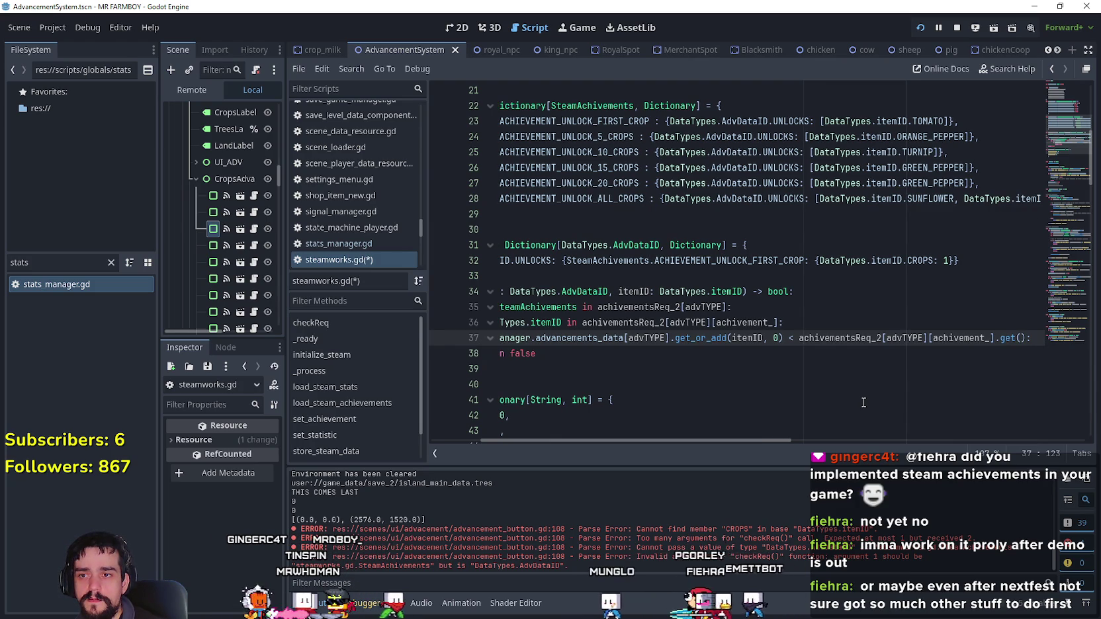
{"action": "type", "text": "item"}
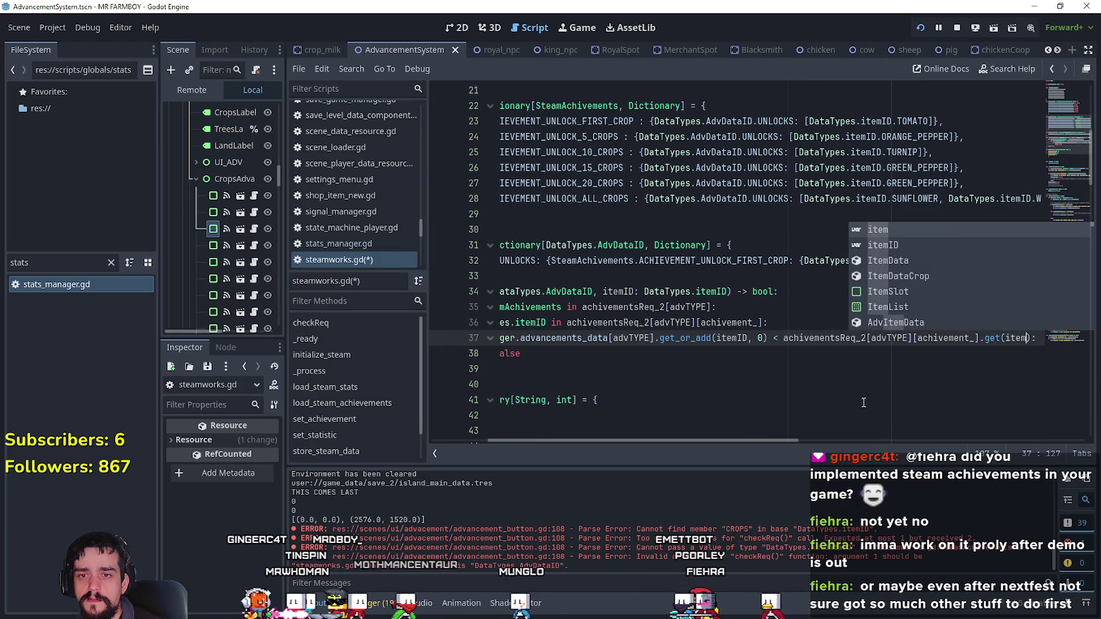
{"action": "key", "text": "Down"}
{"action": "key", "text": "Return"}
{"action": "mouse_move", "coordinate": [674, 438]}
{"action": "left_mouse_down"}
{"action": "mouse_move", "coordinate": [556, 434]}
{"action": "mouse_move", "coordinate": [753, 446]}
{"action": "mouse_move", "coordinate": [689, 434]}
{"action": "mouse_move", "coordinate": [595, 438]}
{"action": "left_mouse_up"}
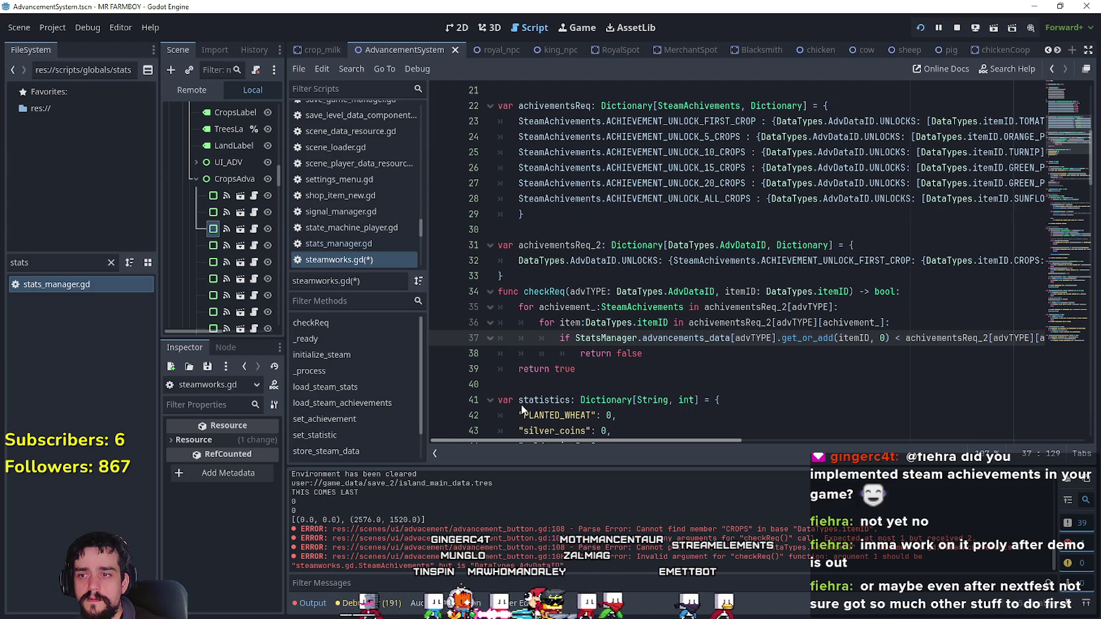
{"action": "double_click", "coordinate": [570, 322]}
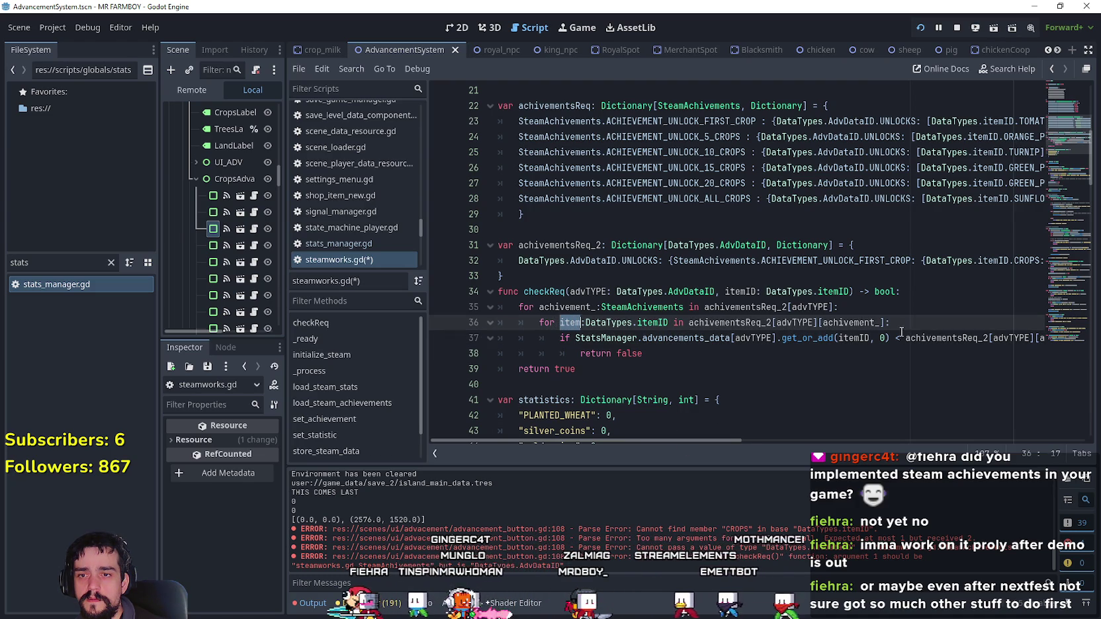
{"action": "left_click", "coordinate": [818, 440]}
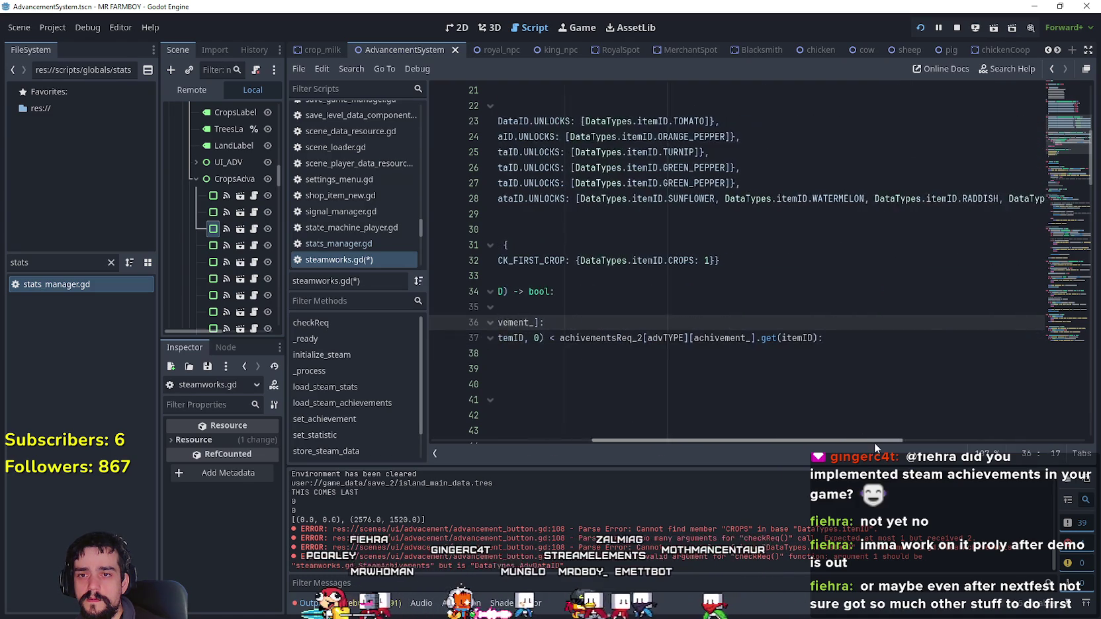
{"action": "mouse_move", "coordinate": [965, 449]}
{"action": "left_mouse_down"}
{"action": "mouse_move", "coordinate": [1085, 445]}
{"action": "mouse_move", "coordinate": [774, 431]}
{"action": "left_mouse_up"}
- Move the caret to the end of line 32's achivementsReq_2 entry
{"action": "left_click", "coordinate": [783, 277]}
{"action": "key", "text": "Up"}
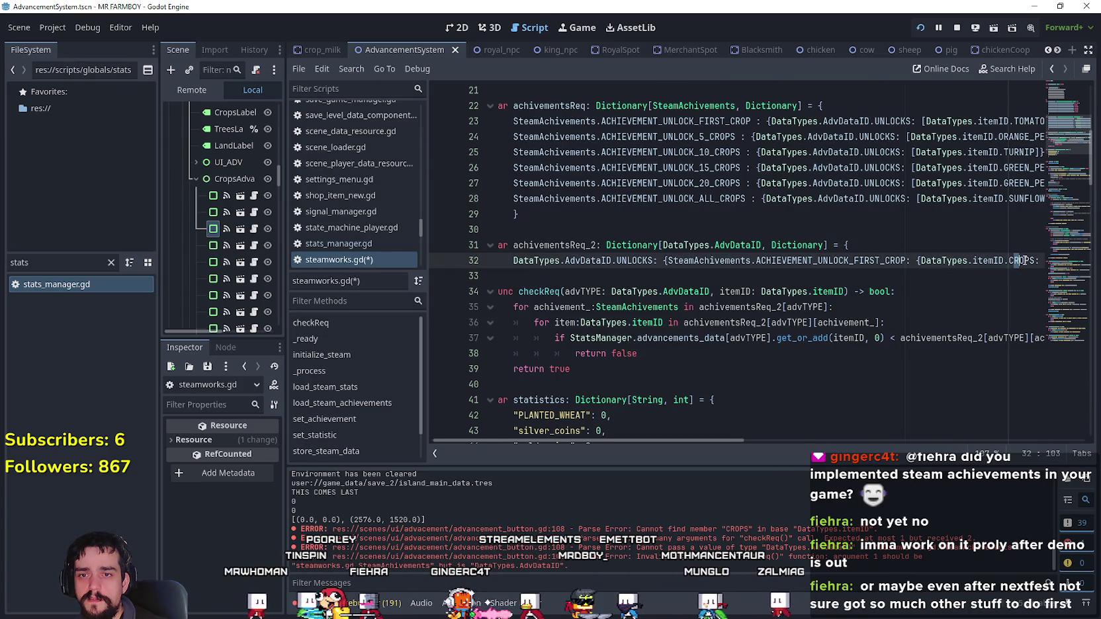
{"action": "key", "text": "End"}
{"action": "scroll", "coordinate": [635, 357], "scroll_direction": "down", "scroll_amount": 1}
{"action": "left_click_drag", "start_coordinate": [619, 322], "coordinate": [431, 195]}
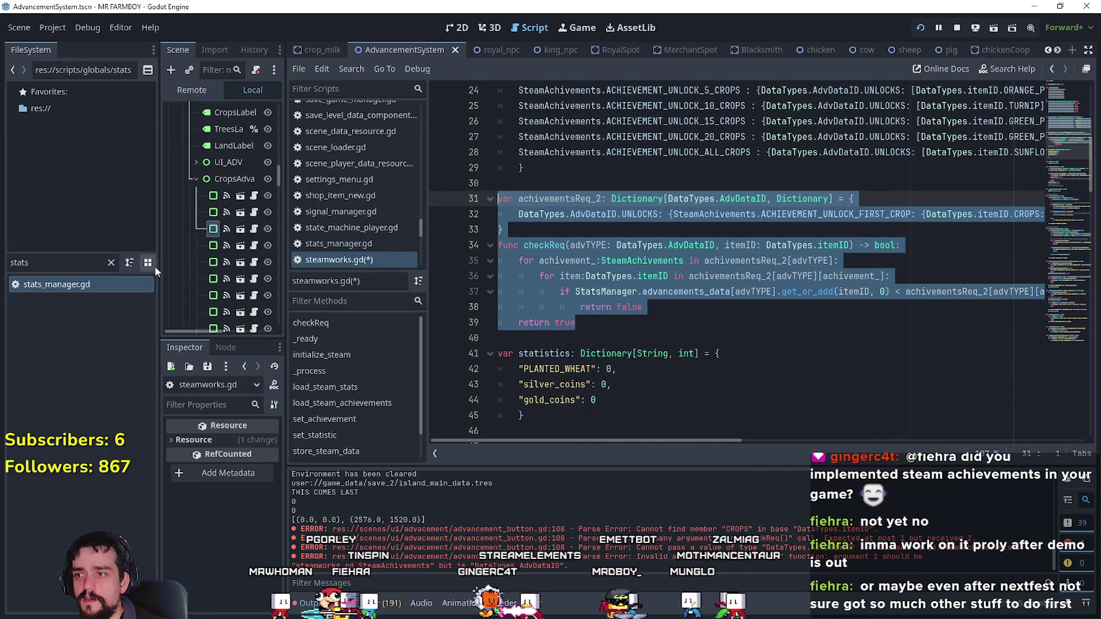
{"action": "left_click_drag", "start_coordinate": [158, 266], "coordinate": [36, 232]}
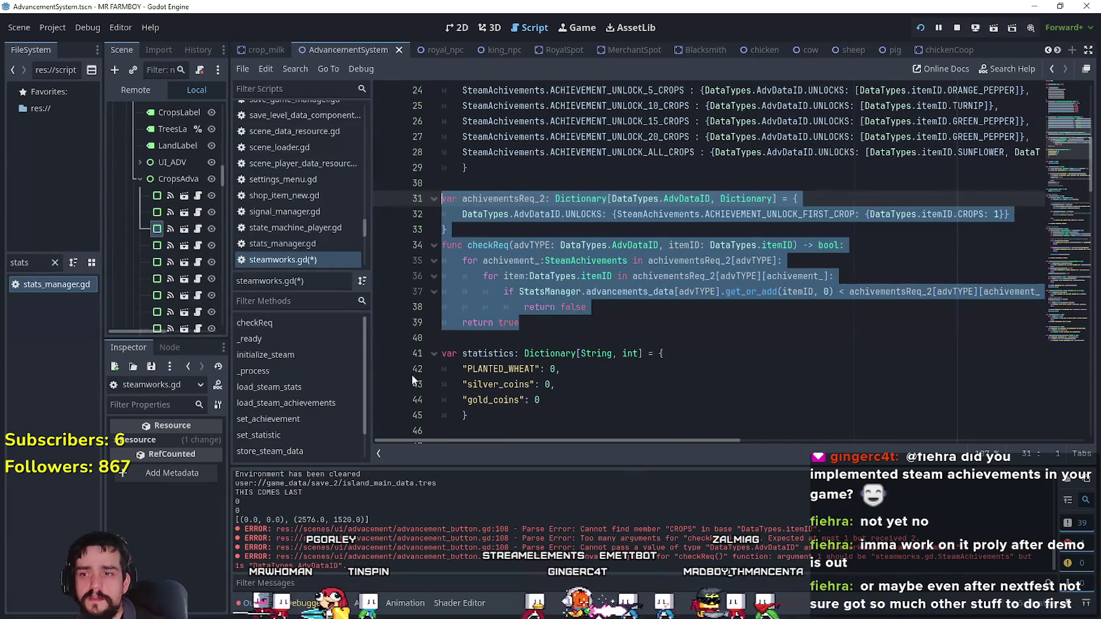
{"action": "mouse_move", "coordinate": [619, 440]}
{"action": "left_mouse_down"}
{"action": "mouse_move", "coordinate": [722, 436]}
{"action": "mouse_move", "coordinate": [616, 439]}
{"action": "left_mouse_up"}
{"action": "left_click", "coordinate": [634, 305]}
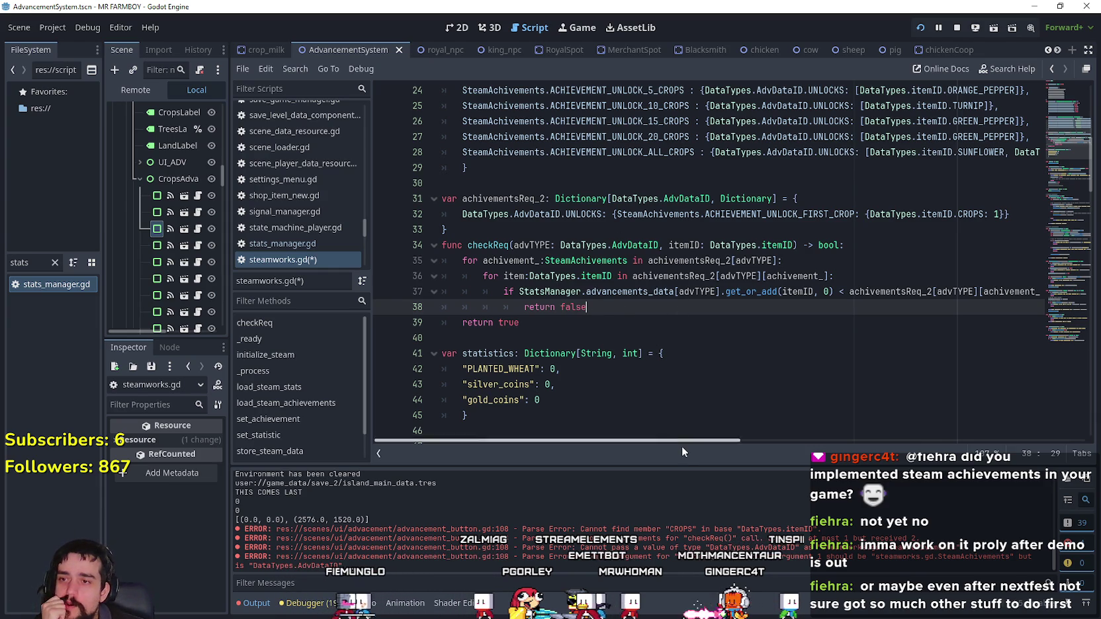
{"action": "mouse_move", "coordinate": [685, 441]}
{"action": "left_mouse_down"}
{"action": "mouse_move", "coordinate": [832, 438]}
{"action": "mouse_move", "coordinate": [728, 414]}
{"action": "mouse_move", "coordinate": [488, 393]}
{"action": "left_mouse_up"}
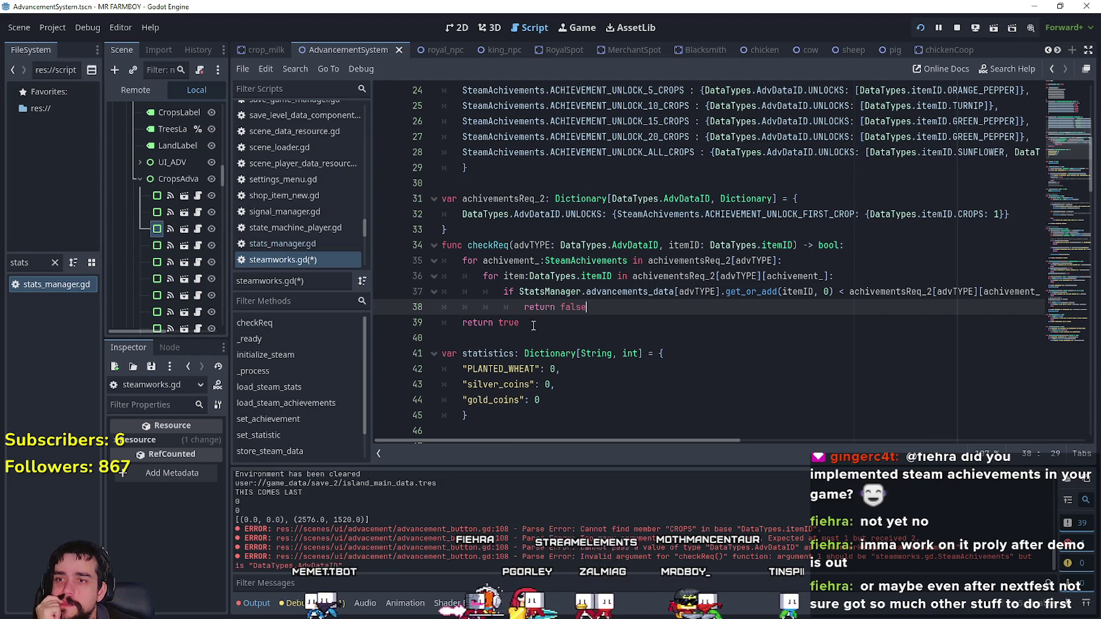
{"action": "left_click_drag", "start_coordinate": [653, 437], "coordinate": [733, 442]}
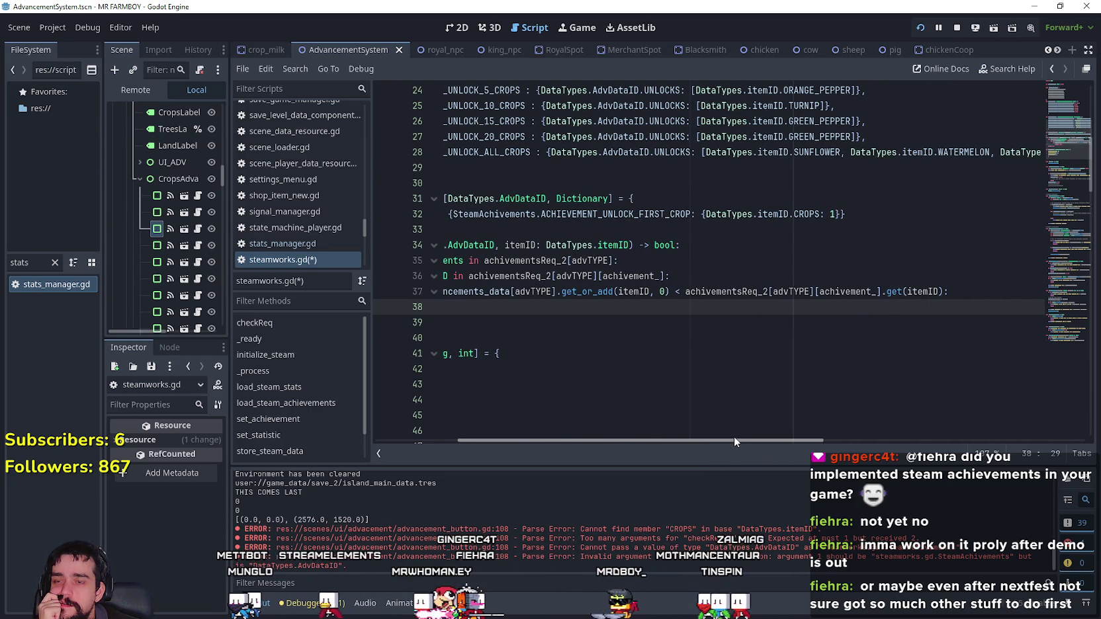
{"action": "left_click_drag", "start_coordinate": [734, 436], "coordinate": [661, 424]}
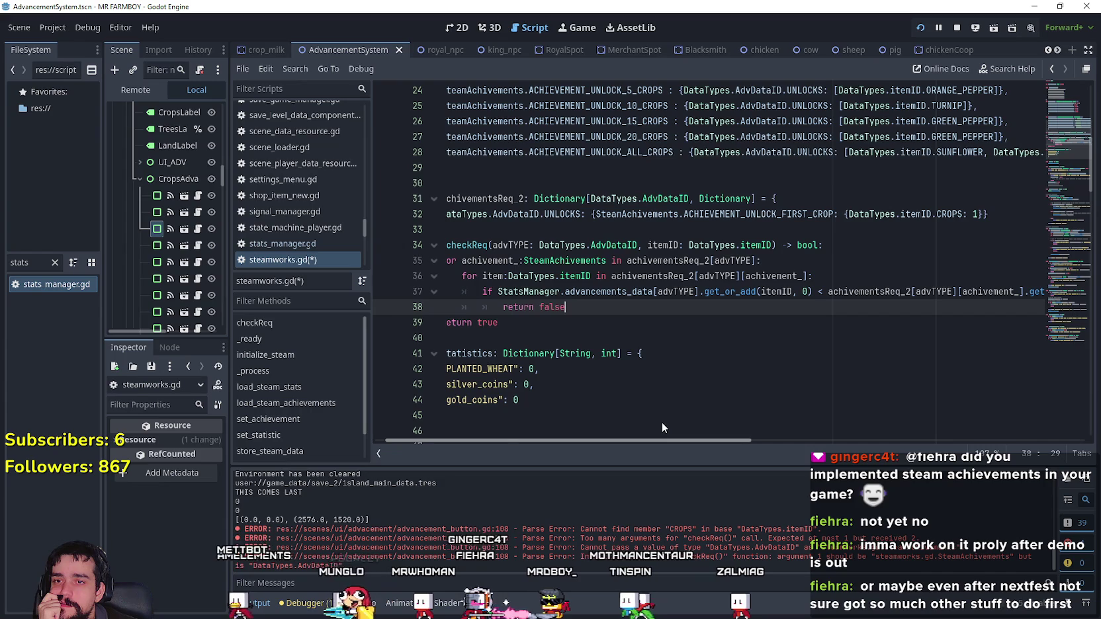
{"action": "left_click_drag", "start_coordinate": [580, 215], "coordinate": [493, 214]}
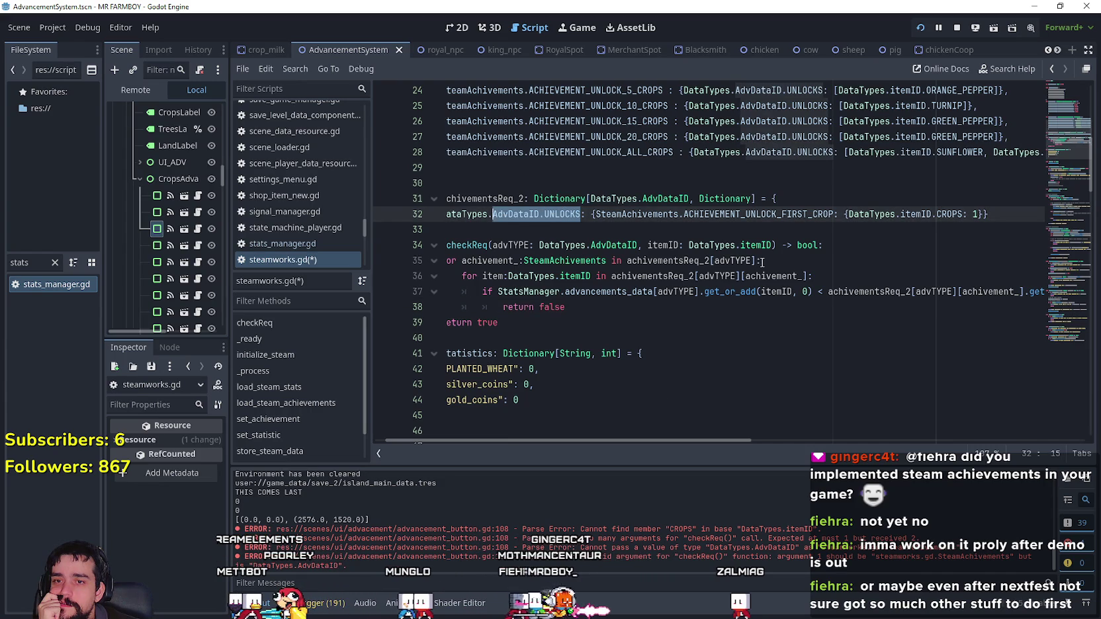
{"action": "double_click", "coordinate": [976, 292]}
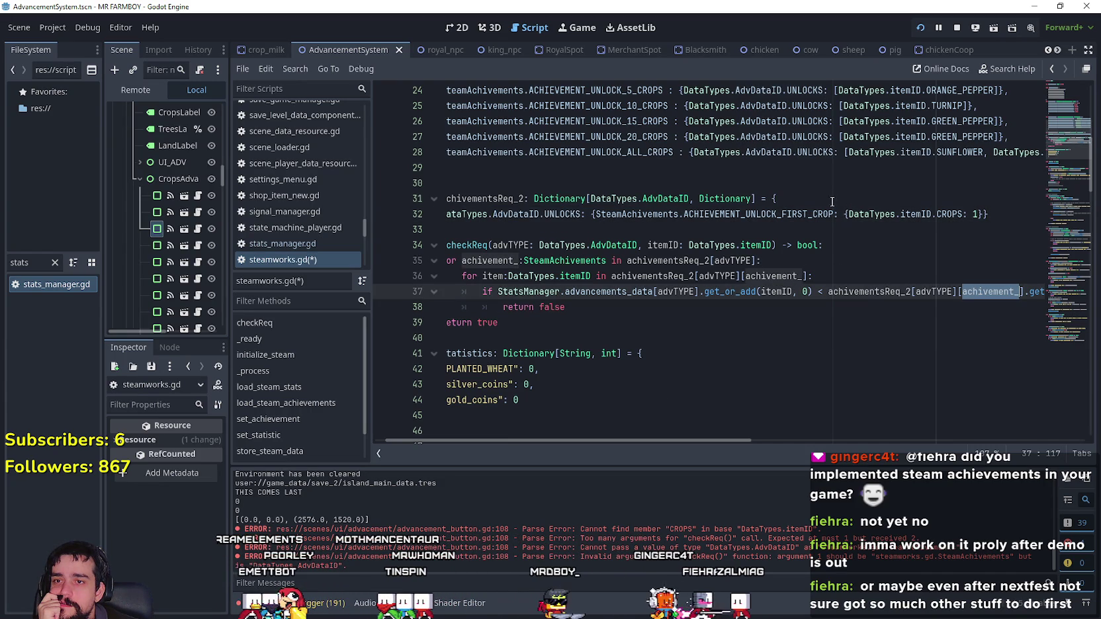
{"action": "double_click", "coordinate": [803, 209]}
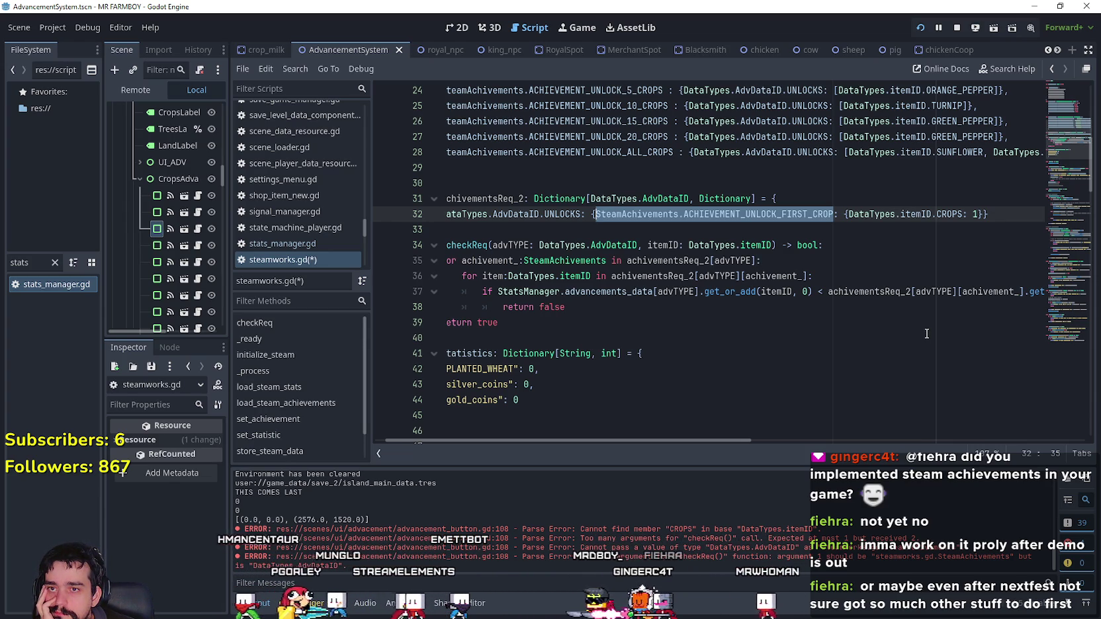
{"action": "double_click", "coordinate": [670, 292]}
{"action": "mouse_move", "coordinate": [948, 209]}
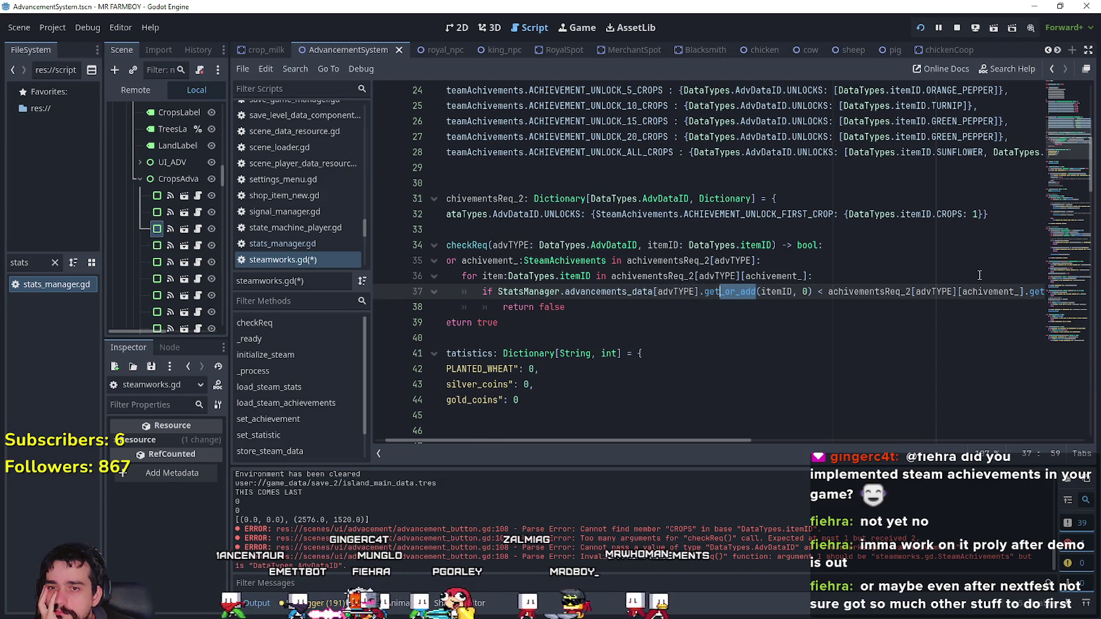
- Delete '_or_add' so line 37 reads the count with get(itemID, 0)
{"action": "key", "text": "BackSpace"}
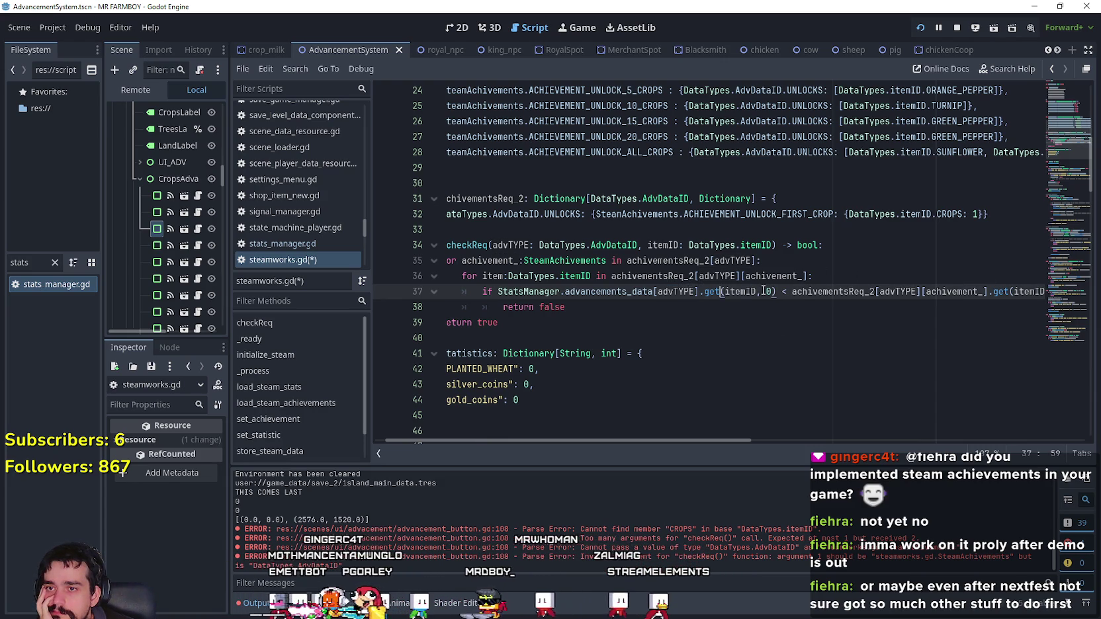
{"action": "double_click", "coordinate": [752, 291]}
{"action": "left_click_drag", "start_coordinate": [736, 441], "coordinate": [778, 436]}
{"action": "left_click", "coordinate": [966, 294]}
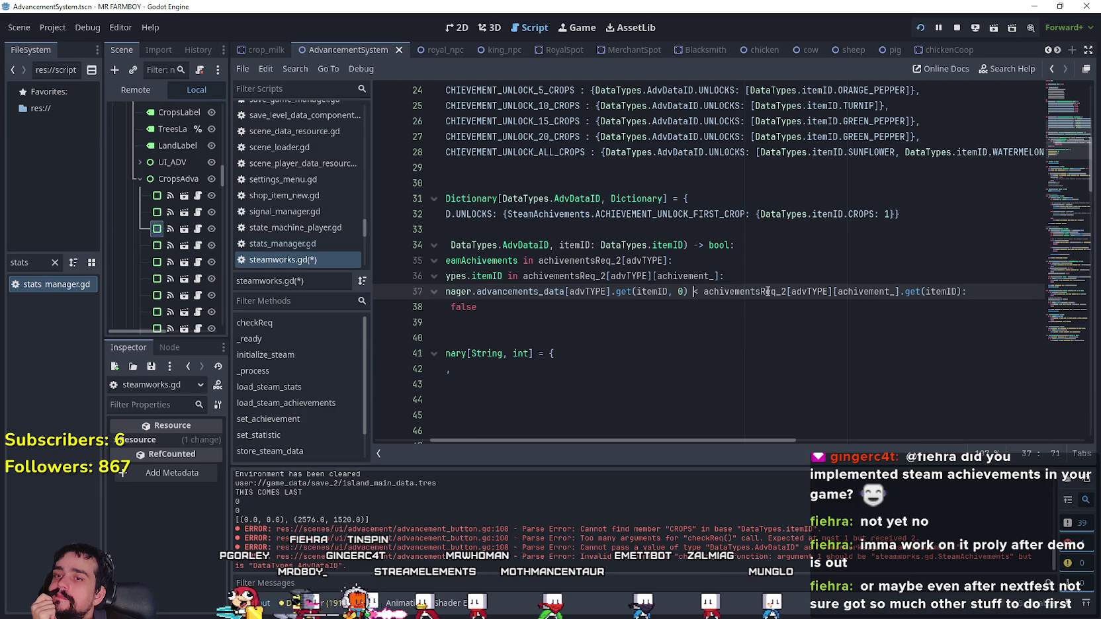
{"action": "mouse_move", "coordinate": [792, 441]}
{"action": "left_mouse_down"}
{"action": "mouse_move", "coordinate": [850, 440]}
{"action": "mouse_move", "coordinate": [614, 424]}
{"action": "left_mouse_up"}
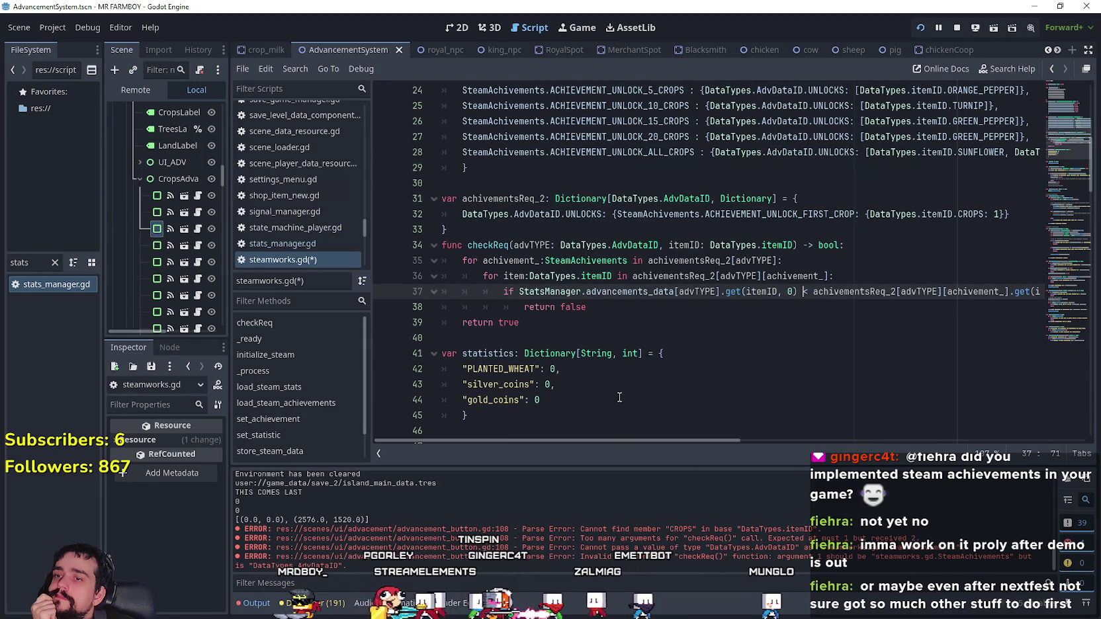
- Inspect the checkReq name and select the FIRST_CROP requirement entry on line 32
{"action": "left_click", "coordinate": [585, 328]}
{"action": "left_click", "coordinate": [484, 240]}
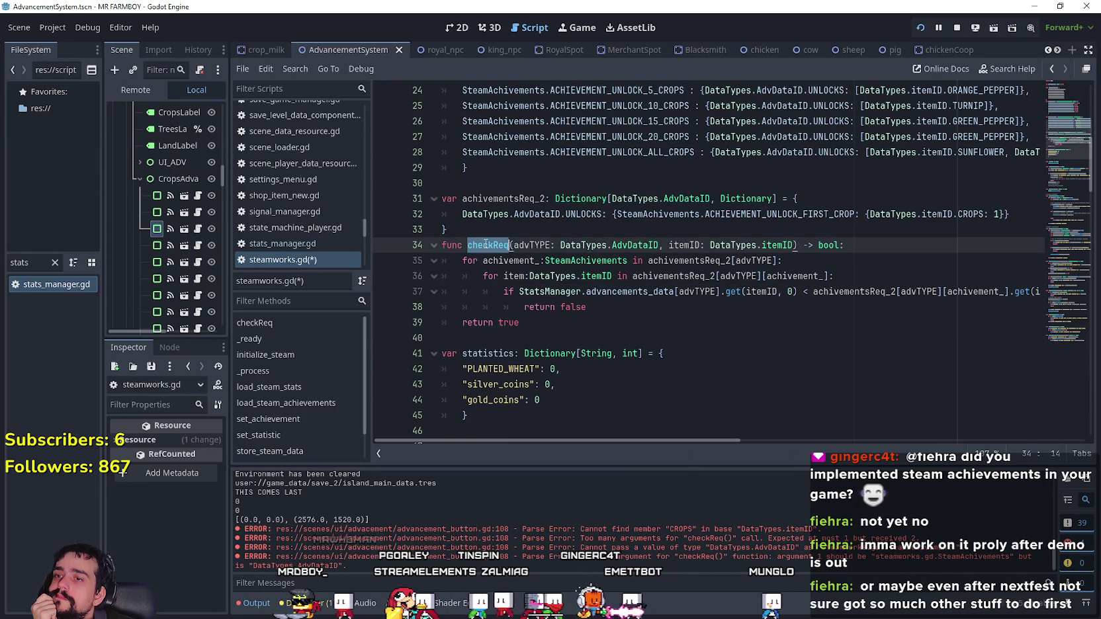
{"action": "right_click", "coordinate": [486, 244]}
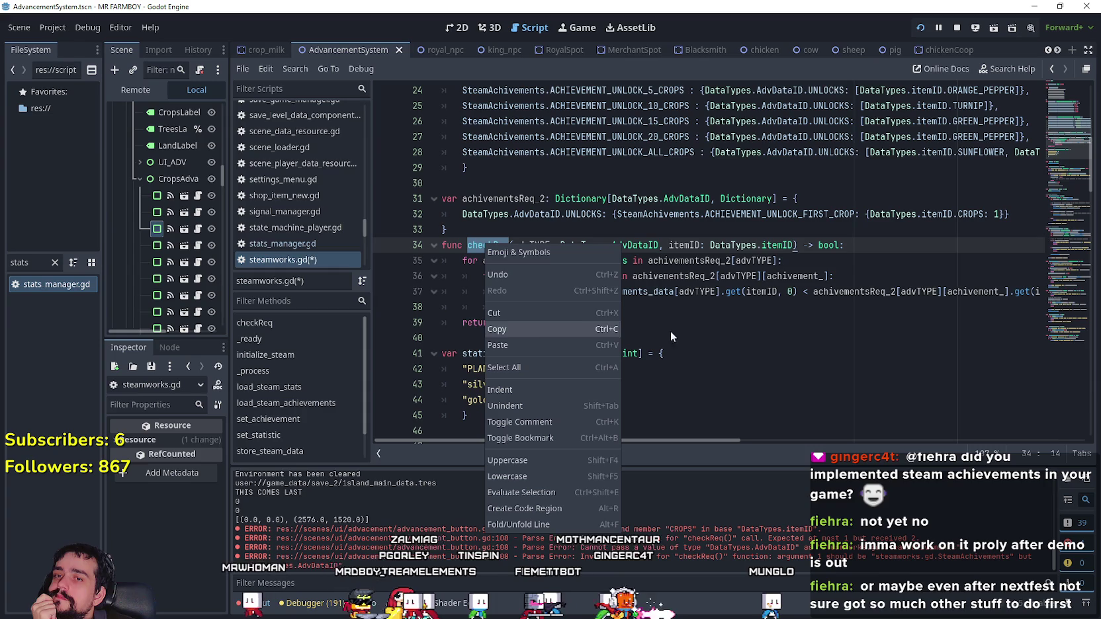
{"action": "left_click", "coordinate": [1029, 210]}
{"action": "left_click_drag", "start_coordinate": [1029, 213], "coordinate": [462, 215]}
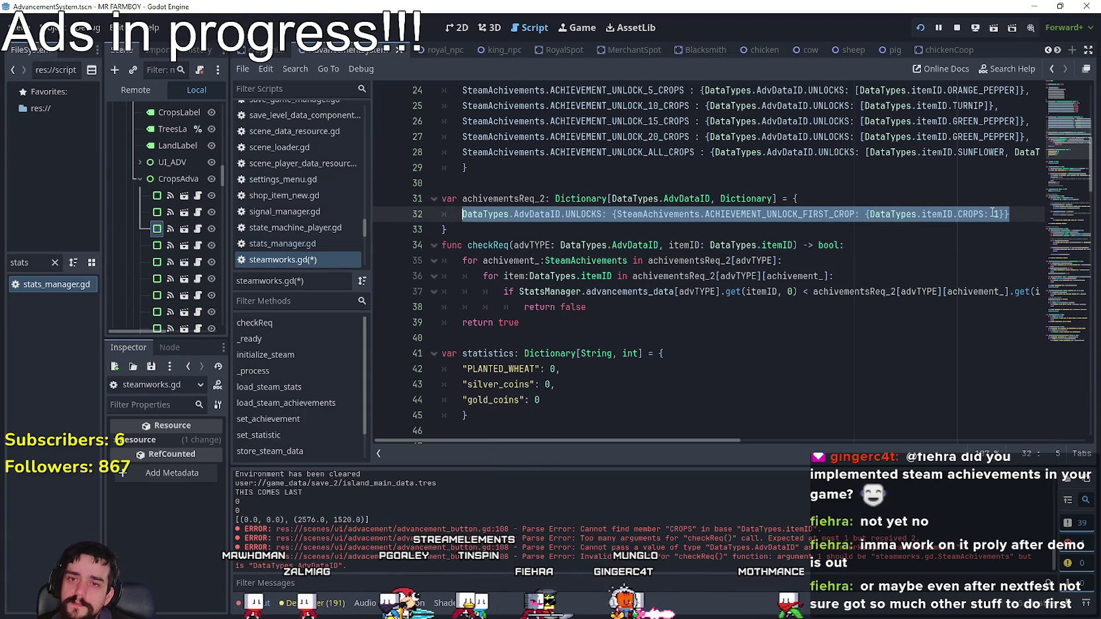
- Replace line 32's UNLOCKS entry with the multi-line list of 1, 5, 10, 15, 20 and 26-crop achievements
{"action": "left_click", "coordinate": [1026, 214]}
{"action": "type", "text": "."}
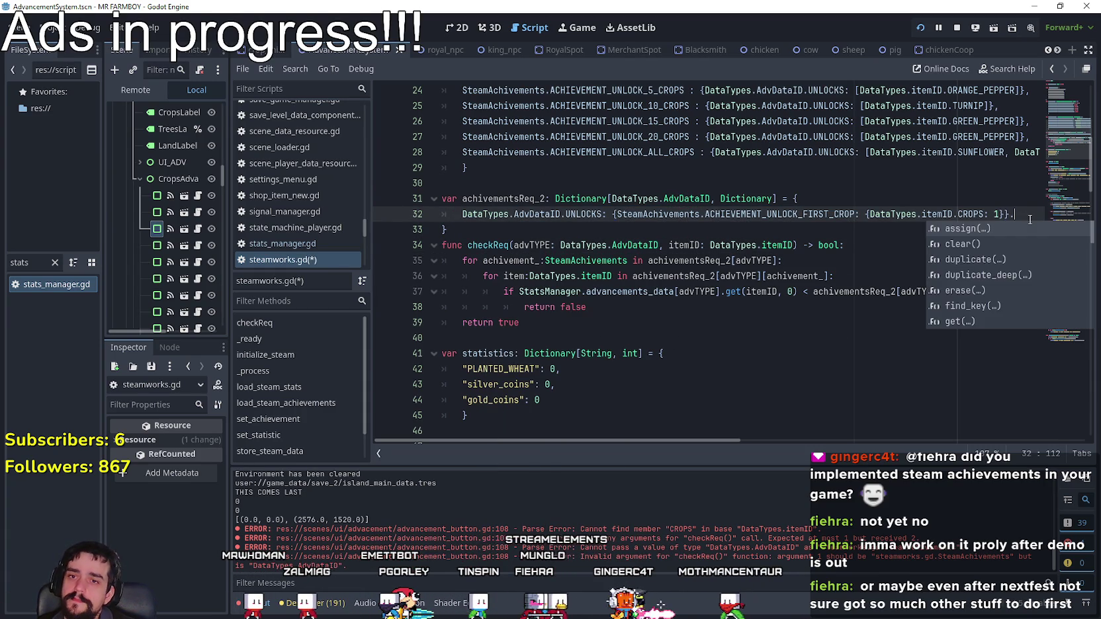
{"action": "key", "text": "BackSpace"}
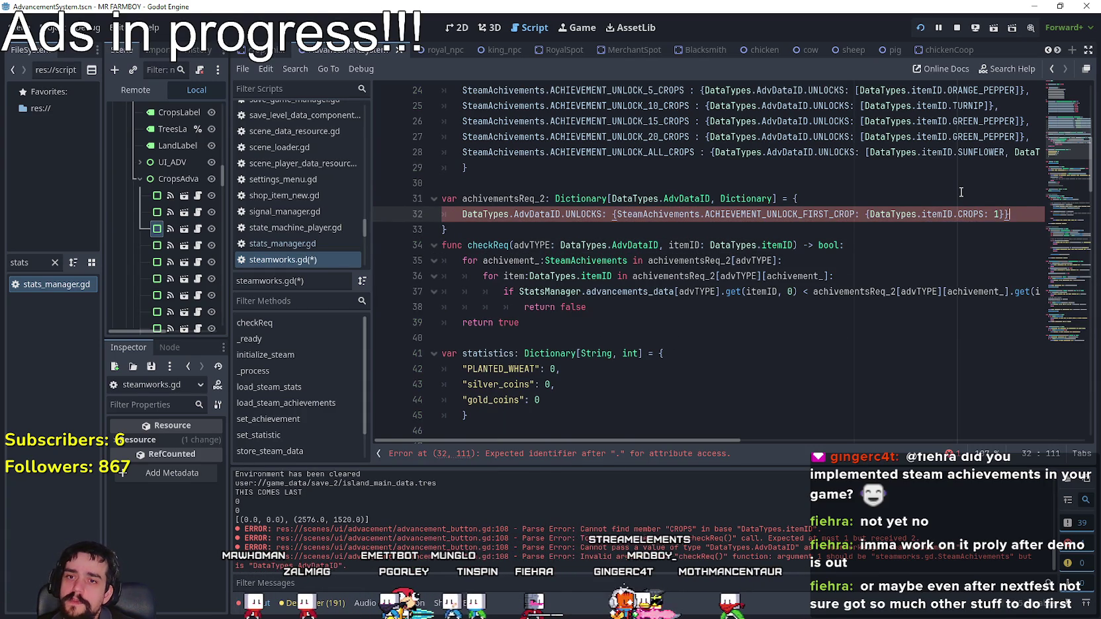
{"action": "type", "text": ","}
{"action": "key", "text": "ctrl+z"}
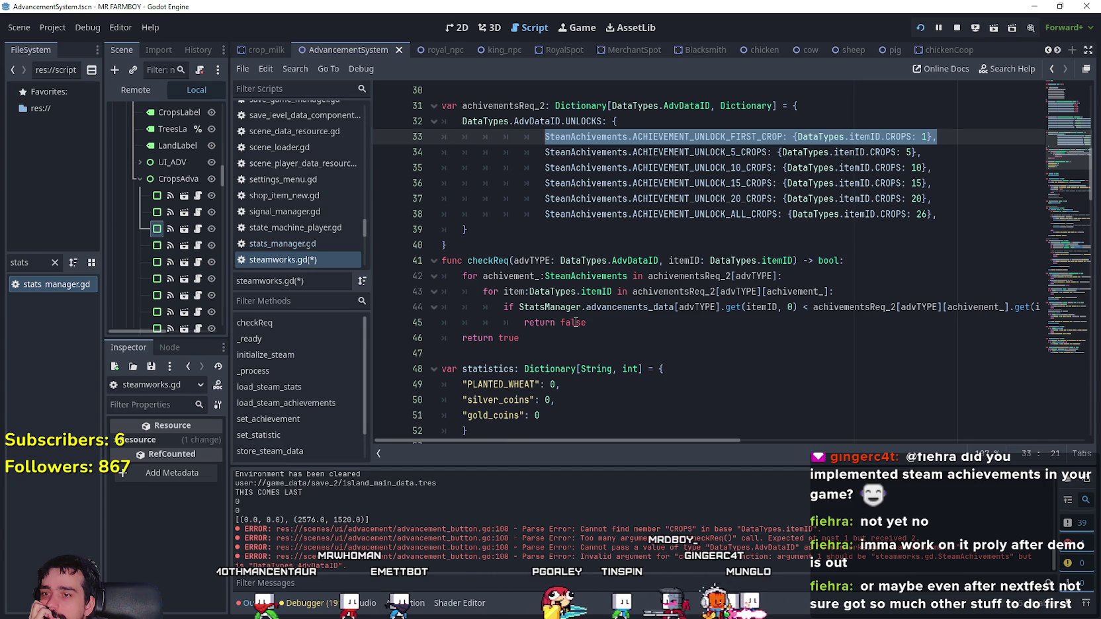
- Review checkReq's return lines and place the caret on the blank line after the function
{"action": "left_click_drag", "start_coordinate": [524, 323], "coordinate": [585, 323]}
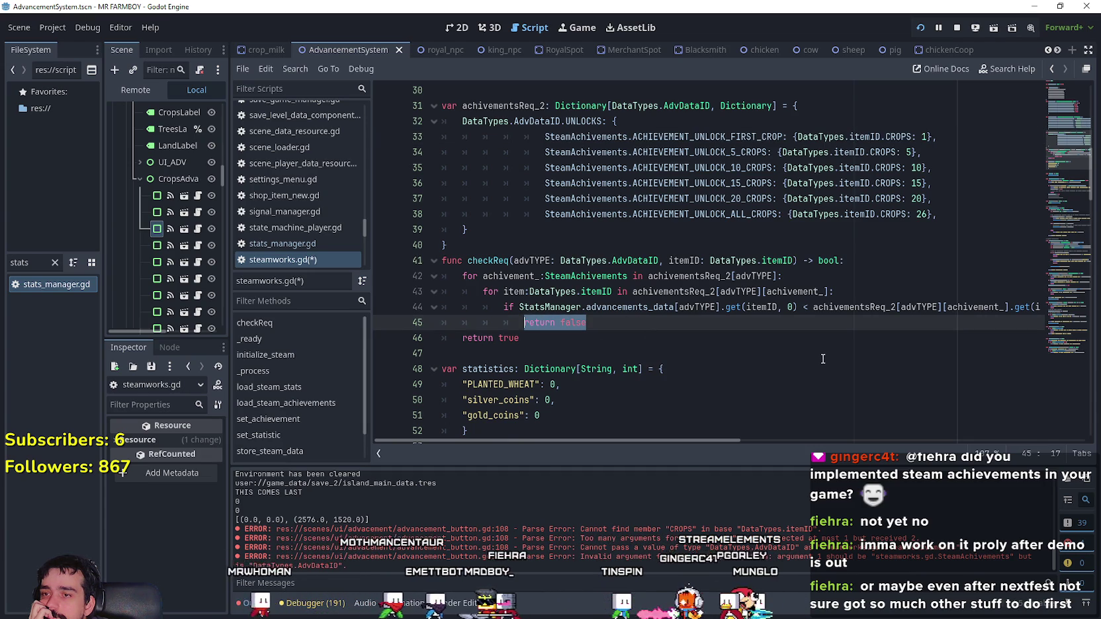
{"action": "mouse_move", "coordinate": [698, 438]}
{"action": "left_mouse_down"}
{"action": "mouse_move", "coordinate": [794, 438]}
{"action": "mouse_move", "coordinate": [565, 429]}
{"action": "left_mouse_up"}
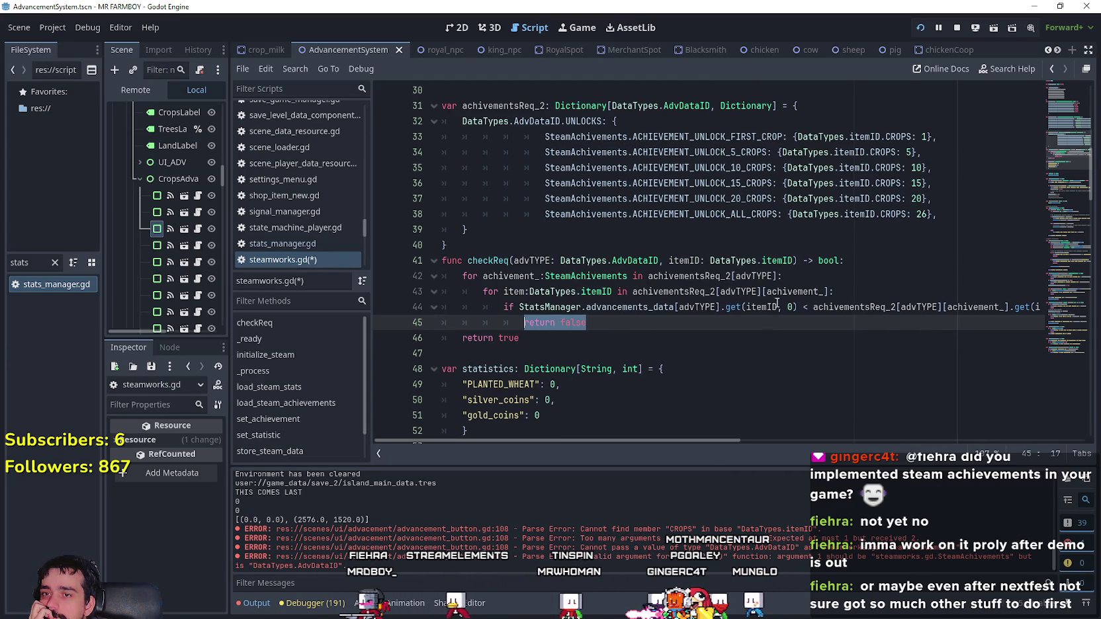
{"action": "double_click", "coordinate": [490, 262]}
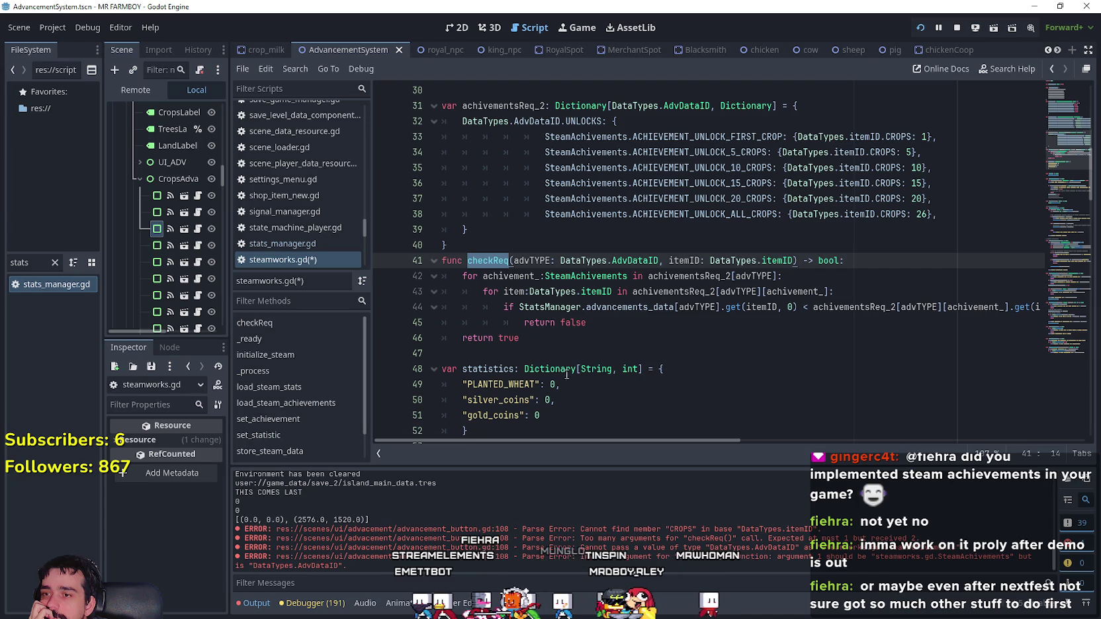
{"action": "left_click", "coordinate": [564, 341]}
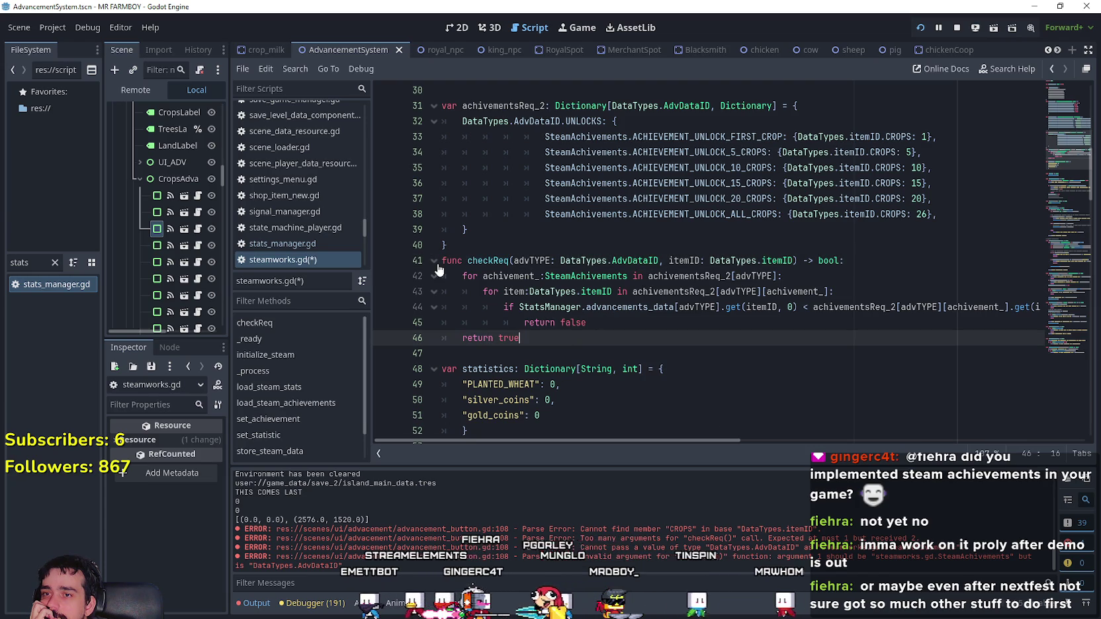
{"action": "mouse_move", "coordinate": [734, 437]}
{"action": "left_mouse_down"}
{"action": "mouse_move", "coordinate": [853, 443]}
{"action": "mouse_move", "coordinate": [640, 430]}
{"action": "left_mouse_up"}
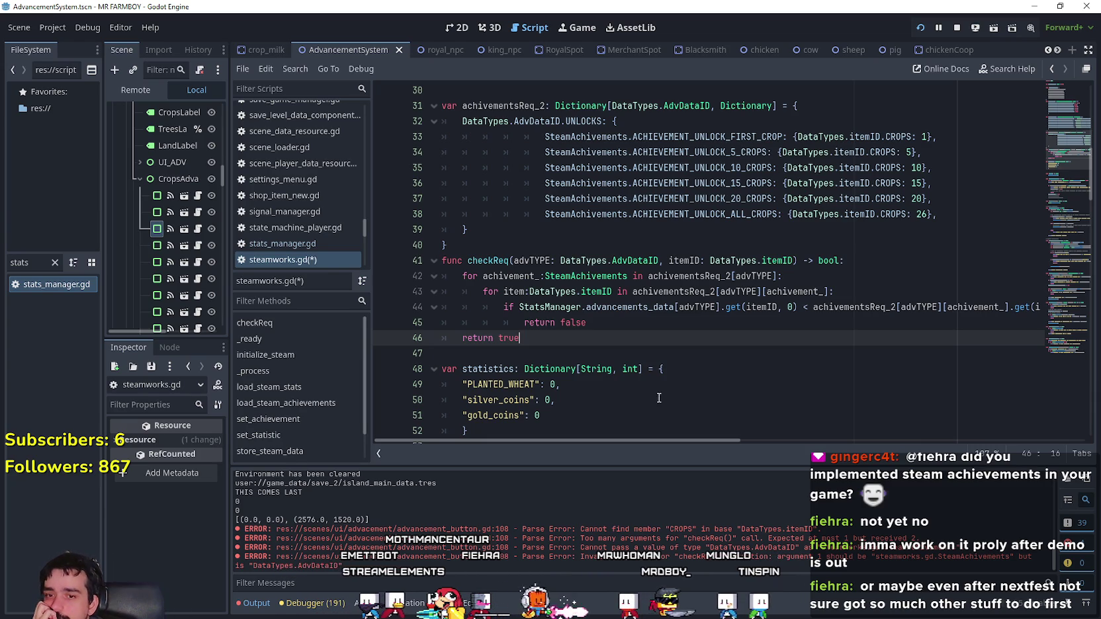
{"action": "left_click", "coordinate": [601, 311]}
{"action": "left_click", "coordinate": [599, 321]}
{"action": "left_click", "coordinate": [590, 359]}
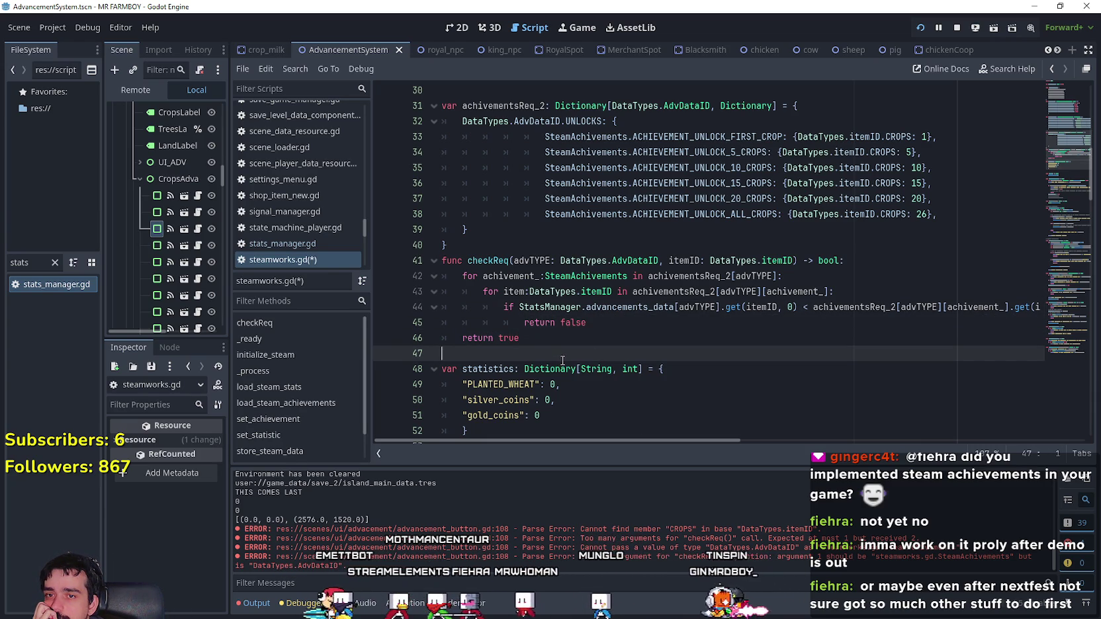
{"action": "scroll", "coordinate": [615, 441], "scroll_direction": "right", "scroll_amount": 5}
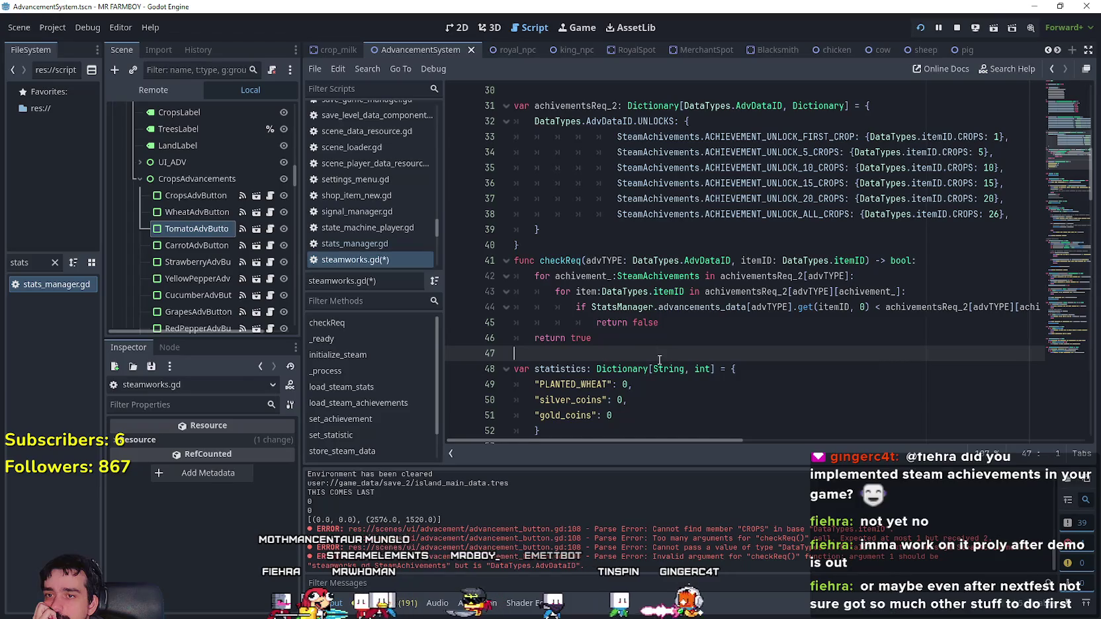
- Review checkReq by selecting its loop body up through the function header
{"action": "left_click", "coordinate": [664, 340]}
{"action": "mouse_move", "coordinate": [480, 441]}
{"action": "left_mouse_down"}
{"action": "mouse_move", "coordinate": [660, 441]}
{"action": "mouse_move", "coordinate": [495, 432]}
{"action": "mouse_move", "coordinate": [565, 429]}
{"action": "left_mouse_up"}
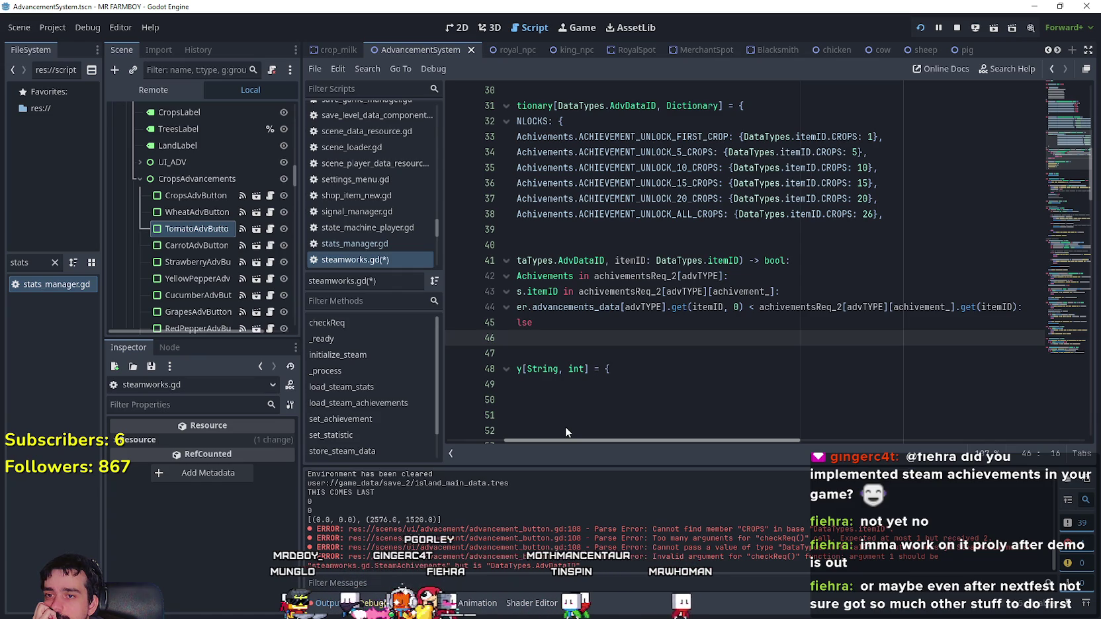
{"action": "scroll", "coordinate": [565, 426], "scroll_direction": "left", "scroll_amount": 3}
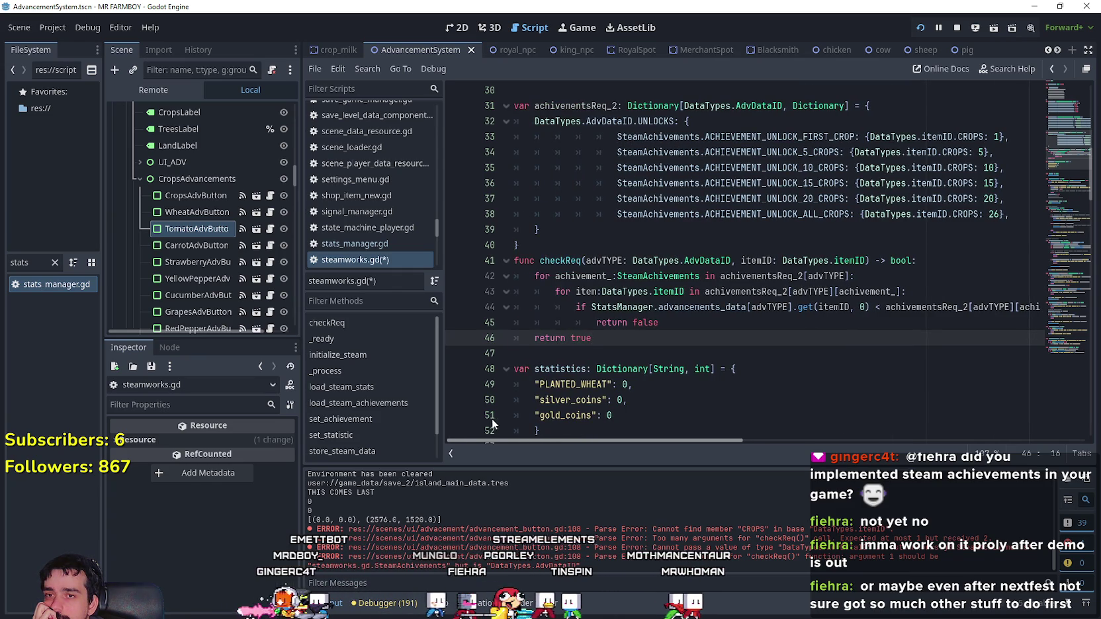
{"action": "scroll", "coordinate": [564, 426], "scroll_direction": "right", "scroll_amount": 3}
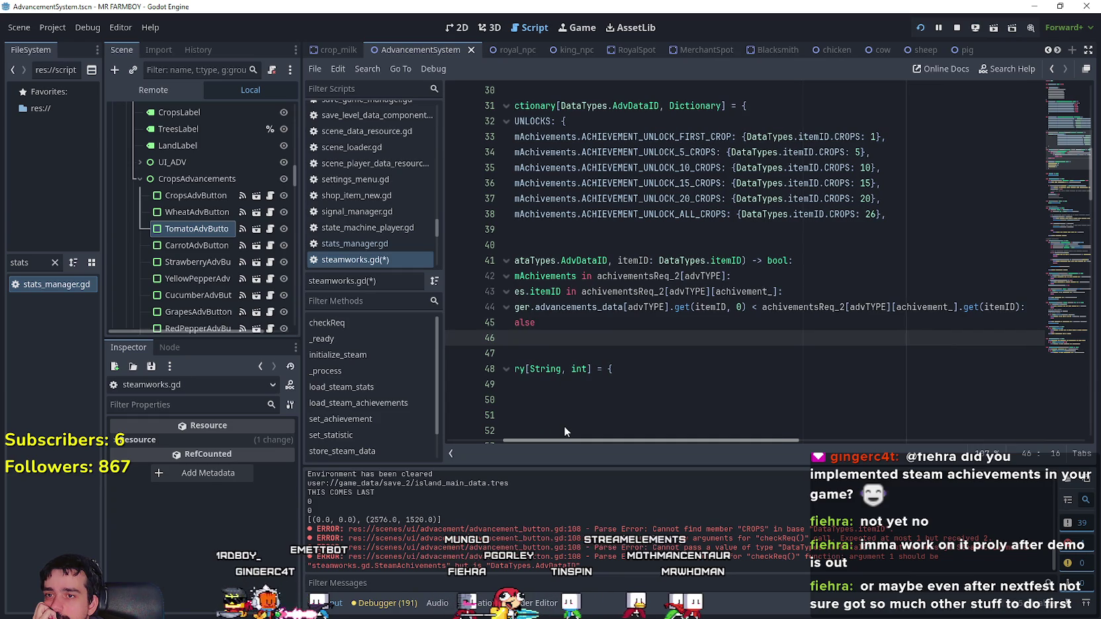
{"action": "scroll", "coordinate": [565, 428], "scroll_direction": "right", "scroll_amount": 3}
{"action": "scroll", "coordinate": [620, 435], "scroll_direction": "left", "scroll_amount": 6}
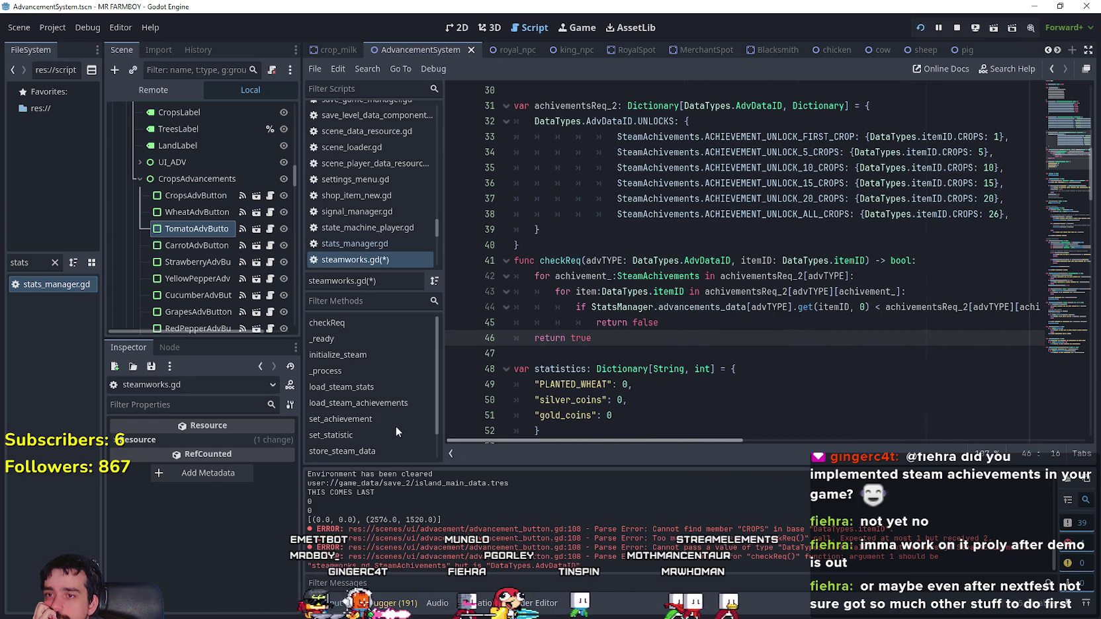
{"action": "left_click_drag", "start_coordinate": [659, 322], "coordinate": [539, 277]}
{"action": "key", "text": "shift+Up"}
{"action": "key", "text": "shift+Up"}
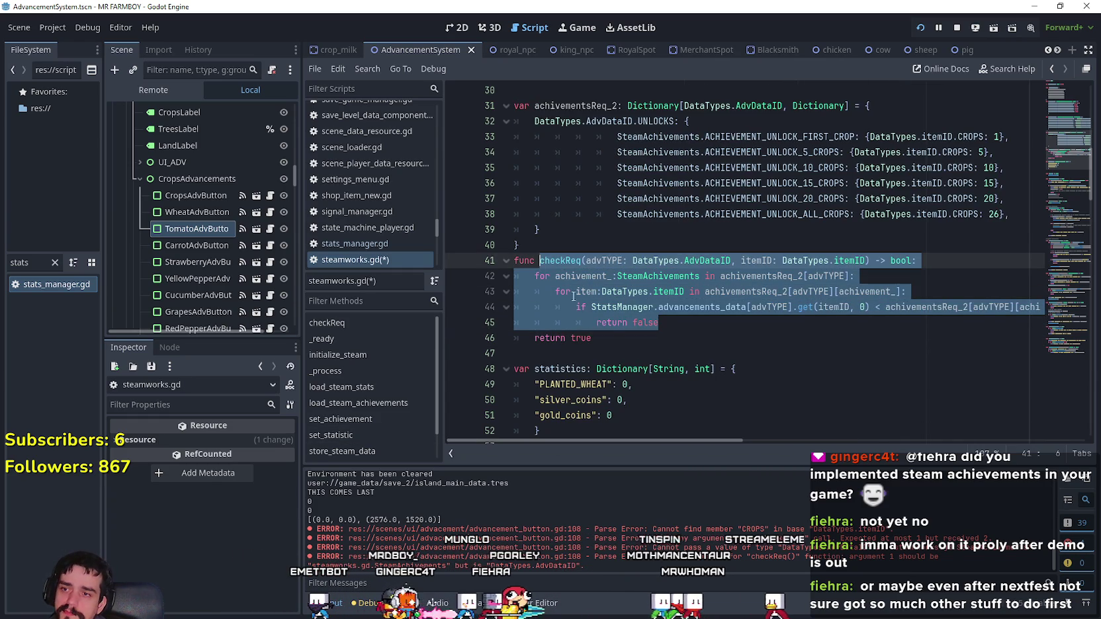
{"action": "key", "text": "Right"}
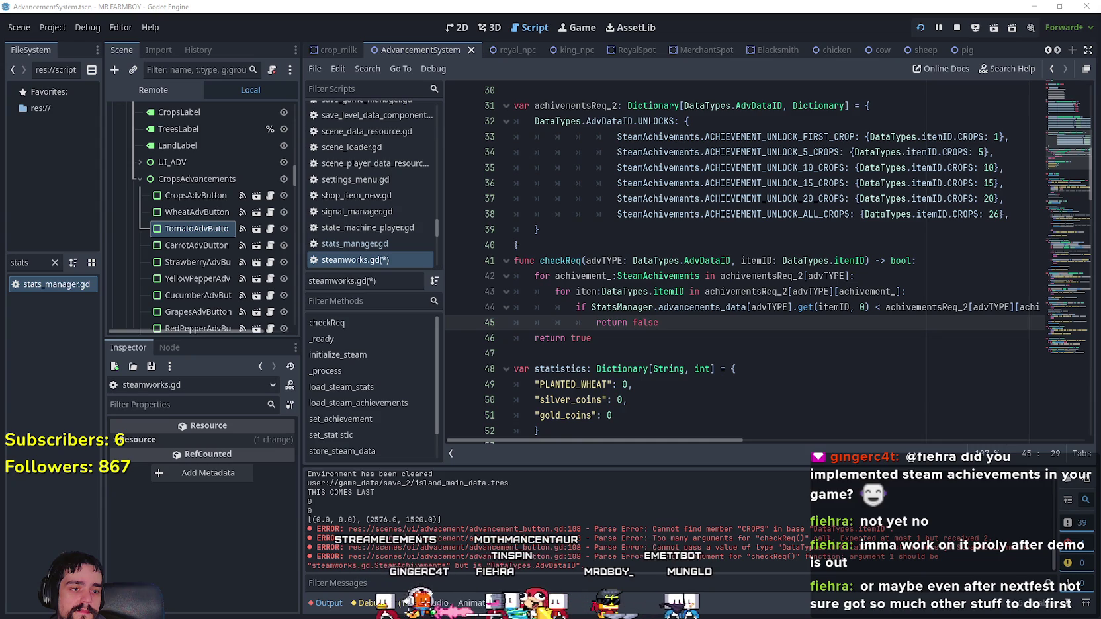
- Move the caret below return true and scroll through the surrounding checkReq code
{"action": "left_click", "coordinate": [659, 335]}
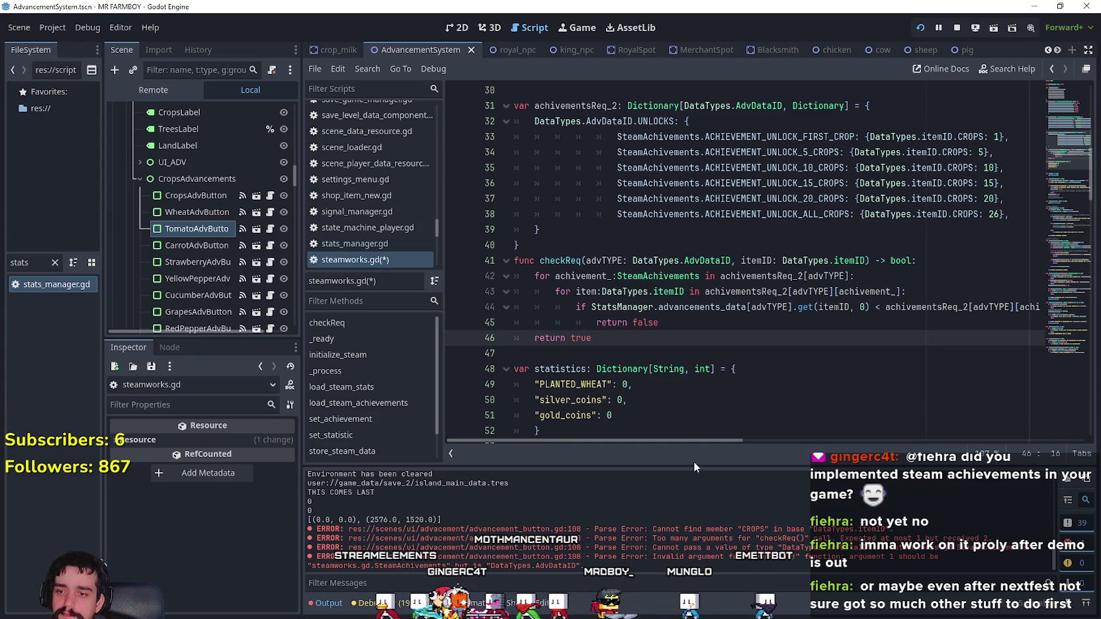
{"action": "mouse_move", "coordinate": [683, 438]}
{"action": "left_mouse_down"}
{"action": "mouse_move", "coordinate": [774, 440]}
{"action": "mouse_move", "coordinate": [602, 422]}
{"action": "left_mouse_up"}
{"action": "scroll", "coordinate": [602, 417], "scroll_direction": "up", "scroll_amount": 2}
{"action": "scroll", "coordinate": [601, 415], "scroll_direction": "down", "scroll_amount": 2}
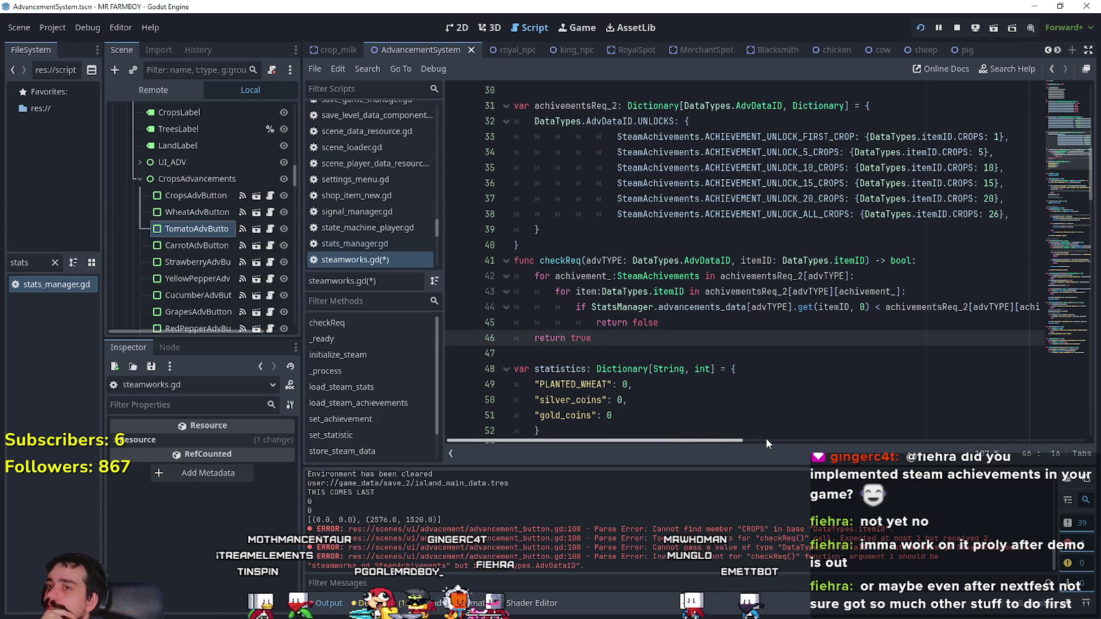
{"action": "key", "text": "Down"}
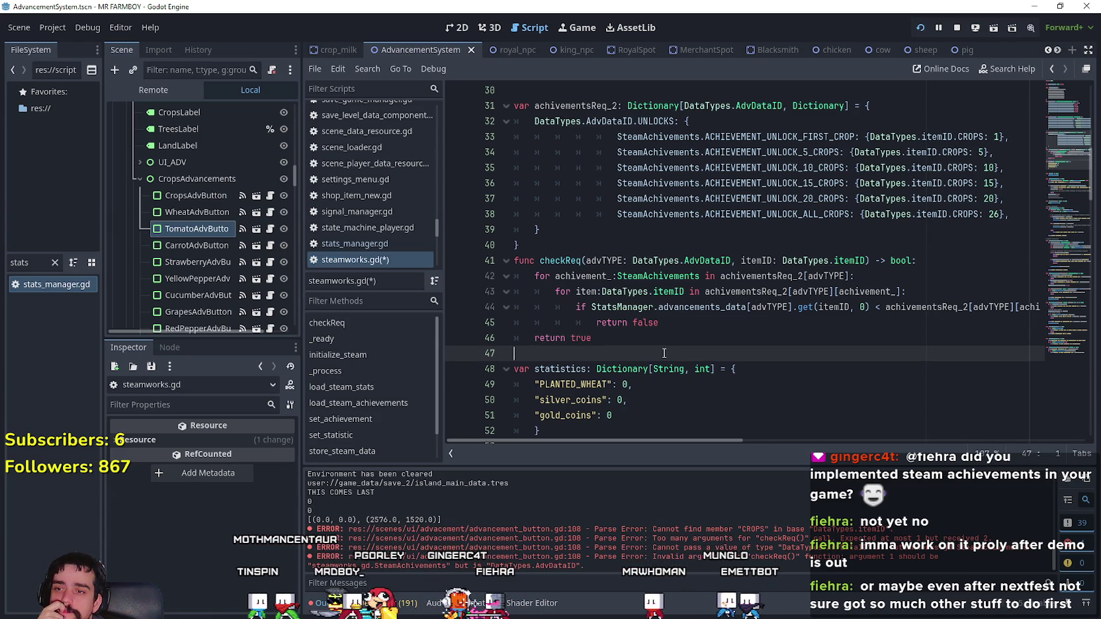
{"action": "mouse_move", "coordinate": [734, 436]}
{"action": "left_mouse_down"}
{"action": "mouse_move", "coordinate": [879, 444]}
{"action": "mouse_move", "coordinate": [657, 415]}
{"action": "mouse_move", "coordinate": [920, 437]}
{"action": "mouse_move", "coordinate": [644, 415]}
{"action": "left_mouse_up"}
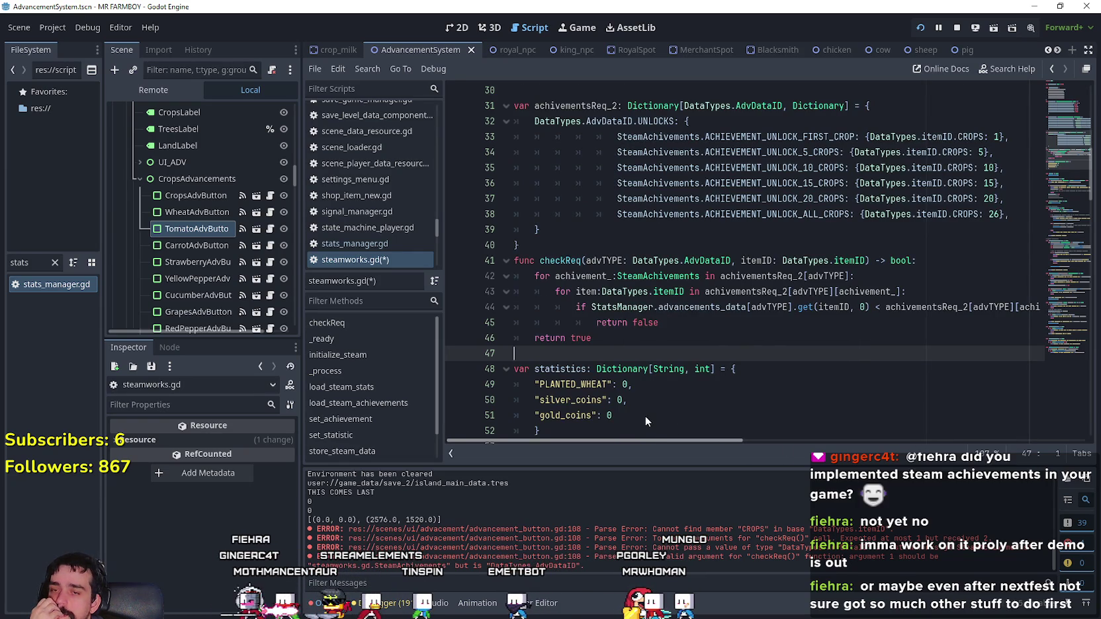
{"action": "mouse_move", "coordinate": [645, 415]}
{"action": "left_mouse_down"}
{"action": "mouse_move", "coordinate": [804, 422]}
{"action": "mouse_move", "coordinate": [875, 409]}
{"action": "mouse_move", "coordinate": [745, 411]}
{"action": "left_mouse_up"}
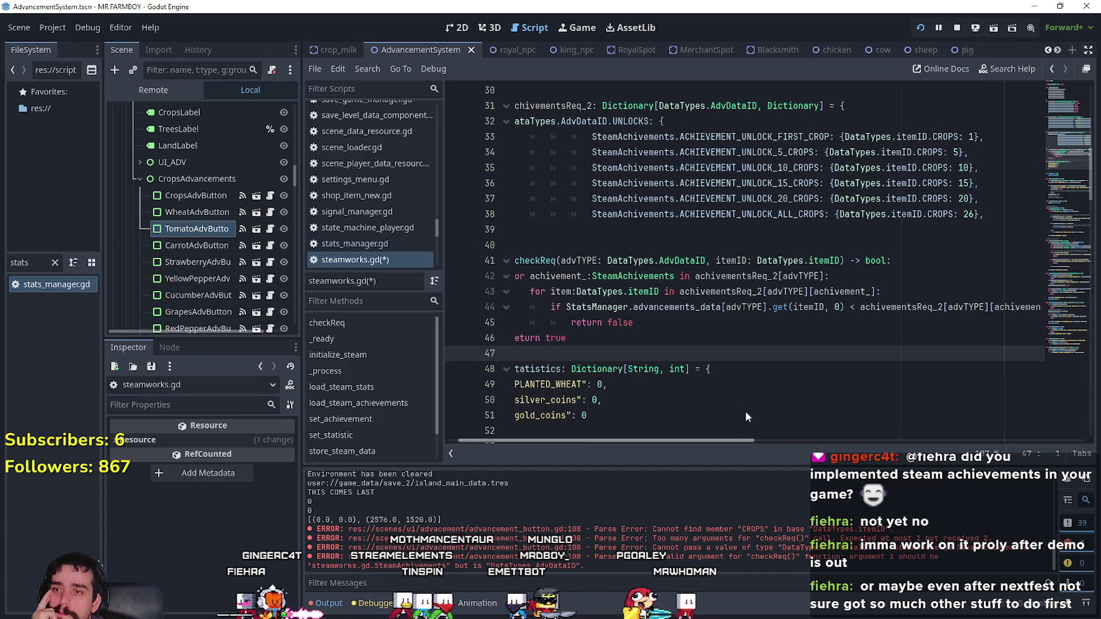
{"action": "mouse_move", "coordinate": [745, 411]}
{"action": "left_mouse_down"}
{"action": "mouse_move", "coordinate": [952, 436]}
{"action": "mouse_move", "coordinate": [670, 411]}
{"action": "left_mouse_up"}
{"action": "scroll", "coordinate": [670, 411], "scroll_direction": "up", "scroll_amount": 6}
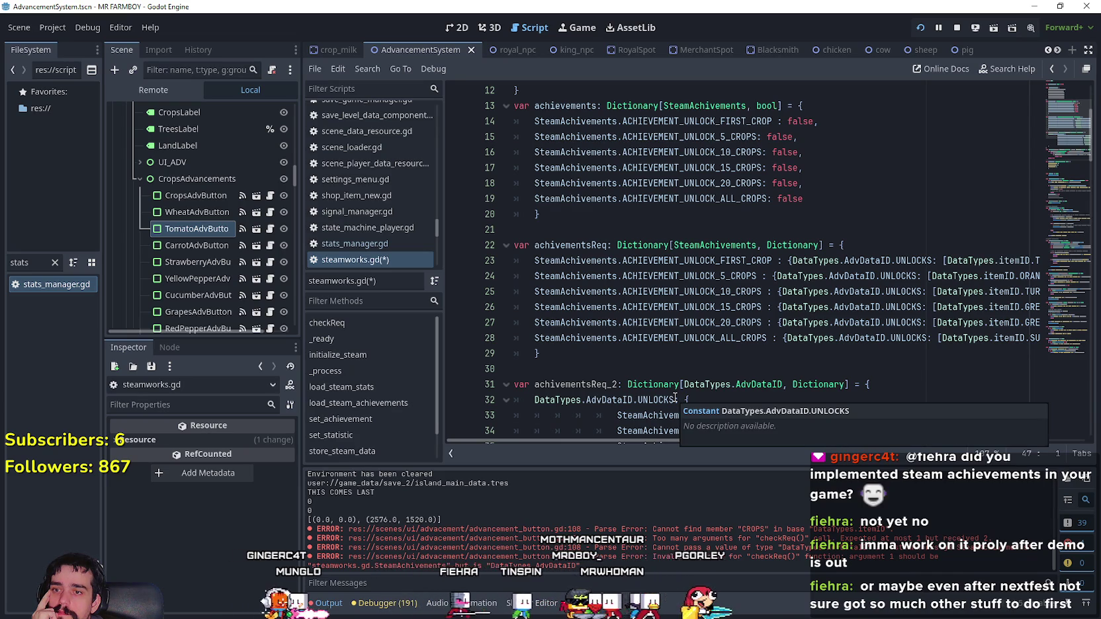
{"action": "scroll", "coordinate": [668, 390], "scroll_direction": "down", "scroll_amount": 3}
{"action": "mouse_move", "coordinate": [626, 437]}
{"action": "left_mouse_down"}
{"action": "mouse_move", "coordinate": [716, 438]}
{"action": "mouse_move", "coordinate": [647, 429]}
{"action": "left_mouse_up"}
{"action": "scroll", "coordinate": [645, 397], "scroll_direction": "down", "scroll_amount": 2}
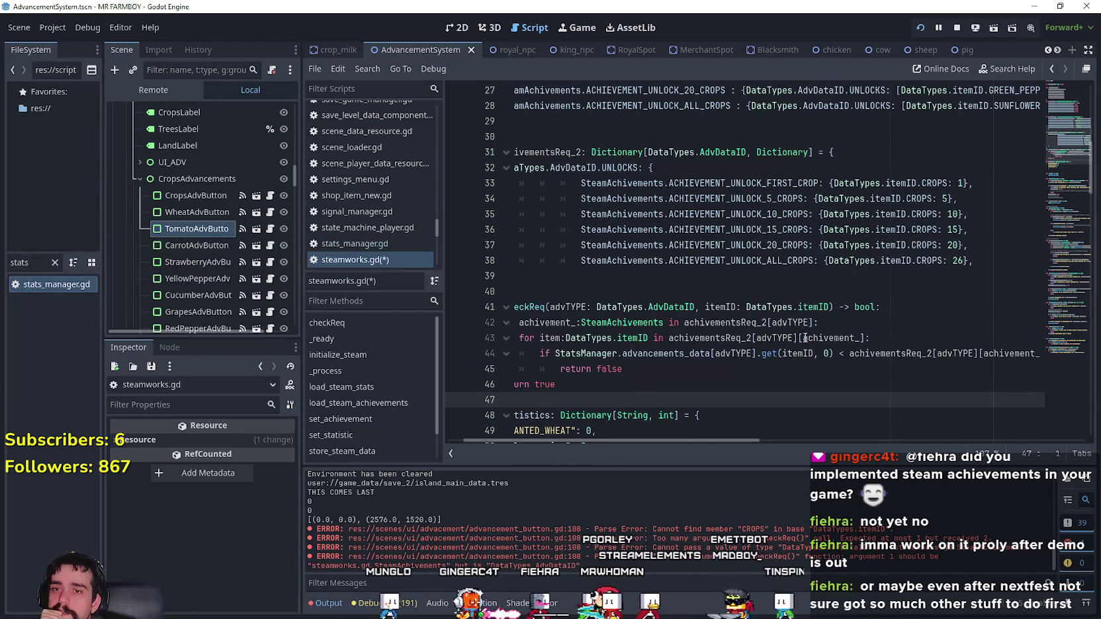
- Insert a new indented line after the achivement_ loop header, above the item loop
{"action": "left_click", "coordinate": [788, 281]}
{"action": "left_click_drag", "start_coordinate": [999, 212], "coordinate": [581, 215]}
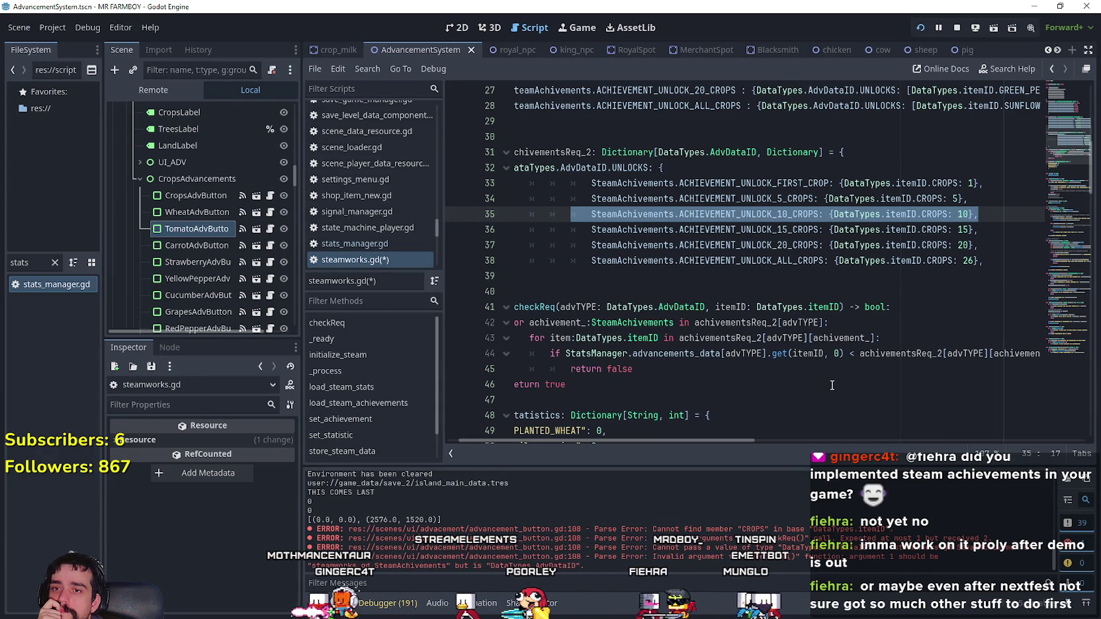
{"action": "double_click", "coordinate": [778, 213]}
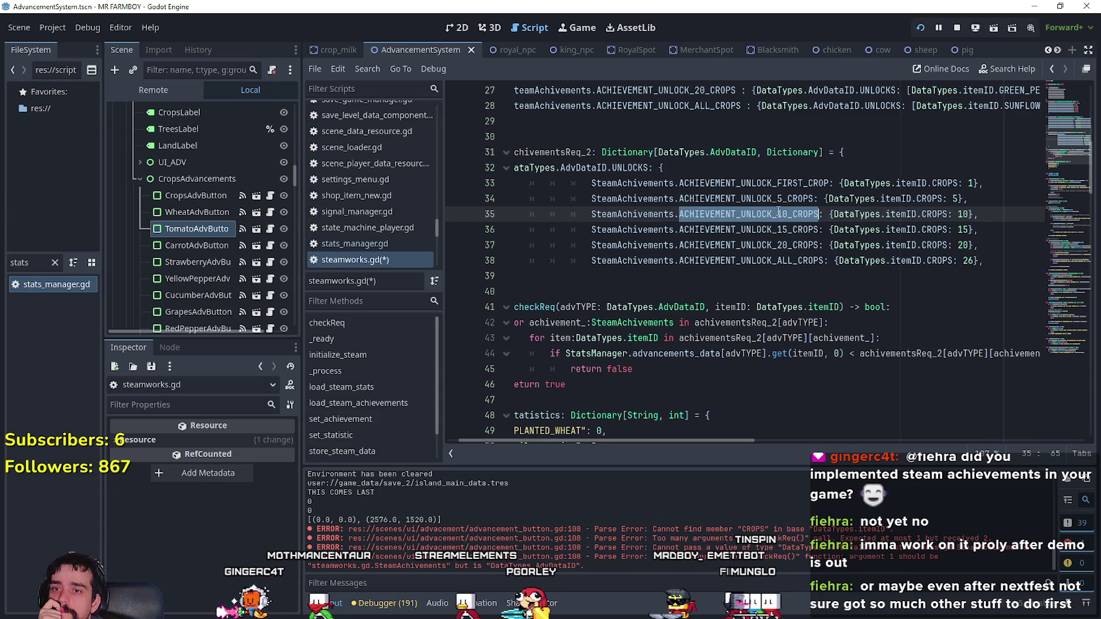
{"action": "left_click", "coordinate": [932, 343]}
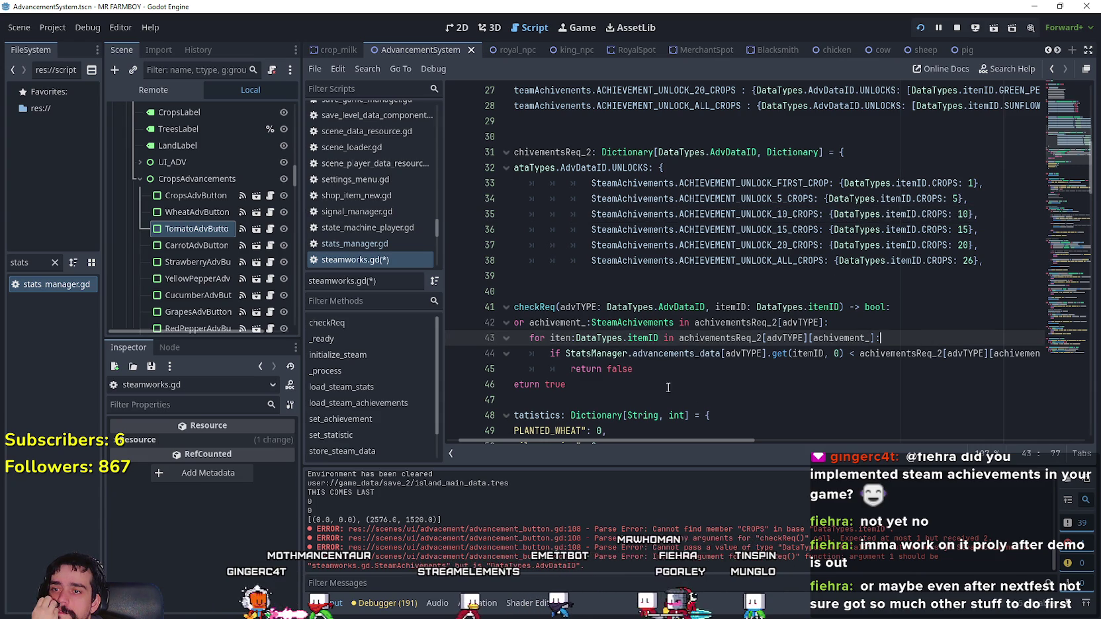
{"action": "double_click", "coordinate": [534, 322]}
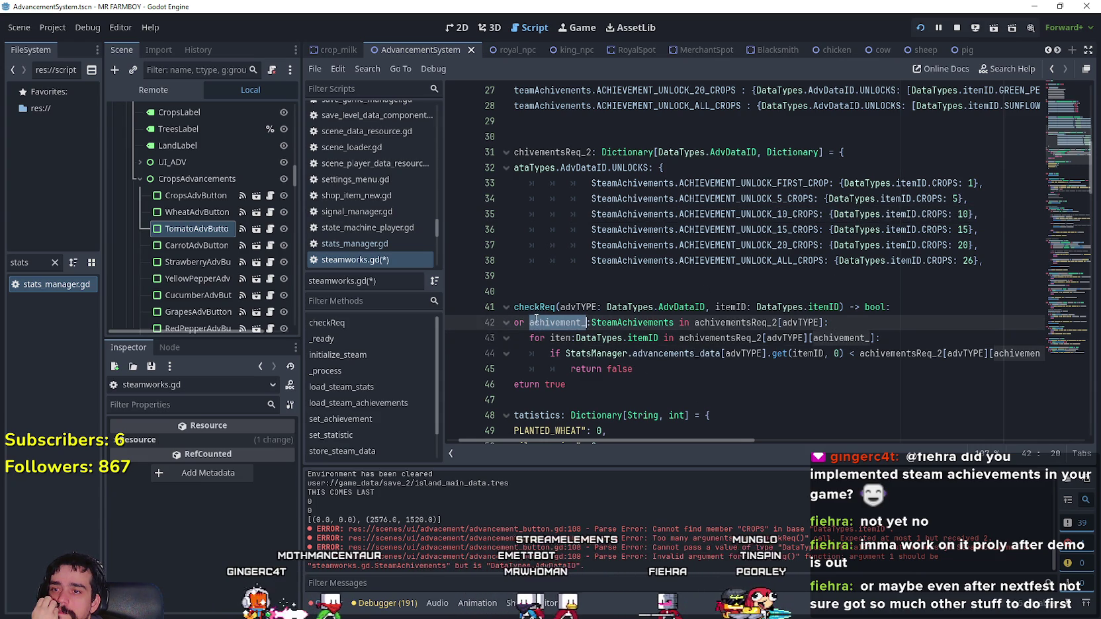
{"action": "left_click", "coordinate": [859, 323]}
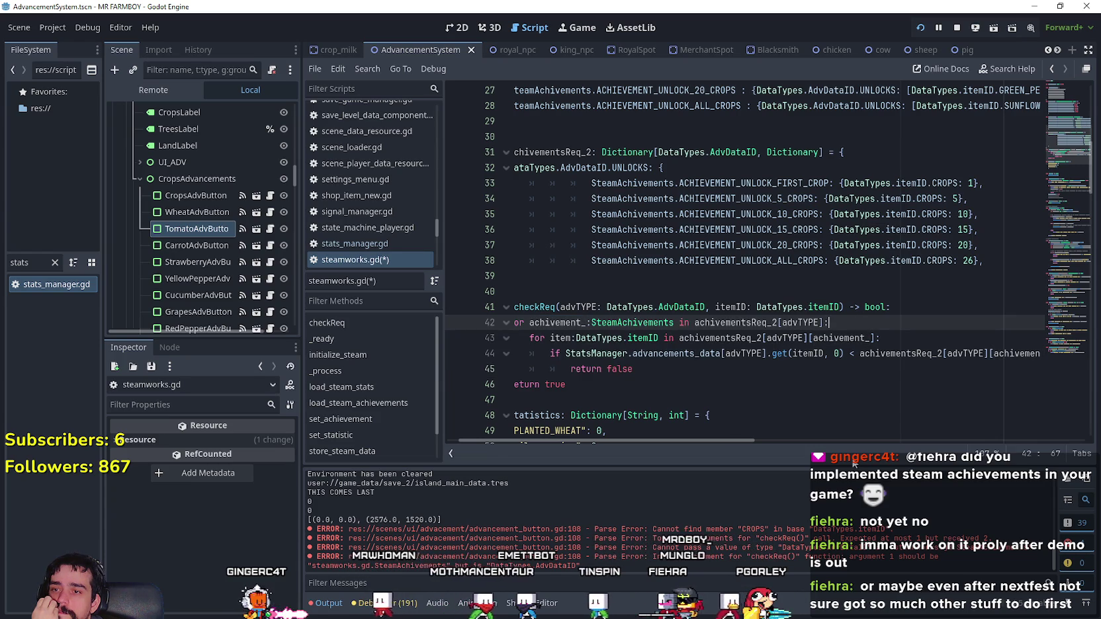
{"action": "left_click_drag", "start_coordinate": [736, 442], "coordinate": [555, 439]}
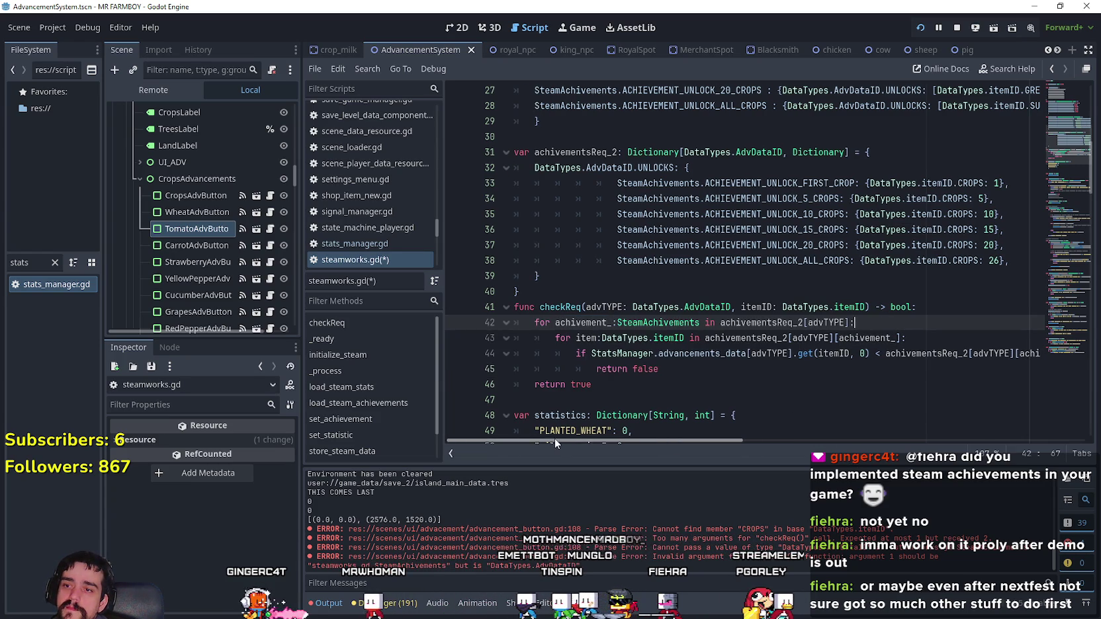
{"action": "key", "text": "Return"}
{"action": "type", "text": "if"}
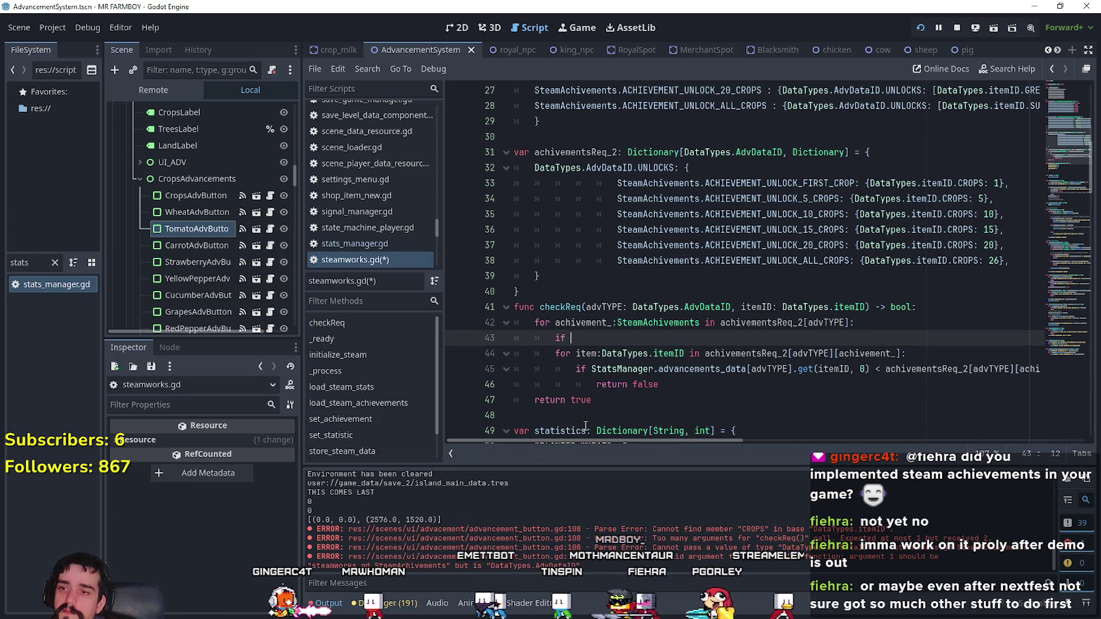
- Copy the achievements dictionary name and paste it after 'if' on the new line
{"action": "scroll", "coordinate": [663, 290], "scroll_direction": "up", "scroll_amount": 1}
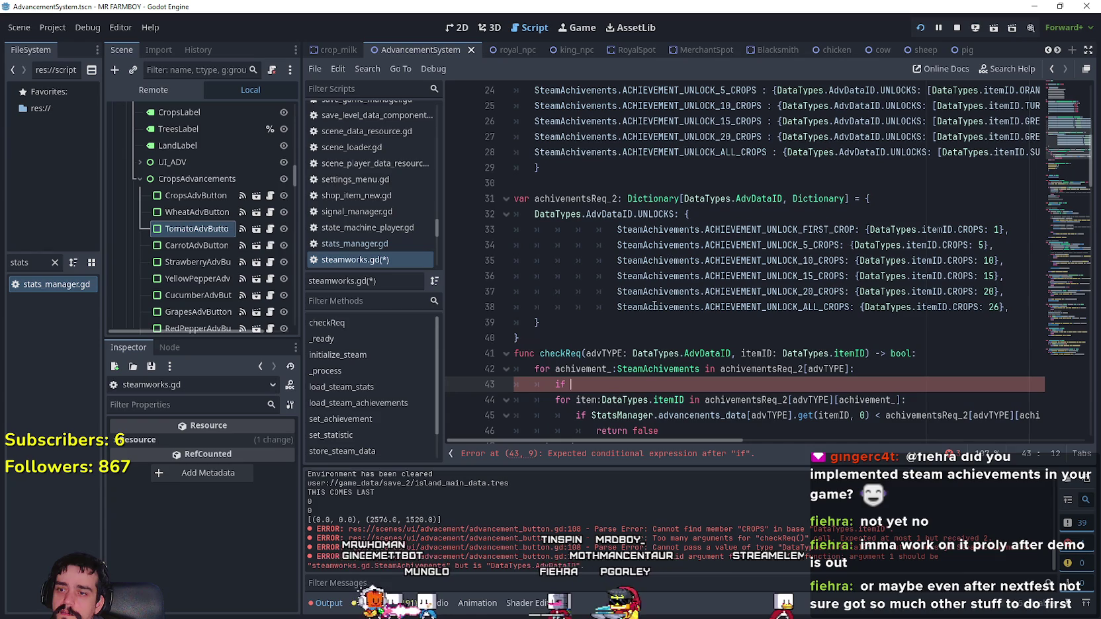
{"action": "double_click", "coordinate": [582, 369]}
{"action": "scroll", "coordinate": [662, 278], "scroll_direction": "up", "scroll_amount": 1}
{"action": "scroll", "coordinate": [662, 278], "scroll_direction": "up", "scroll_amount": 4}
{"action": "left_click", "coordinate": [570, 167]}
{"action": "double_click", "coordinate": [570, 167]}
{"action": "key", "text": "ctrl+c"}
{"action": "scroll", "coordinate": [655, 297], "scroll_direction": "down", "scroll_amount": 7}
{"action": "left_click", "coordinate": [655, 306]}
{"action": "key", "text": "ctrl+v"}
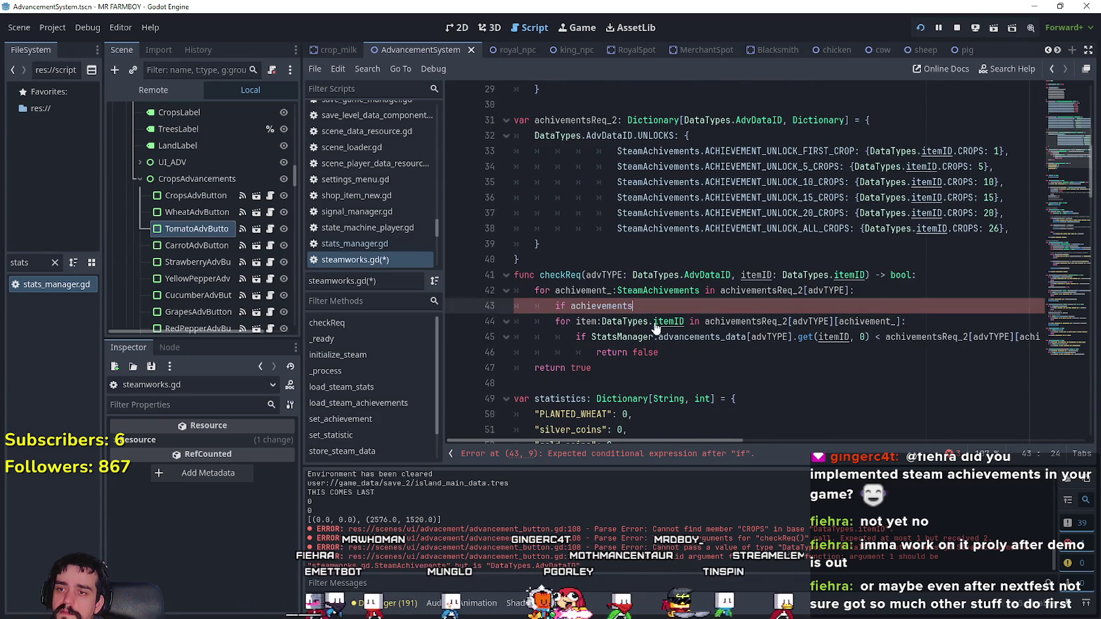
{"action": "type", "text": "."}
{"action": "key", "text": "BackSpace"}
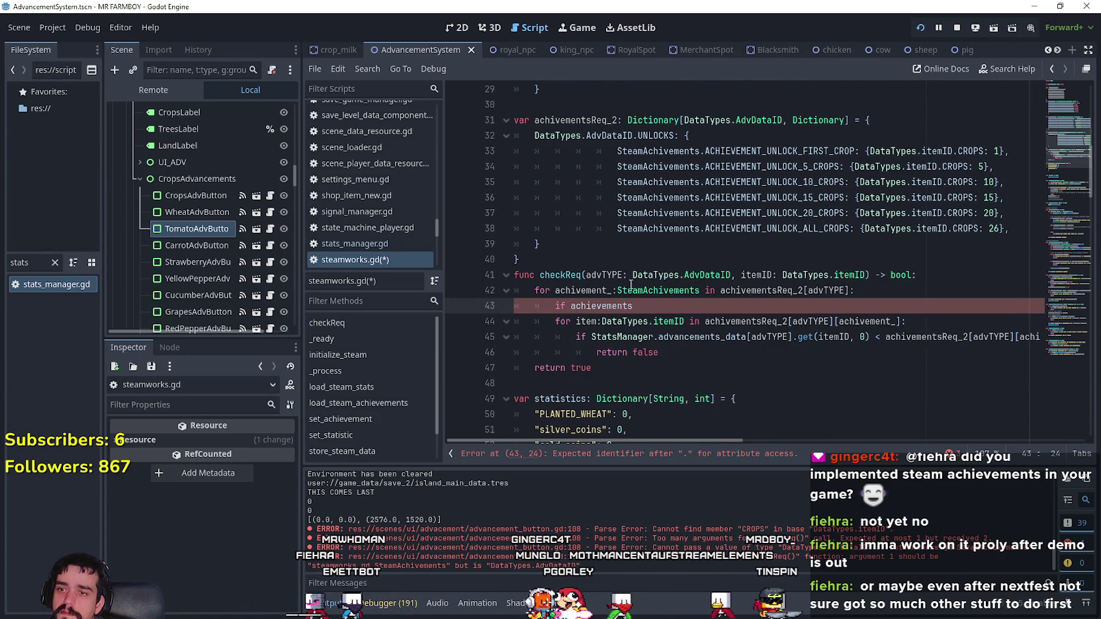
- Add brackets and paste achivement_ as the key, giving 'if achievements[achivement_]'
{"action": "type", "text": "["}
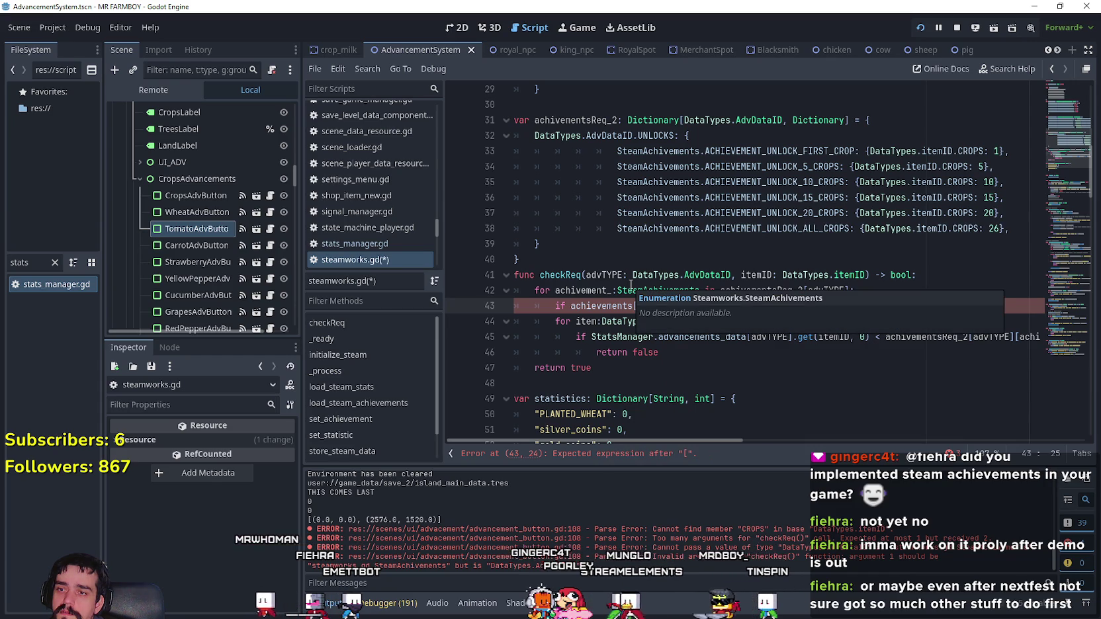
{"action": "double_click", "coordinate": [582, 290]}
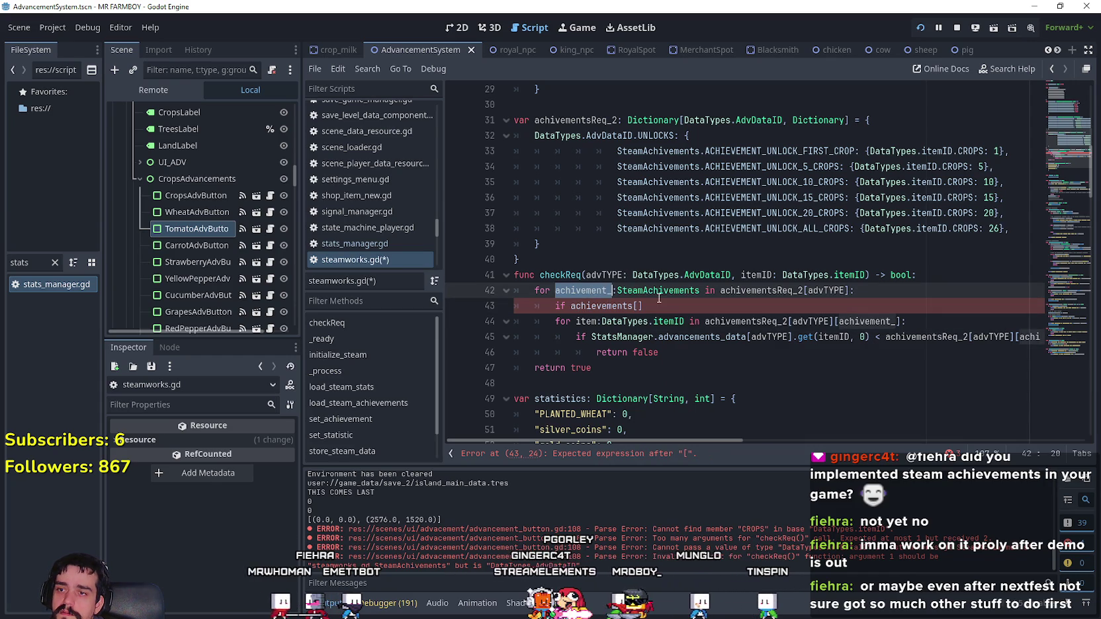
{"action": "scroll", "coordinate": [663, 313], "scroll_direction": "up", "scroll_amount": 1}
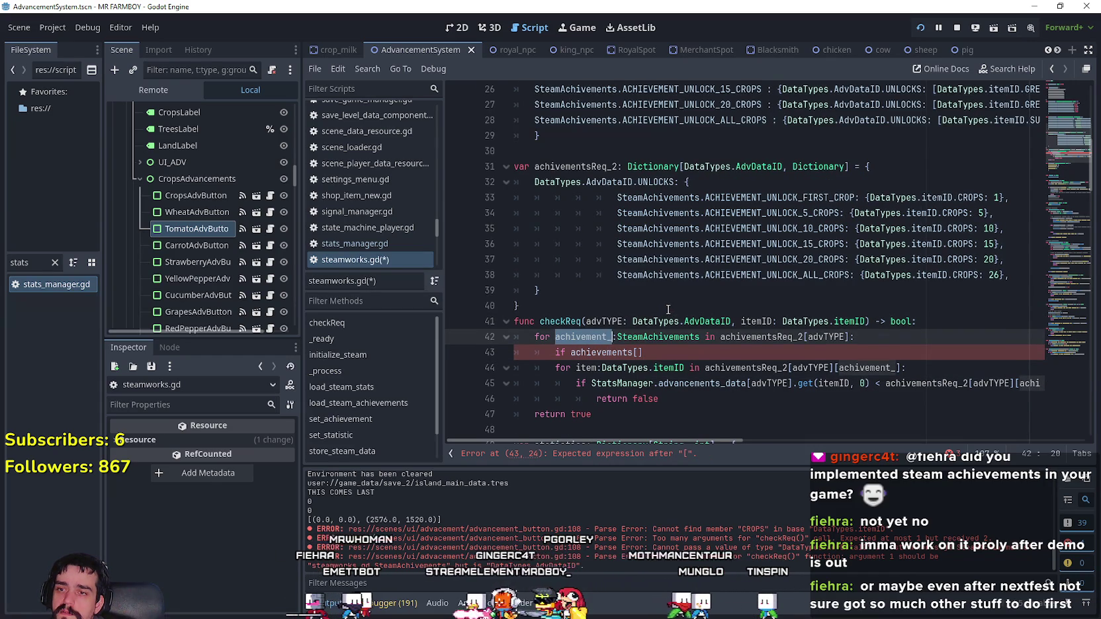
{"action": "scroll", "coordinate": [667, 309], "scroll_direction": "down", "scroll_amount": 1}
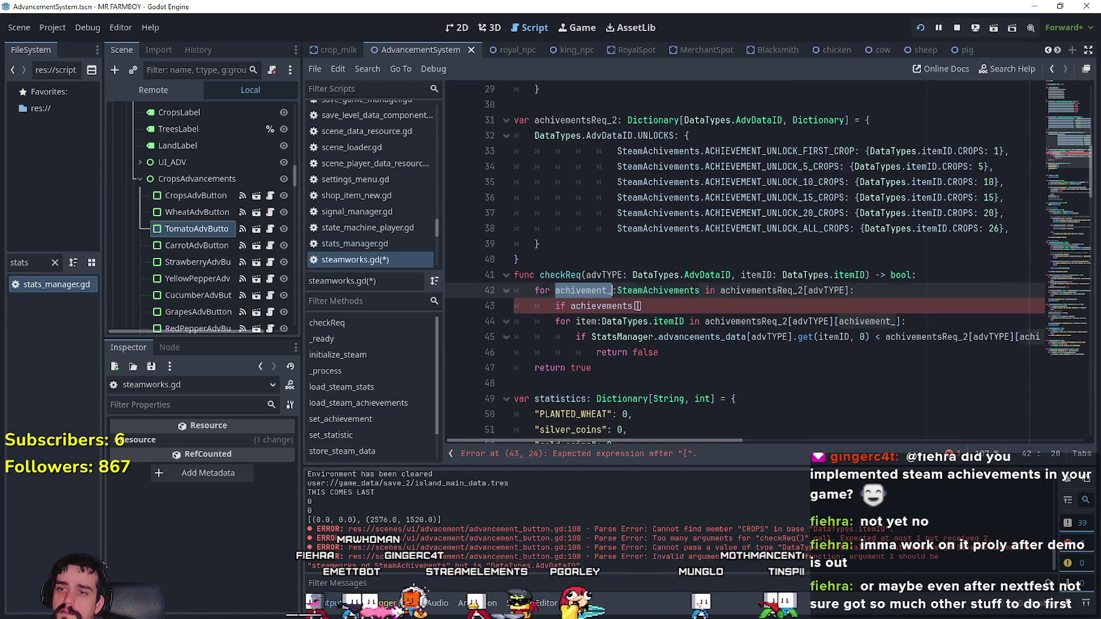
{"action": "left_click", "coordinate": [639, 306]}
{"action": "key", "text": "ctrl+v"}
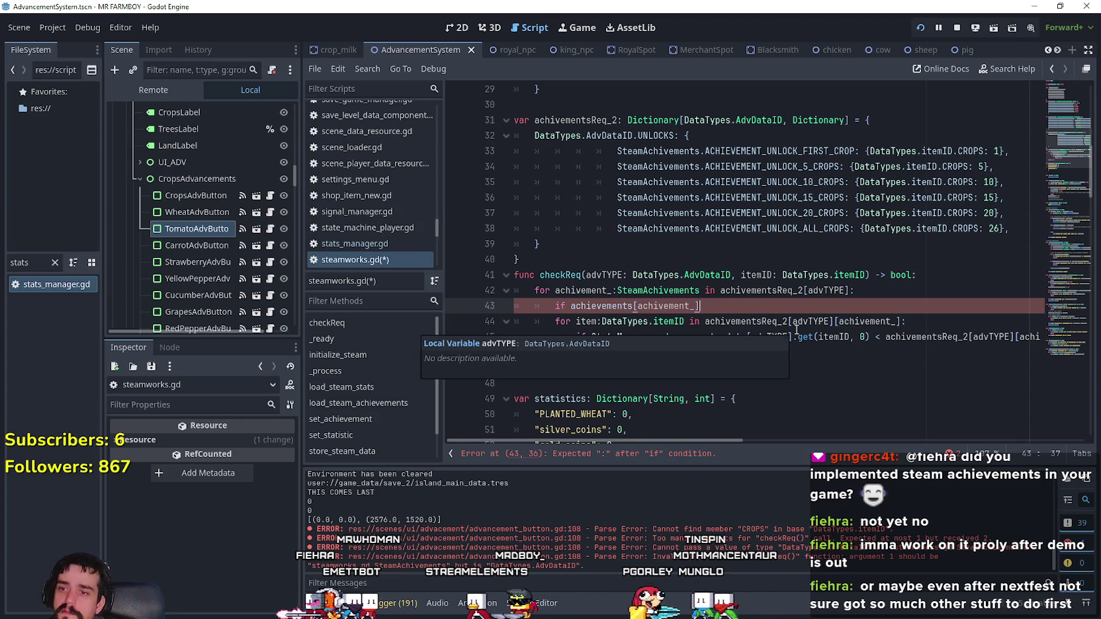
{"action": "scroll", "coordinate": [814, 318], "scroll_direction": "down", "scroll_amount": 9}
{"action": "scroll", "coordinate": [840, 302], "scroll_direction": "down", "scroll_amount": 15}
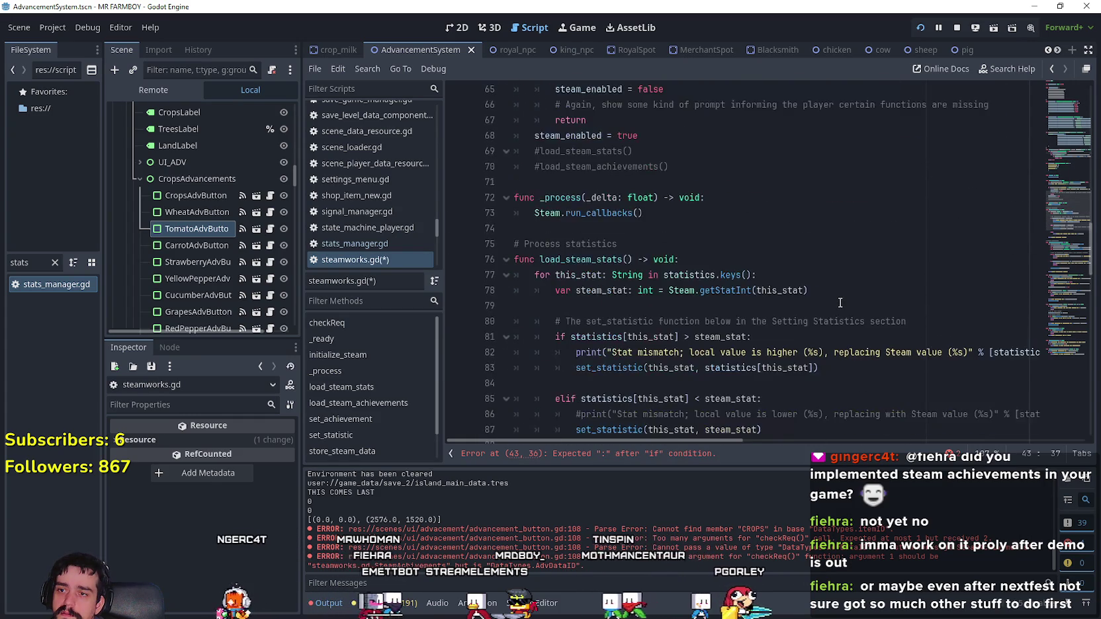
- Scroll down to review set_achievement, then back up to the if condition on line 43
{"action": "scroll", "coordinate": [839, 300], "scroll_direction": "down", "scroll_amount": 3}
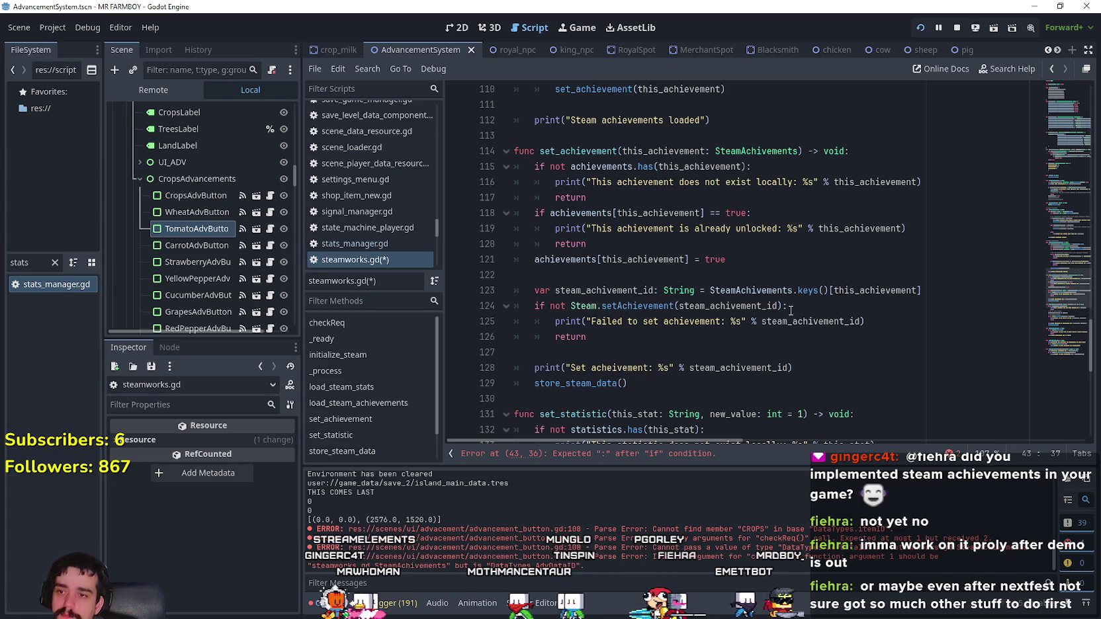
{"action": "scroll", "coordinate": [666, 264], "scroll_direction": "up", "scroll_amount": 15}
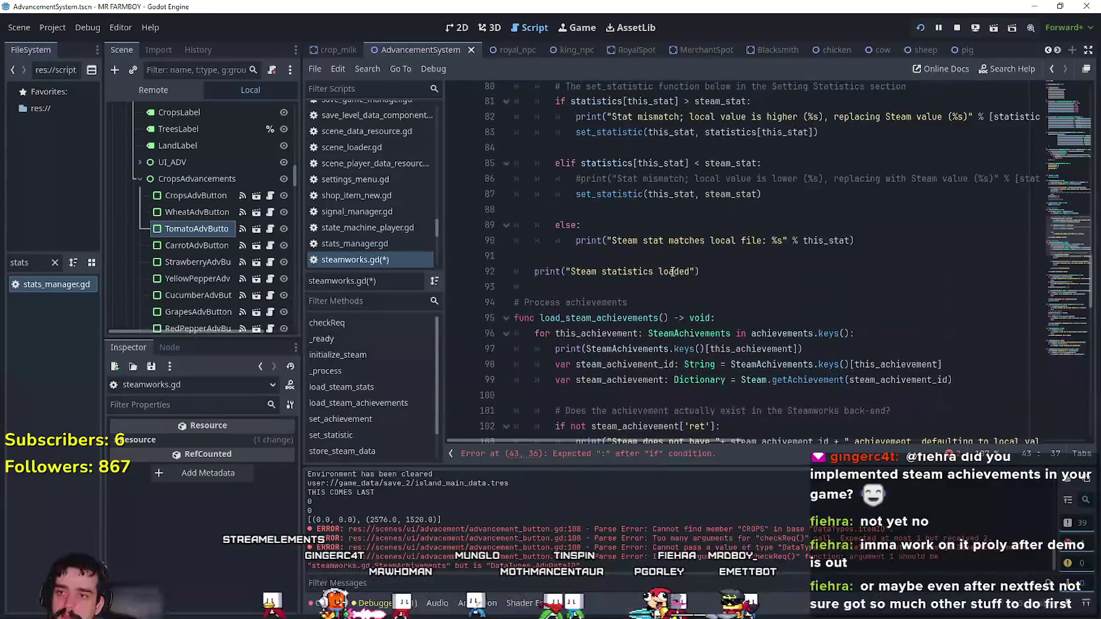
{"action": "scroll", "coordinate": [672, 272], "scroll_direction": "up", "scroll_amount": 13}
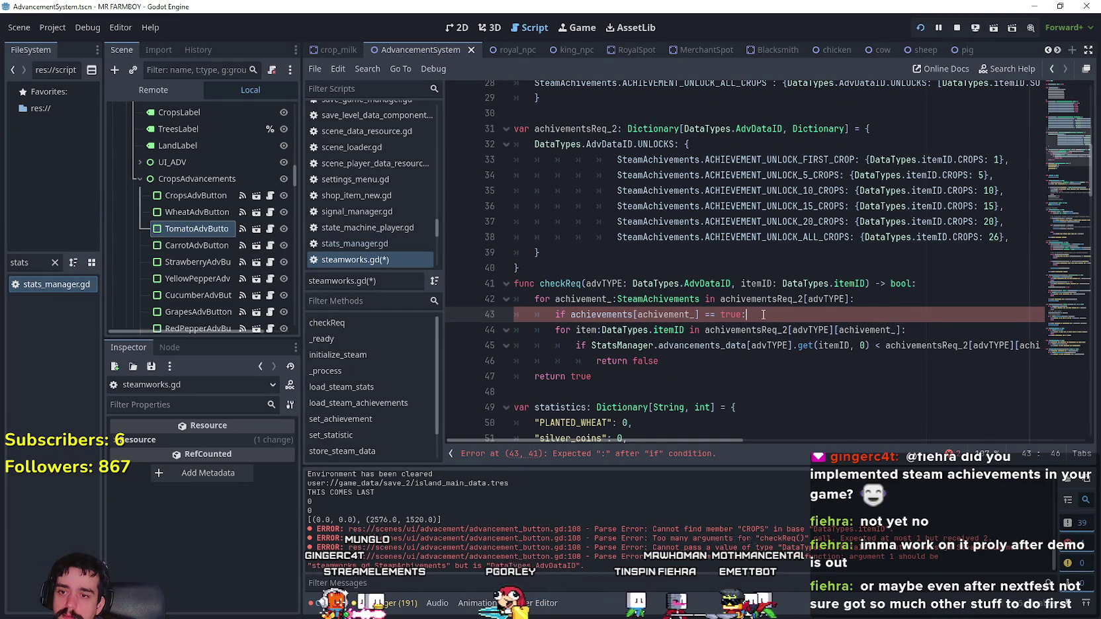
- Insert a continue statement under the unlocked check and review the item-checking loop
{"action": "key", "text": "Return"}
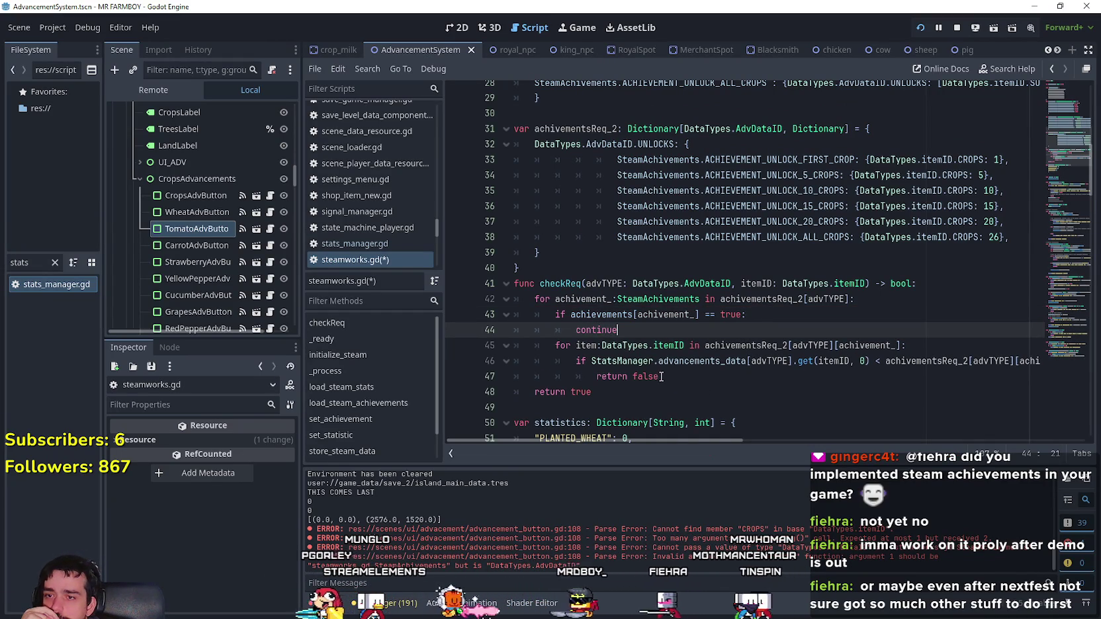
{"action": "left_click_drag", "start_coordinate": [661, 377], "coordinate": [485, 344]}
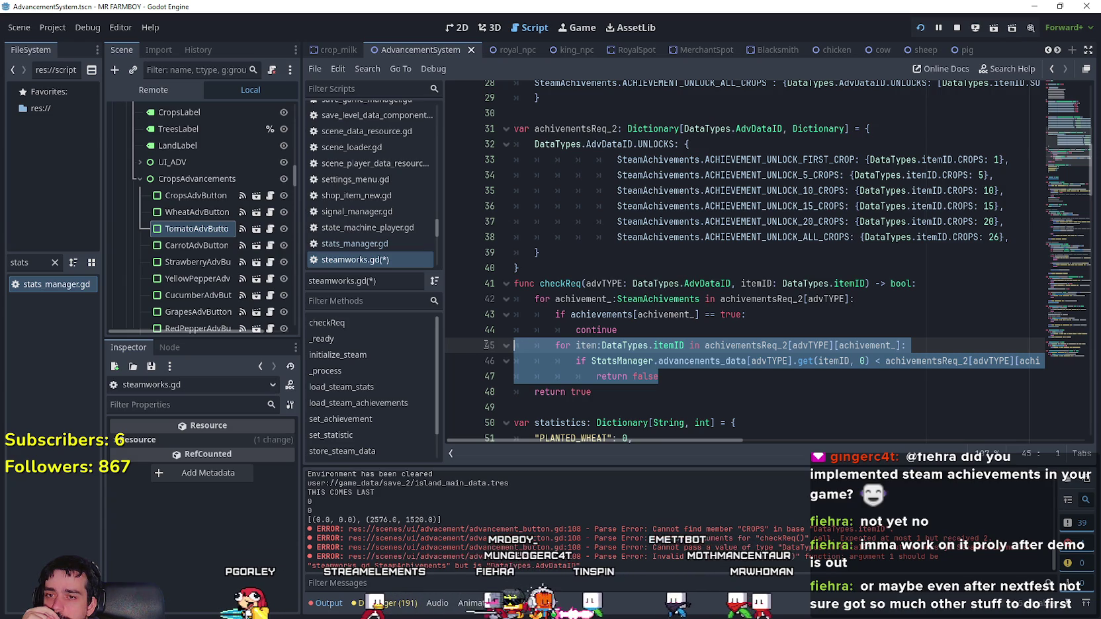
{"action": "double_click", "coordinate": [889, 346]}
{"action": "left_click_drag", "start_coordinate": [655, 331], "coordinate": [458, 320]}
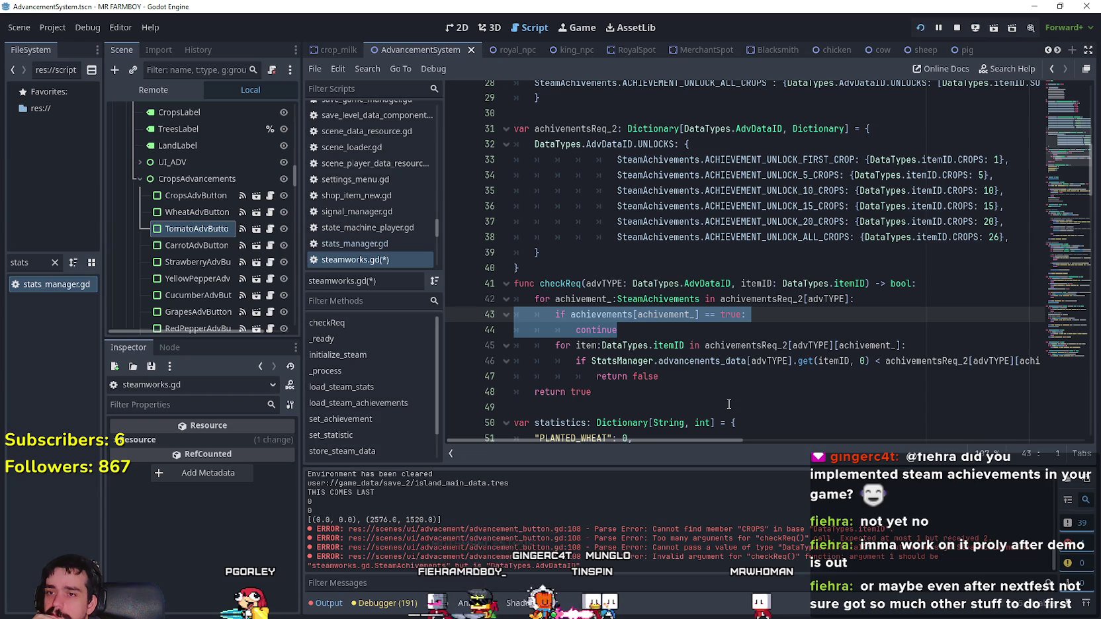
{"action": "left_click", "coordinate": [759, 316]}
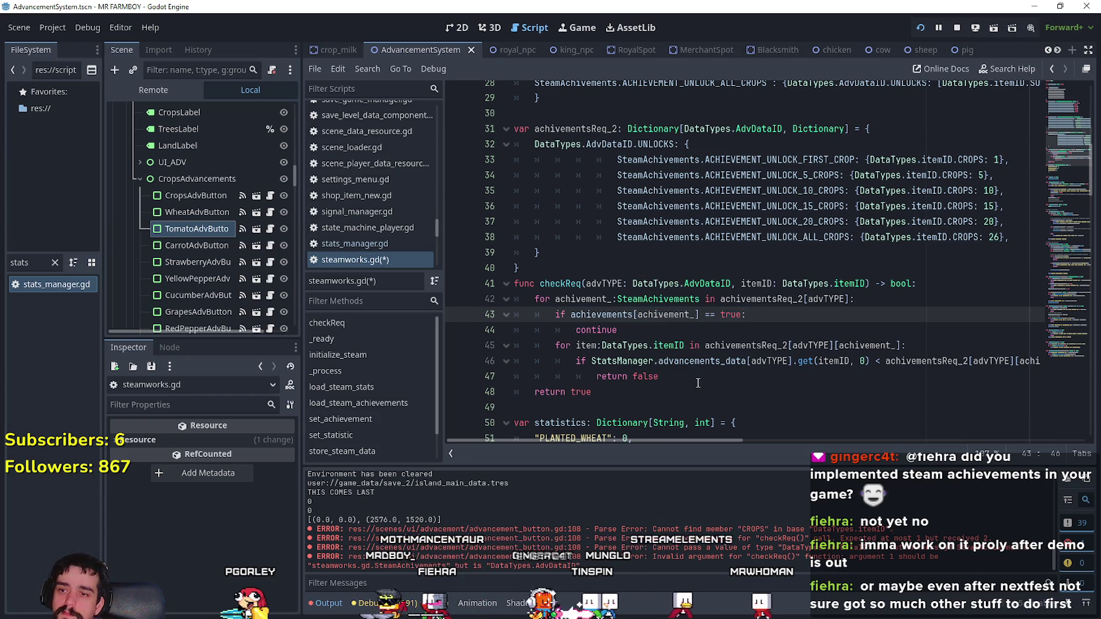
{"action": "left_click", "coordinate": [690, 361]}
{"action": "left_click", "coordinate": [669, 375]}
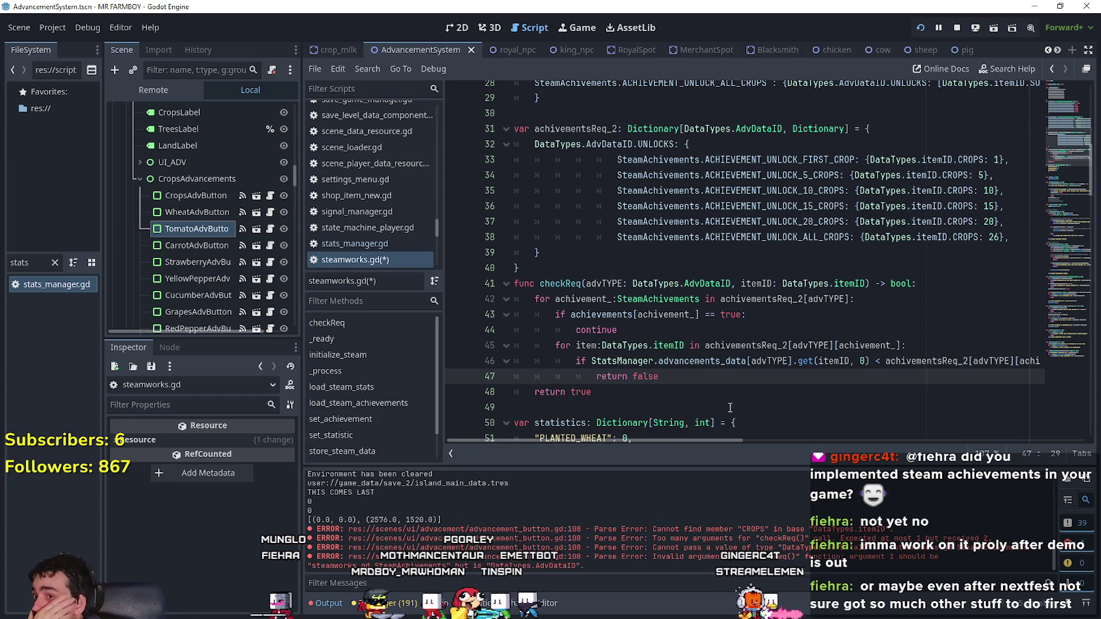
{"action": "double_click", "coordinate": [582, 299]}
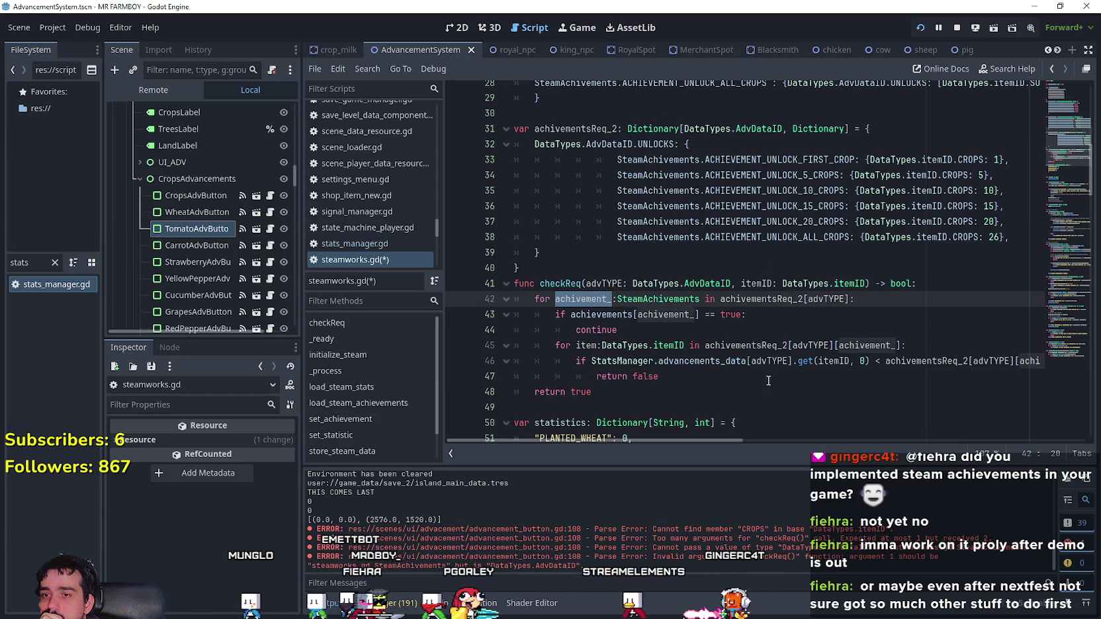
{"action": "double_click", "coordinate": [654, 316]}
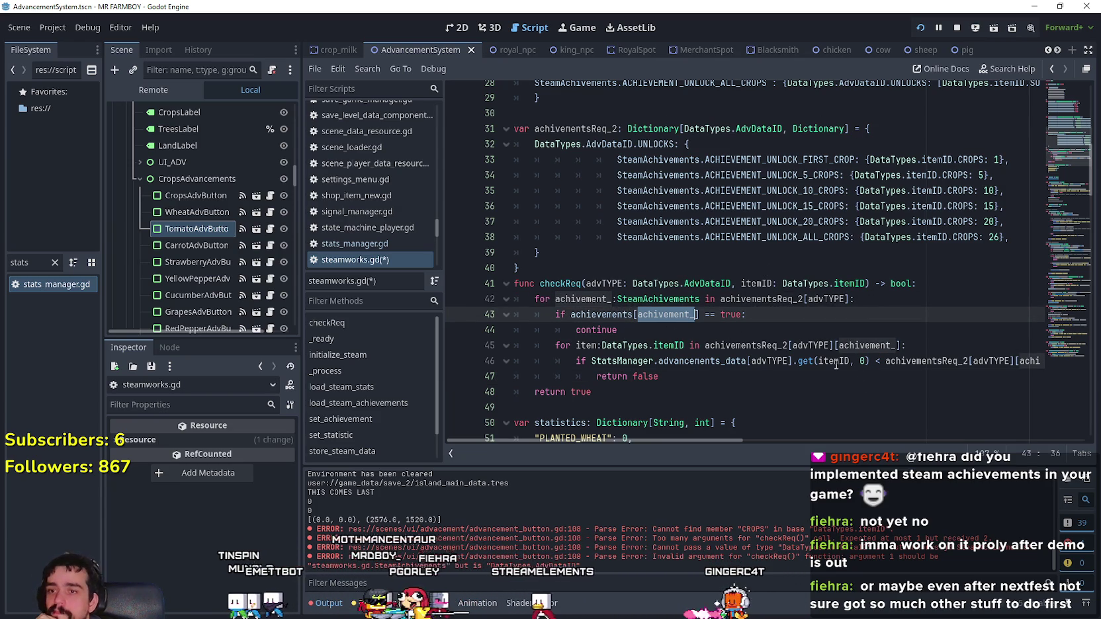
{"action": "left_click", "coordinate": [674, 375]}
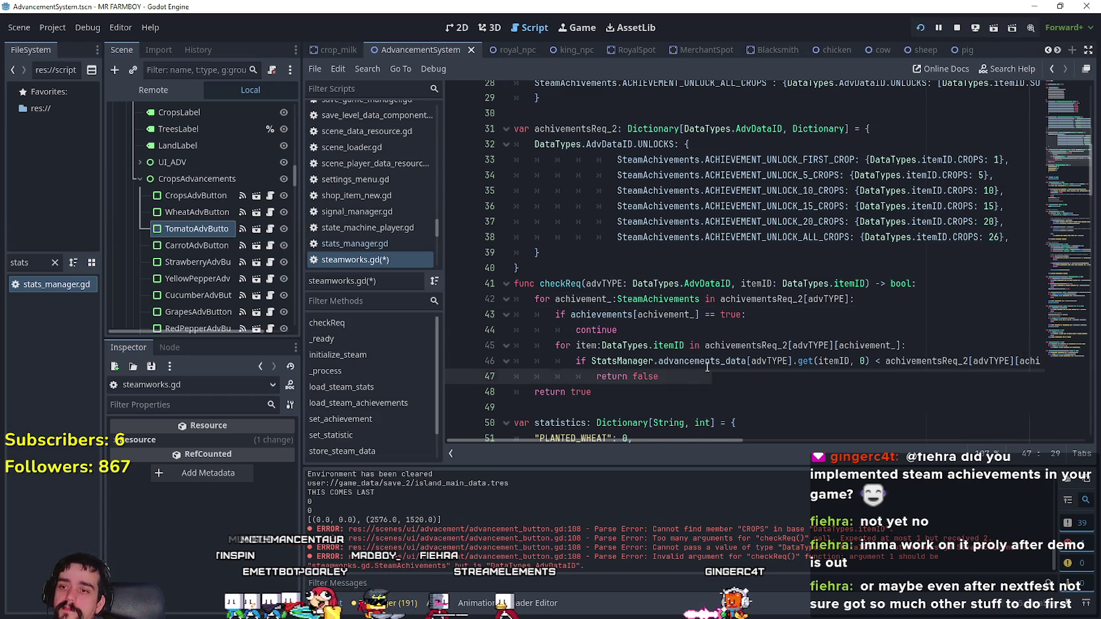
- Add a set_achievement(achivement_) call on a new line after return false
{"action": "key", "text": "Return"}
{"action": "key", "text": "BackSpace"}
{"action": "key", "text": "BackSpace"}
{"action": "type", "text": "set"}
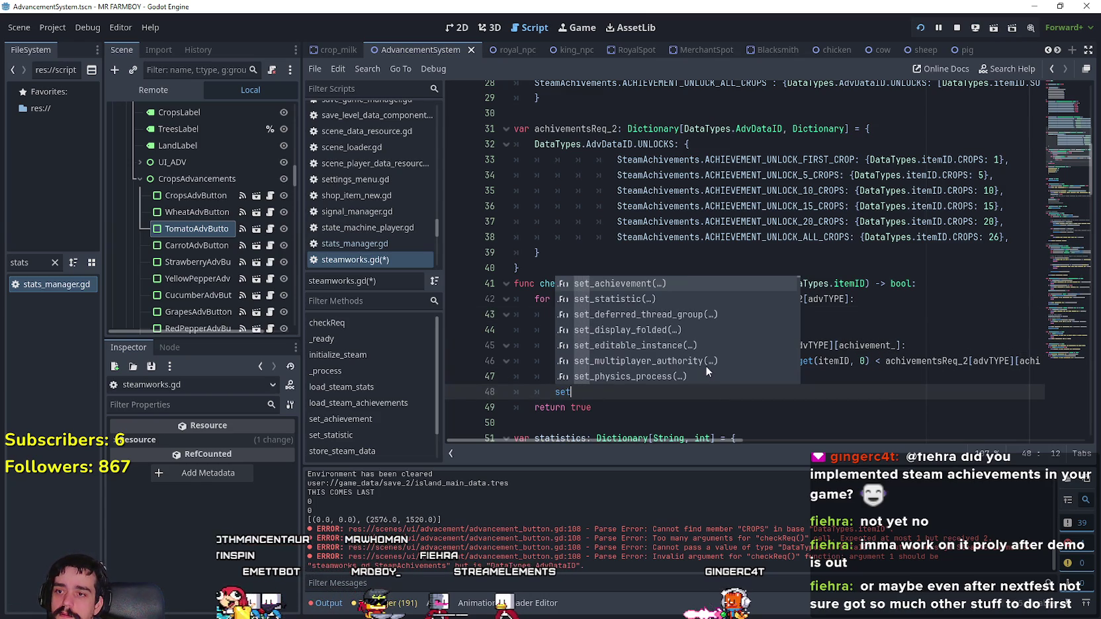
{"action": "key", "text": "Return"}
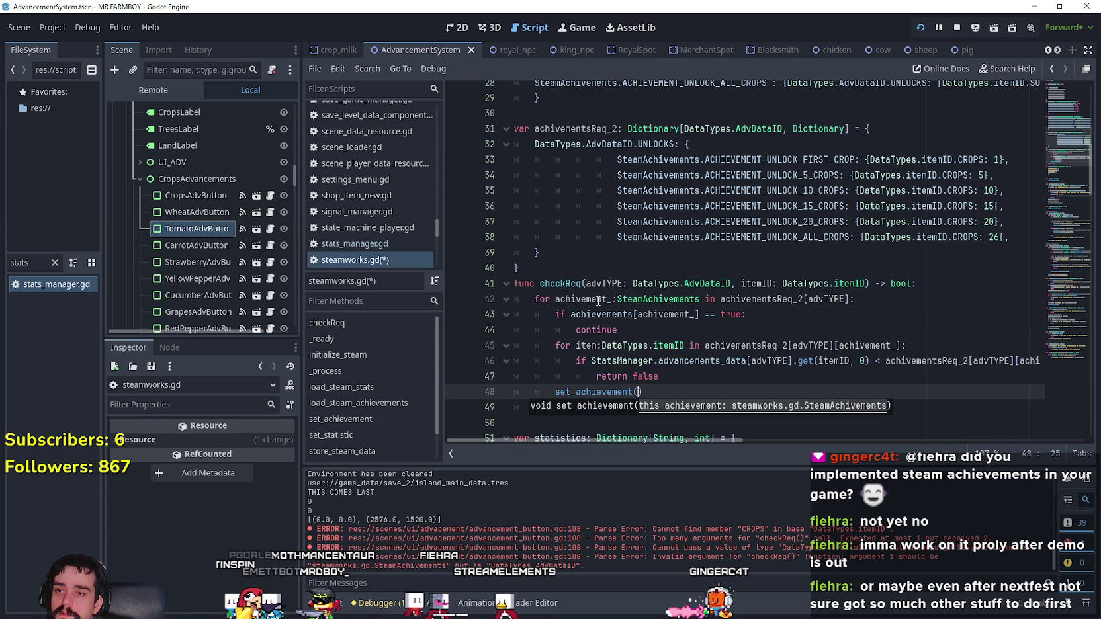
{"action": "double_click", "coordinate": [591, 301]}
{"action": "key", "text": "ctrl+c"}
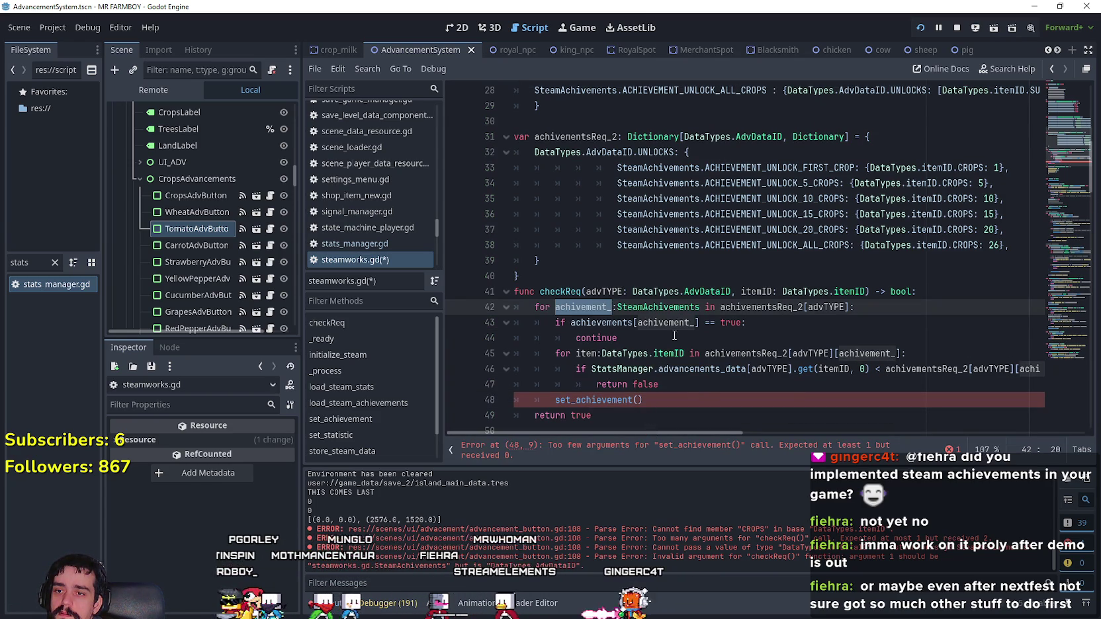
{"action": "left_click", "coordinate": [637, 400]}
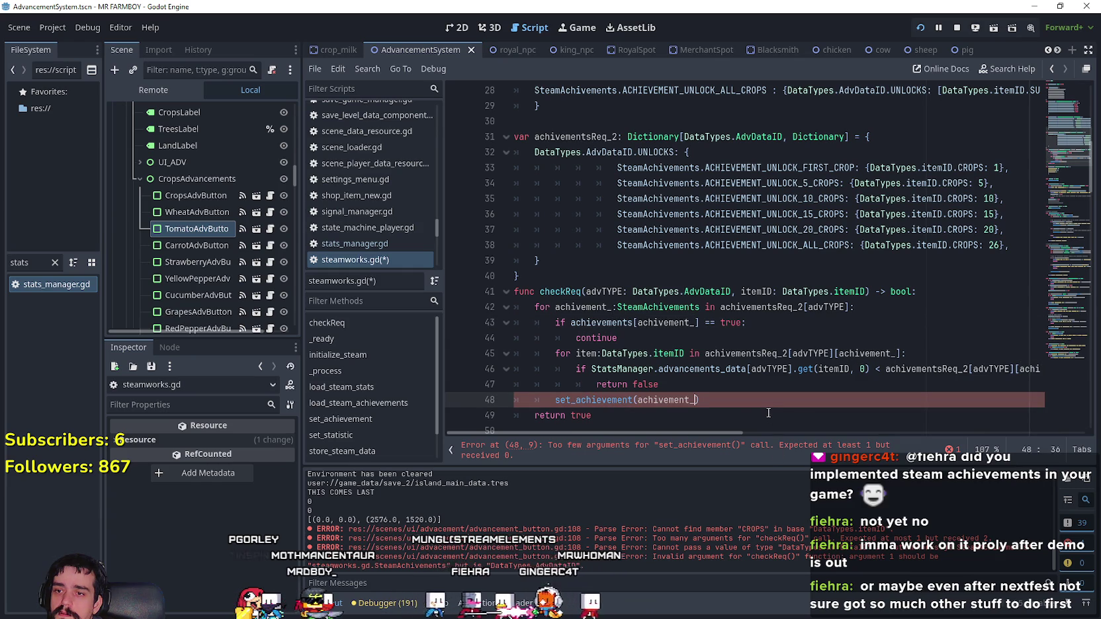
{"action": "key", "text": "ctrl+v"}
- Change checkReq's return type from bool to void and delete the return true line
{"action": "left_click_drag", "start_coordinate": [596, 415], "coordinate": [534, 415]}
{"action": "double_click", "coordinate": [892, 291]}
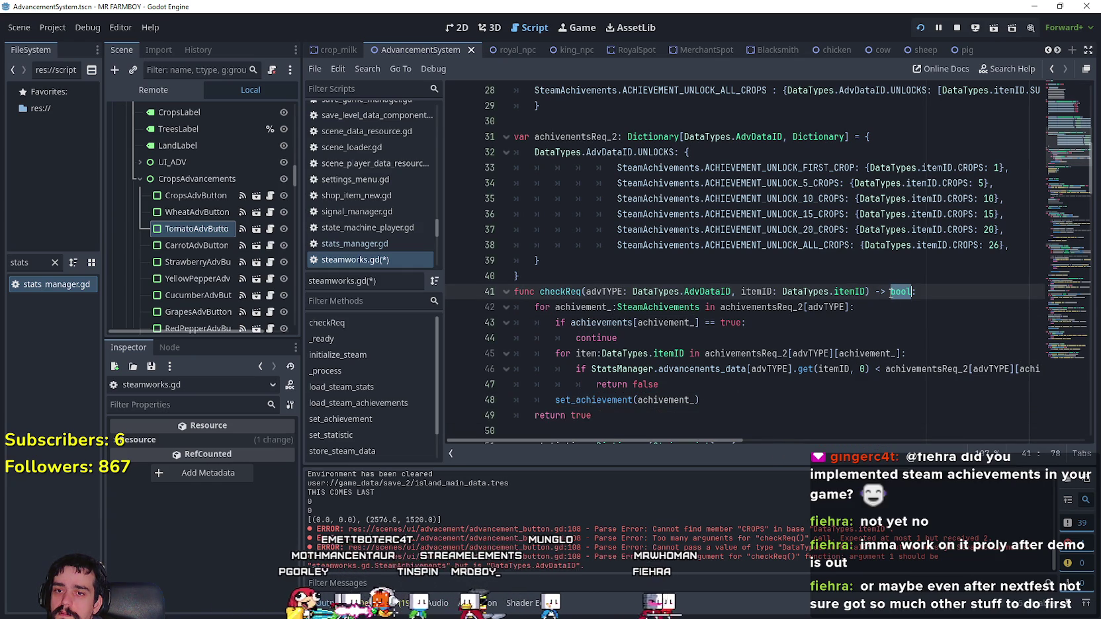
{"action": "type", "text": "void"}
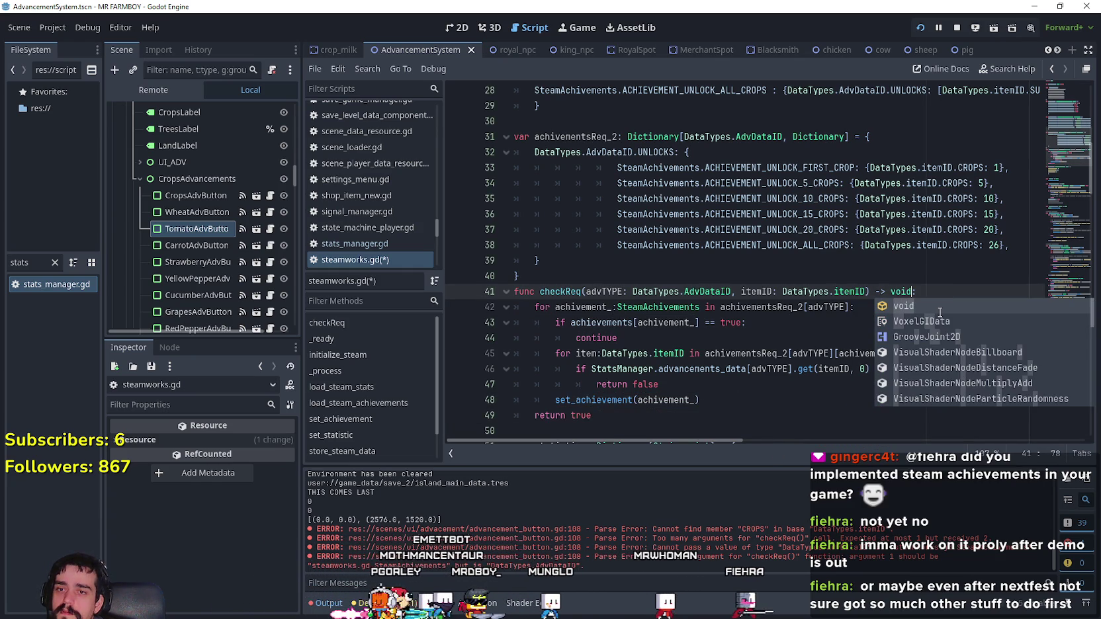
{"action": "left_click", "coordinate": [623, 424]}
{"action": "key", "text": "BackSpace"}
{"action": "key", "text": "BackSpace"}
{"action": "key", "text": "BackSpace"}
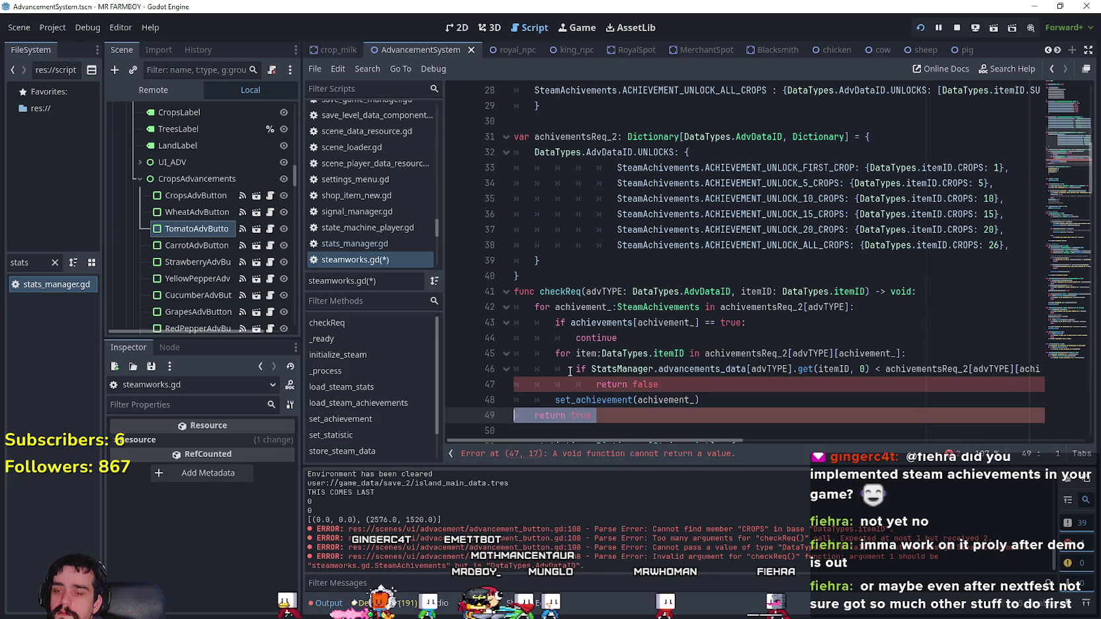
{"action": "left_click", "coordinate": [680, 385]}
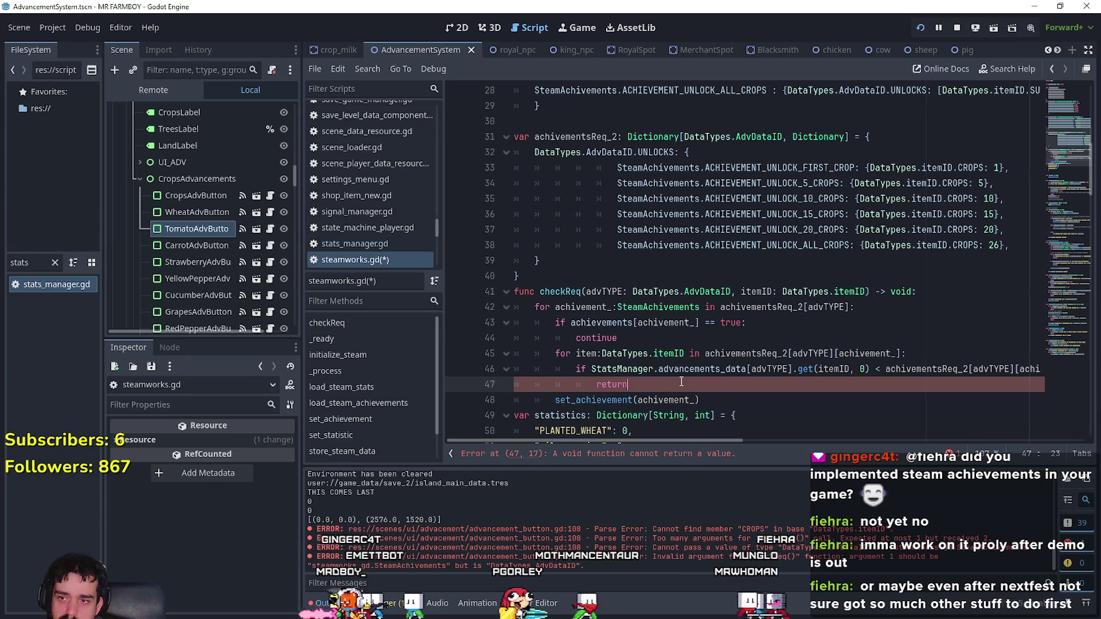
- Remove the extra blank line after set_achievement and check the bare return on line 47
{"action": "left_click", "coordinate": [719, 398]}
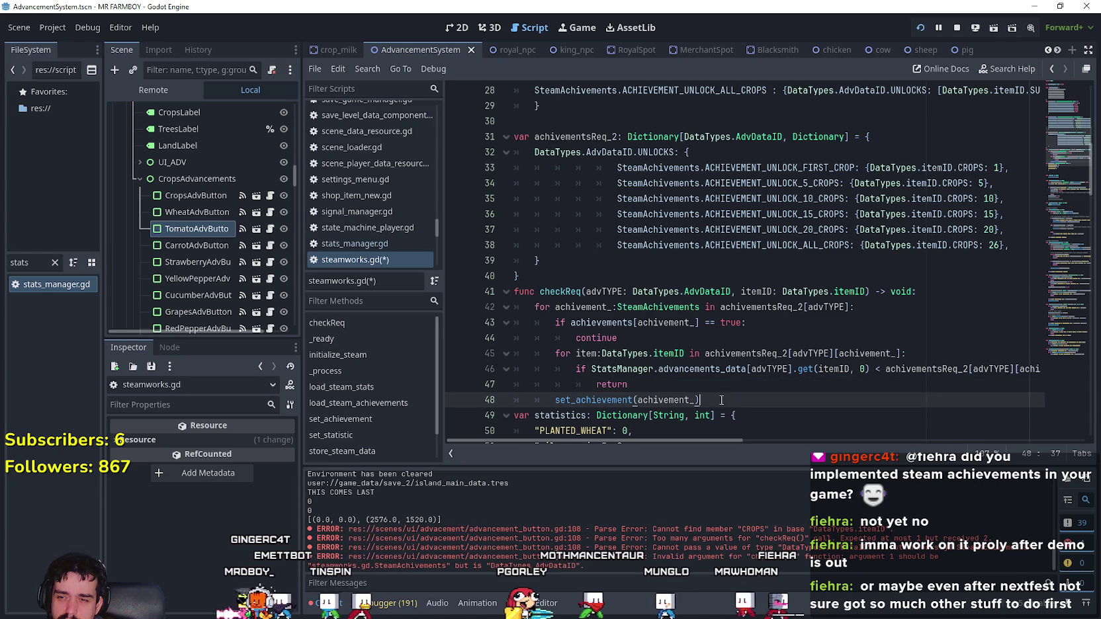
{"action": "key", "text": "Return"}
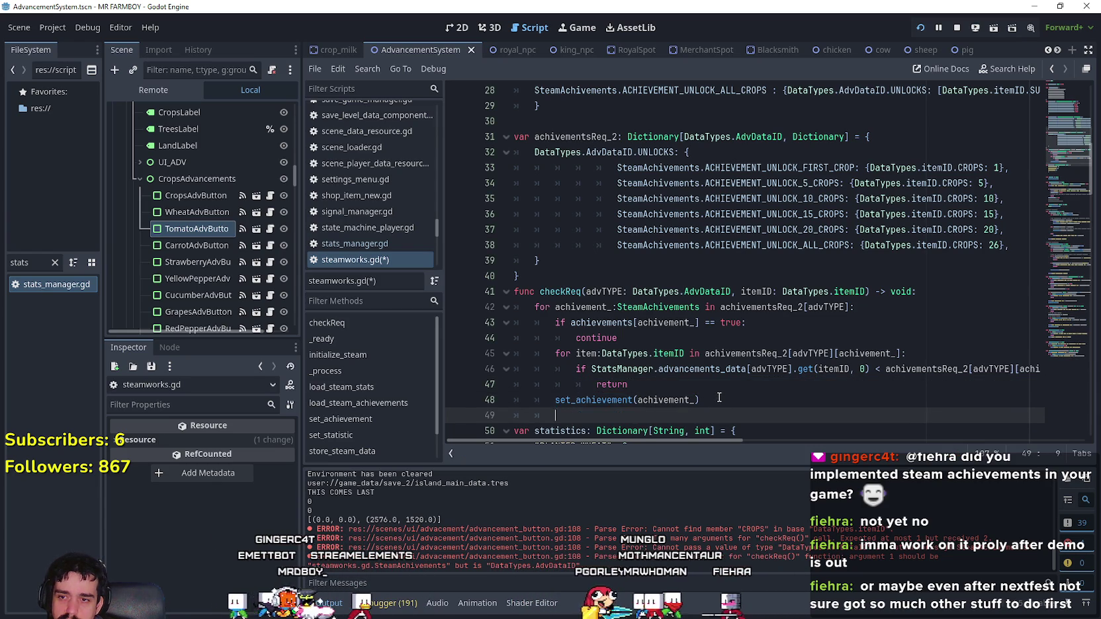
{"action": "left_click", "coordinate": [554, 401]}
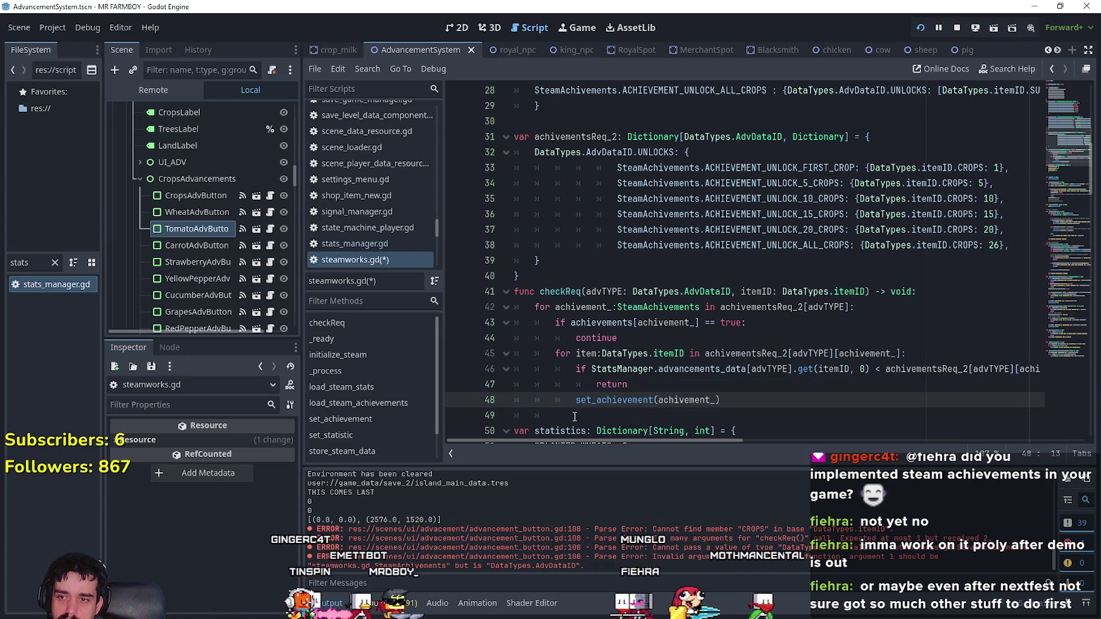
{"action": "left_click", "coordinate": [574, 416]}
{"action": "key", "text": "BackSpace"}
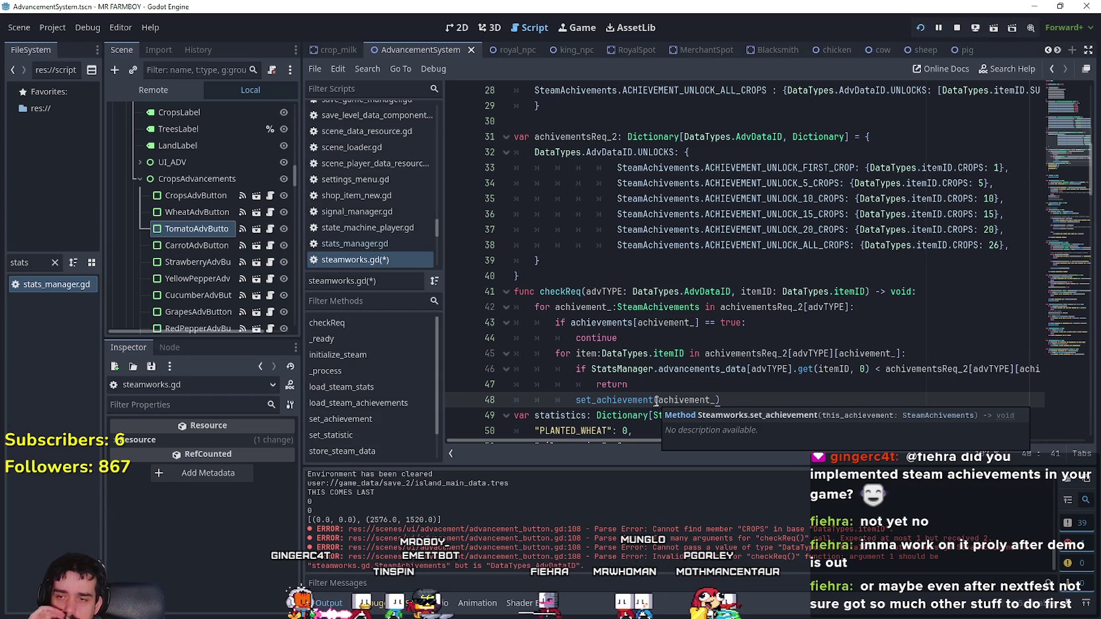
{"action": "double_click", "coordinate": [622, 388]}
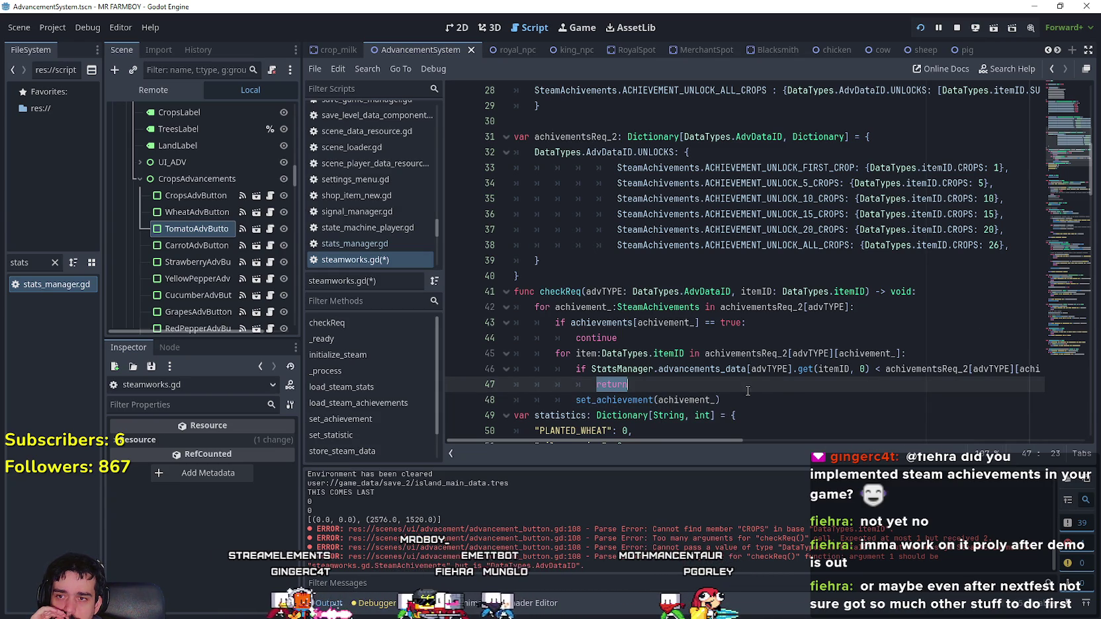
{"action": "scroll", "coordinate": [694, 390], "scroll_direction": "down", "scroll_amount": 4}
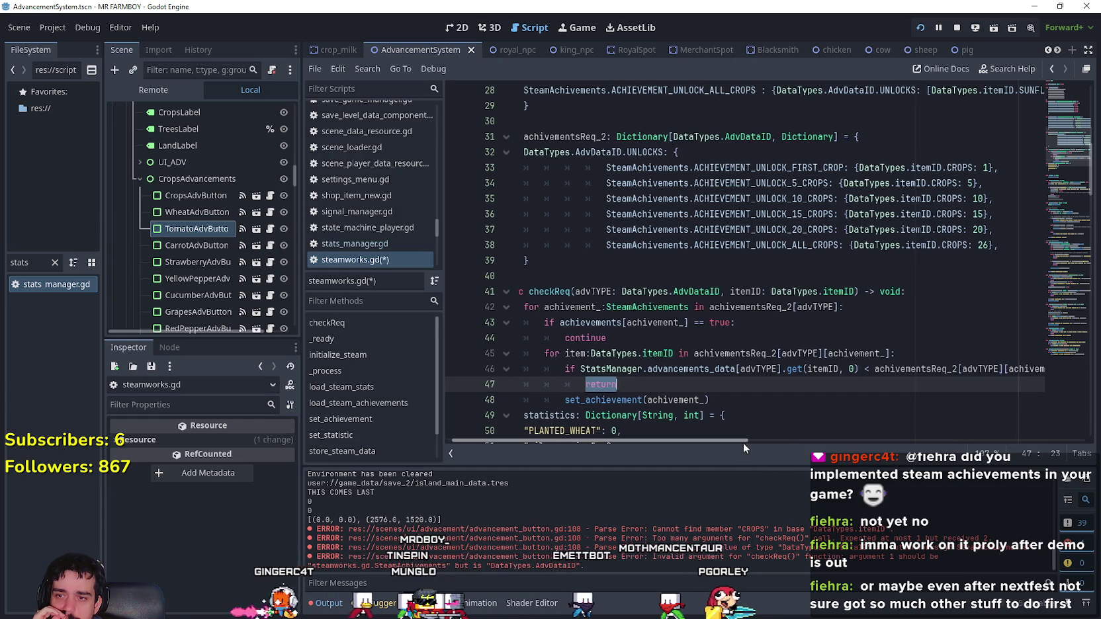
{"action": "scroll", "coordinate": [694, 390], "scroll_direction": "down", "scroll_amount": 4}
{"action": "left_click", "coordinate": [699, 368]}
{"action": "scroll", "coordinate": [698, 367], "scroll_direction": "down", "scroll_amount": 3}
{"action": "scroll", "coordinate": [699, 367], "scroll_direction": "down", "scroll_amount": 12}
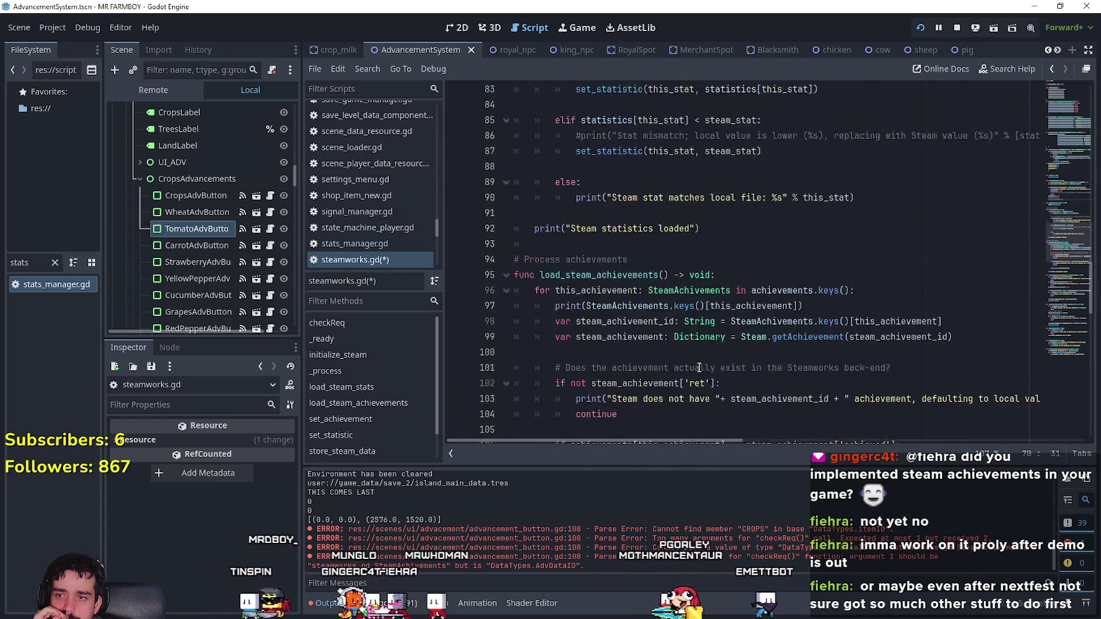
- Select set_achievement lines 123–129, from the Steam ID lookup through store_steam_data()
{"action": "left_click", "coordinate": [792, 311]}
{"action": "key", "text": "Up"}
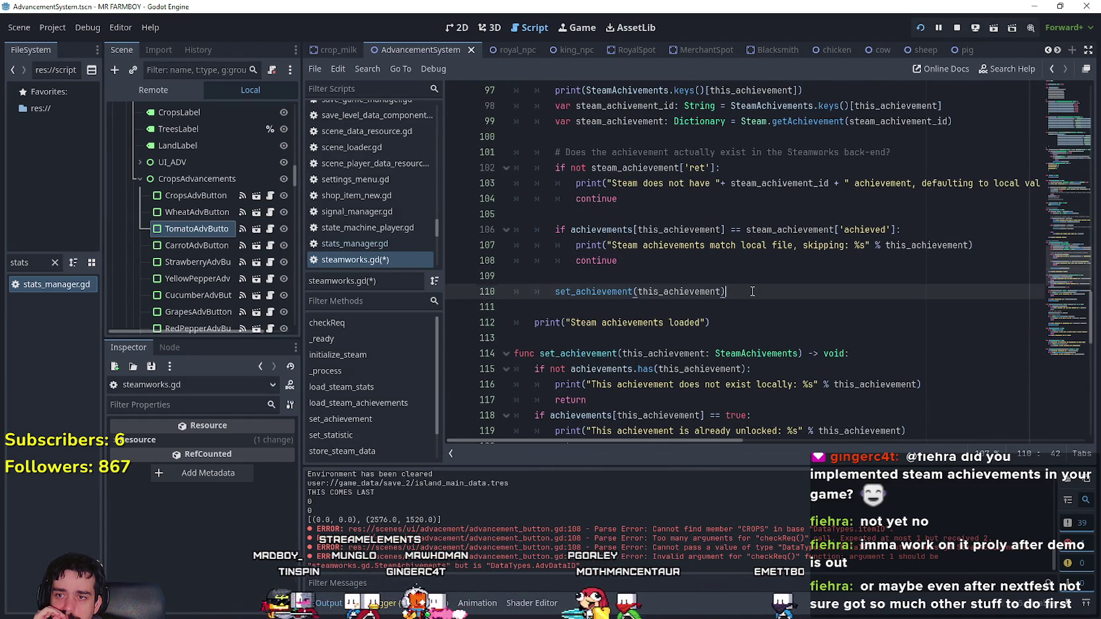
{"action": "scroll", "coordinate": [800, 347], "scroll_direction": "up", "scroll_amount": 3}
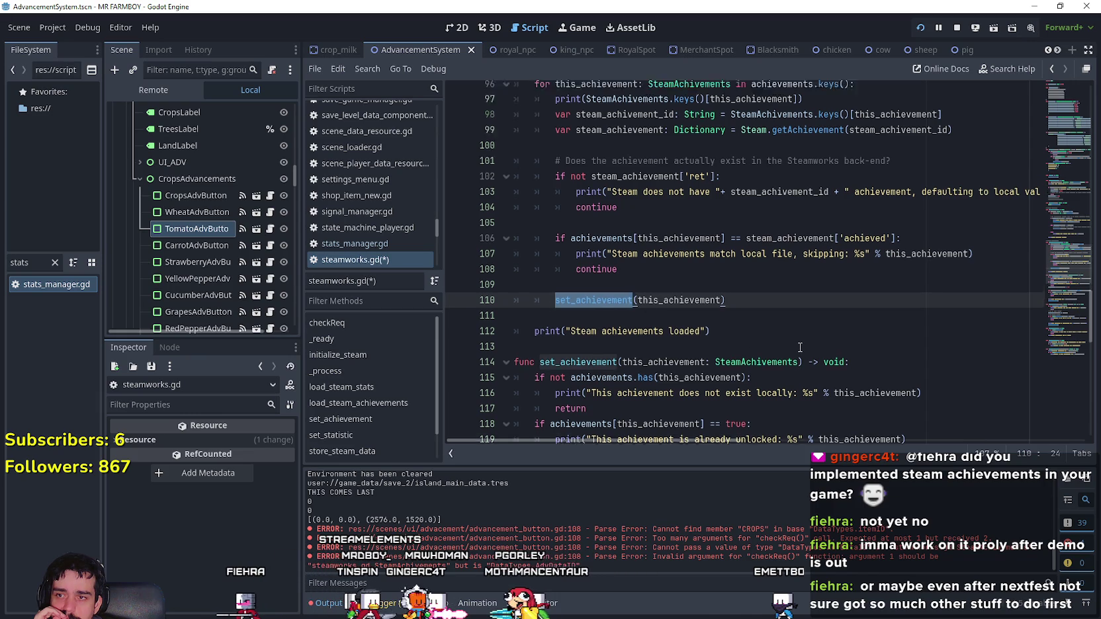
{"action": "scroll", "coordinate": [797, 339], "scroll_direction": "down", "scroll_amount": 10}
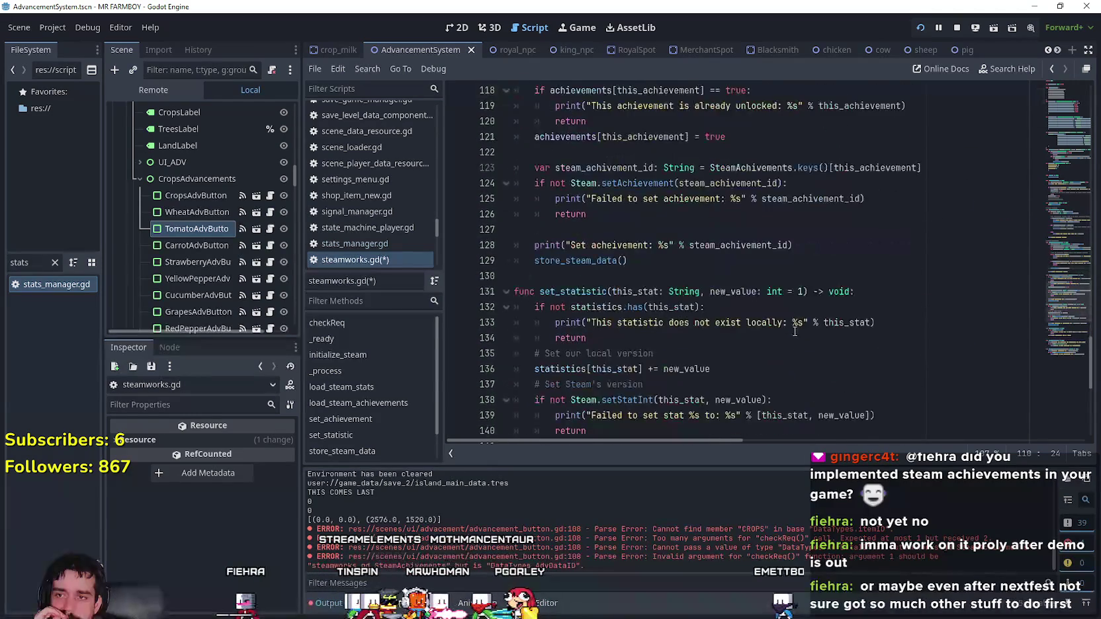
{"action": "scroll", "coordinate": [794, 331], "scroll_direction": "down", "scroll_amount": 5}
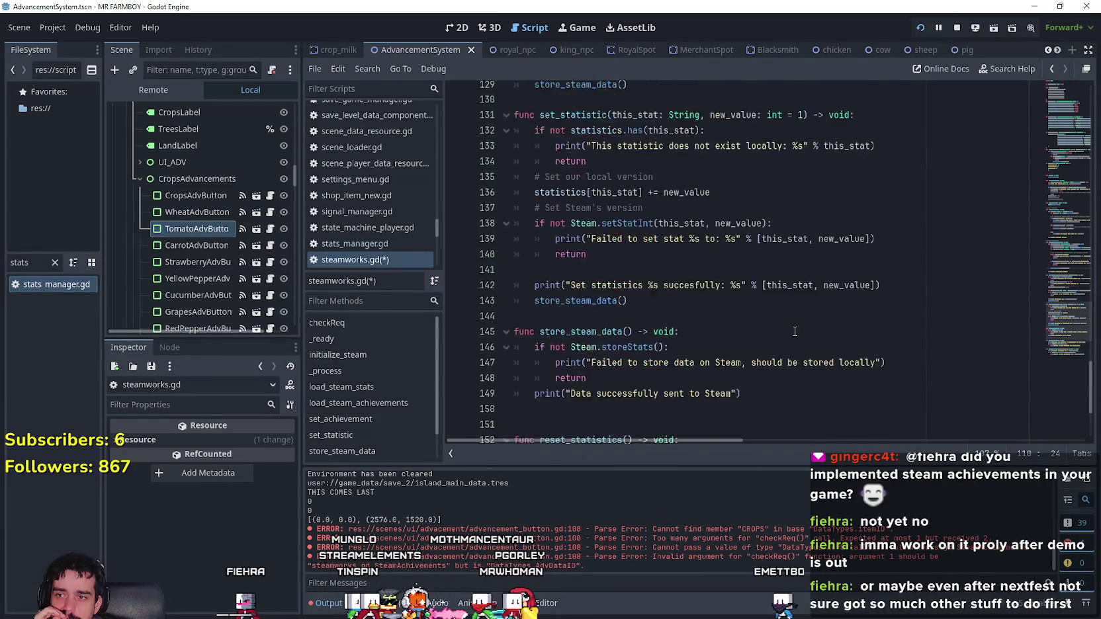
{"action": "scroll", "coordinate": [794, 331], "scroll_direction": "up", "scroll_amount": 8}
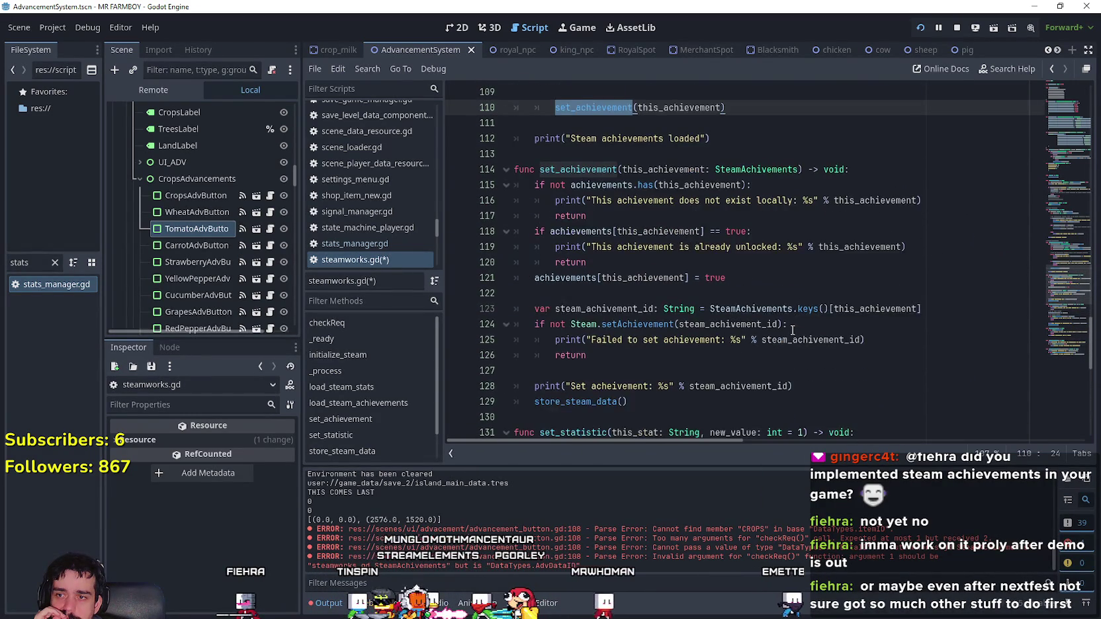
{"action": "scroll", "coordinate": [792, 330], "scroll_direction": "down", "scroll_amount": 1}
{"action": "left_click", "coordinate": [644, 362]}
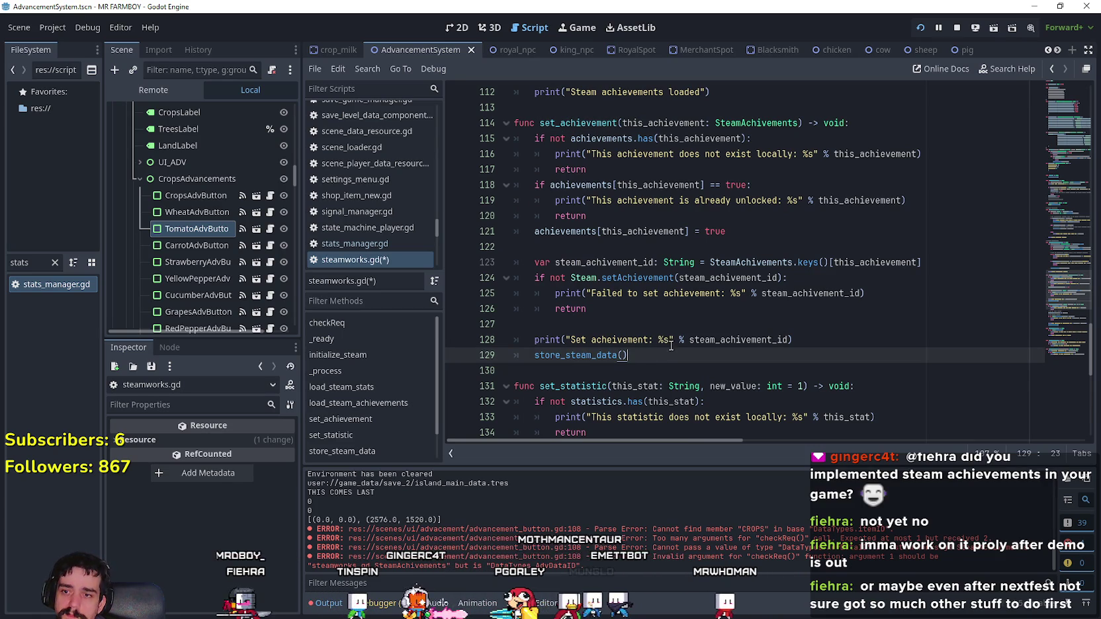
{"action": "left_click", "coordinate": [494, 265], "text": "shift"}
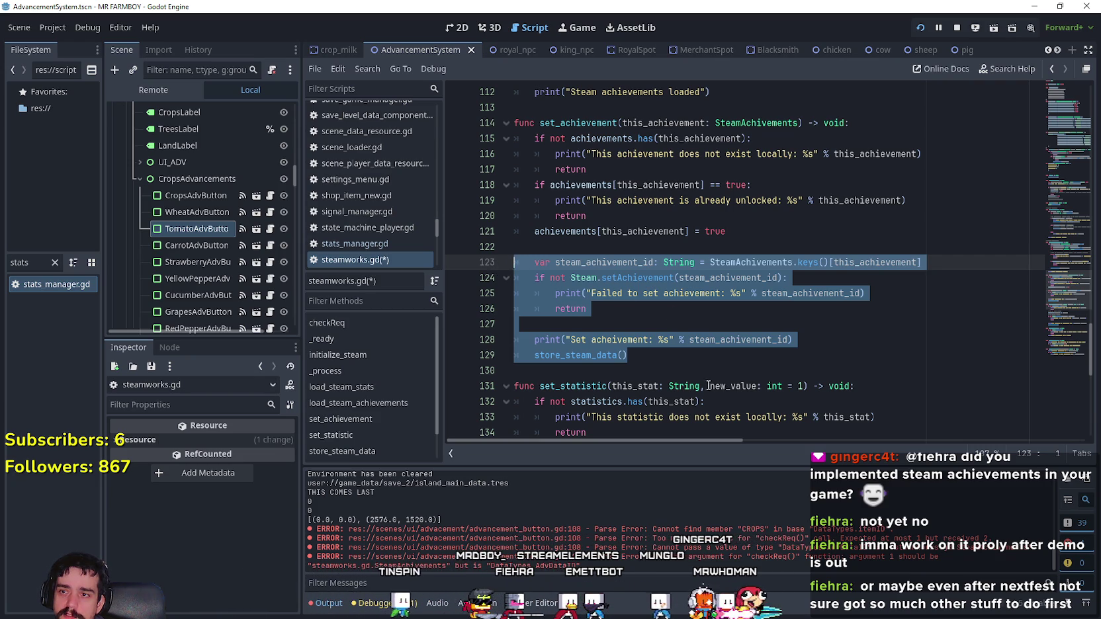
- Comment out lines 123–129 with Ctrl+K, then scroll back up to review checkReq
{"action": "key", "text": "ctrl+k"}
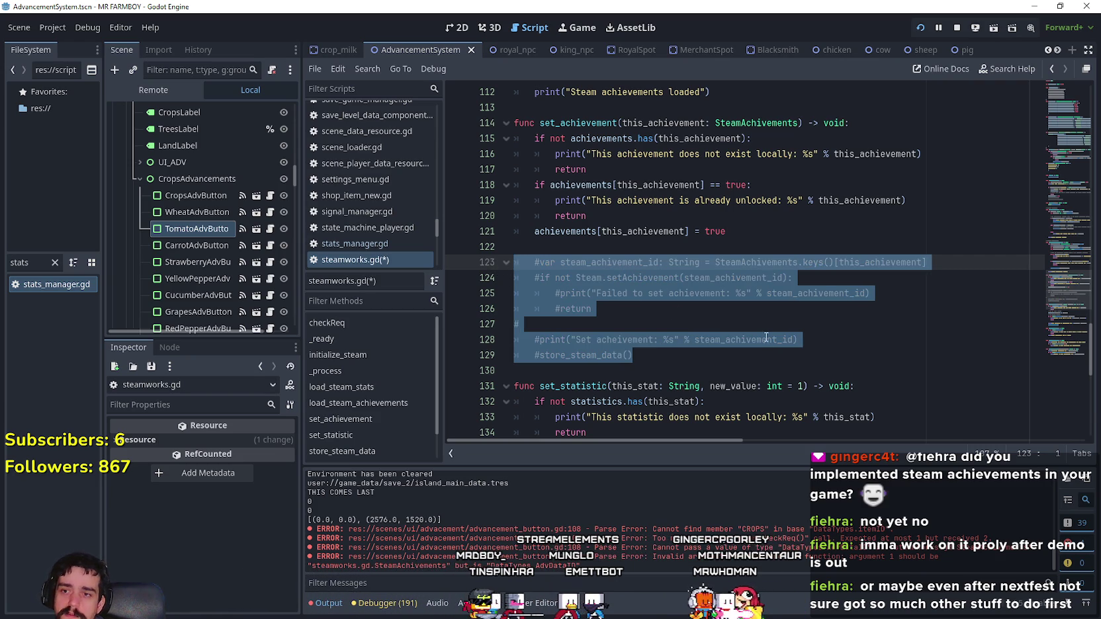
{"action": "scroll", "coordinate": [764, 338], "scroll_direction": "up", "scroll_amount": 18}
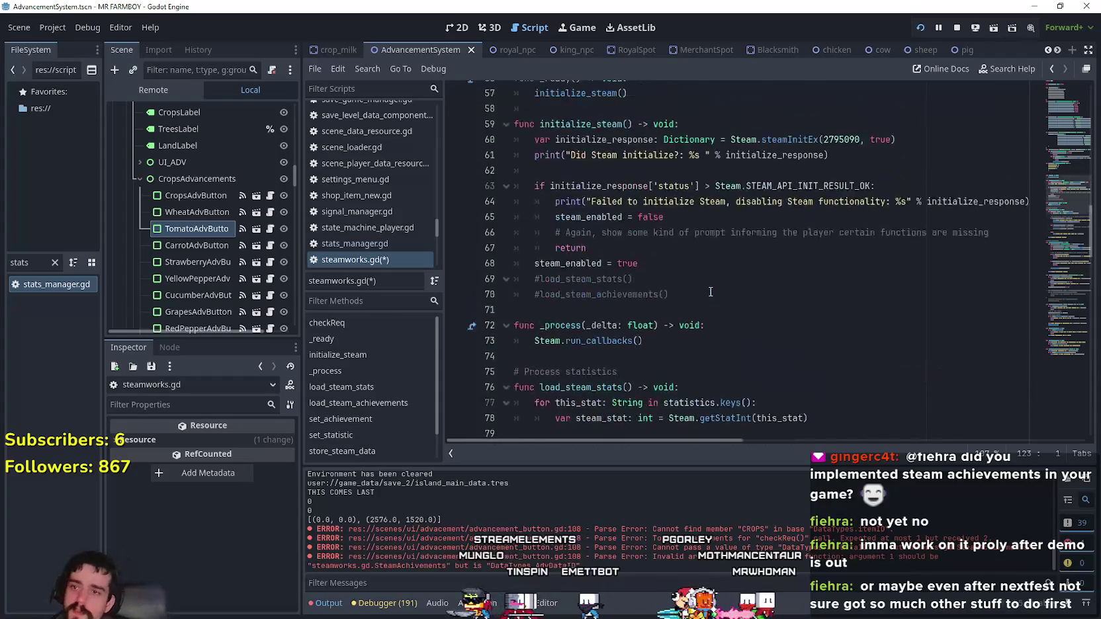
{"action": "scroll", "coordinate": [710, 291], "scroll_direction": "up", "scroll_amount": 12}
{"action": "scroll", "coordinate": [711, 311], "scroll_direction": "up", "scroll_amount": 6}
{"action": "scroll", "coordinate": [708, 312], "scroll_direction": "down", "scroll_amount": 15}
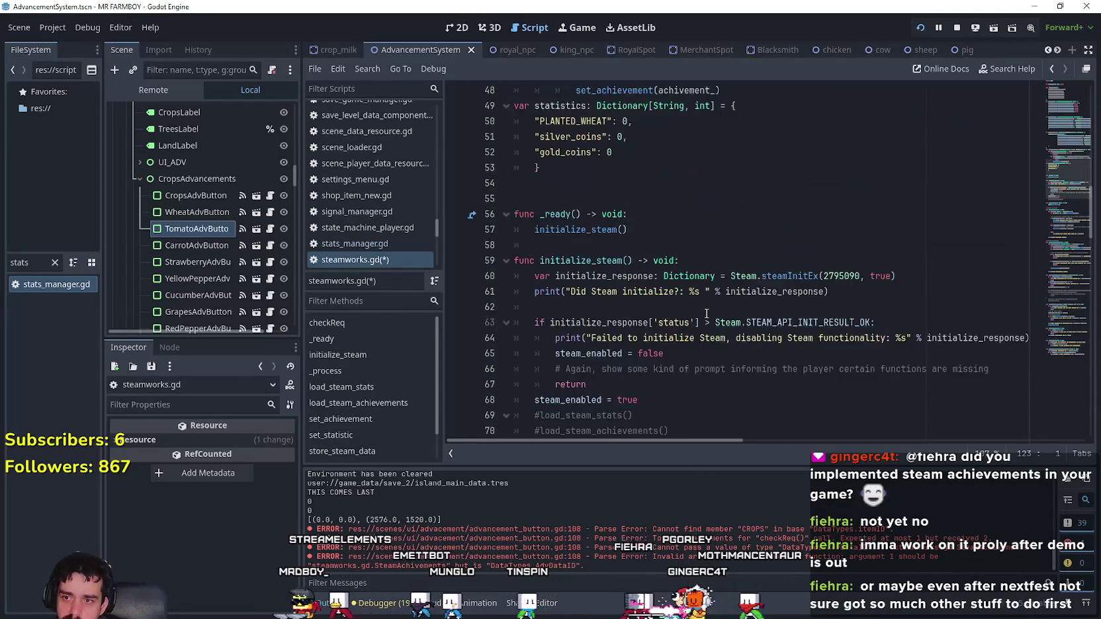
{"action": "scroll", "coordinate": [706, 313], "scroll_direction": "down", "scroll_amount": 3}
{"action": "scroll", "coordinate": [706, 312], "scroll_direction": "up", "scroll_amount": 8}
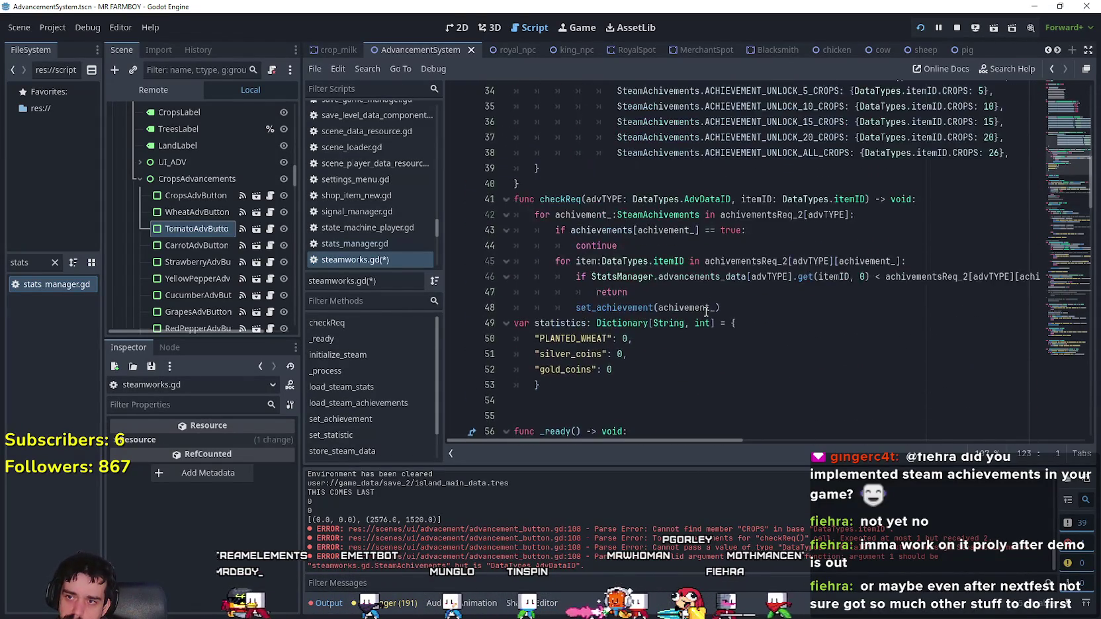
{"action": "scroll", "coordinate": [706, 311], "scroll_direction": "up", "scroll_amount": 3}
{"action": "scroll", "coordinate": [706, 311], "scroll_direction": "up", "scroll_amount": 1}
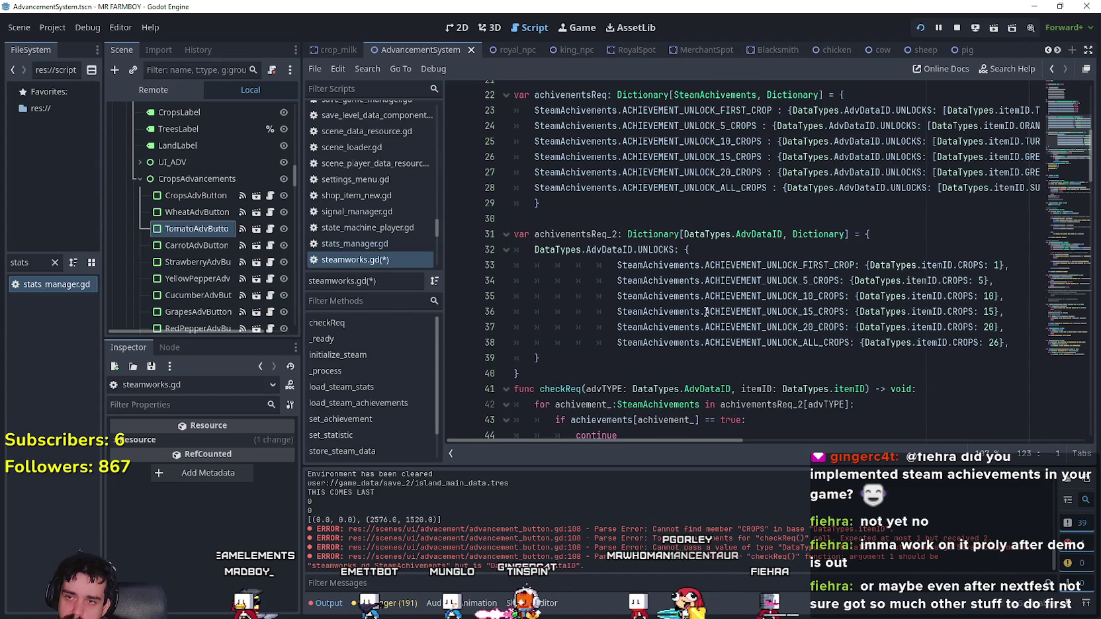
{"action": "scroll", "coordinate": [706, 313], "scroll_direction": "up", "scroll_amount": 4}
{"action": "scroll", "coordinate": [706, 311], "scroll_direction": "down", "scroll_amount": 15}
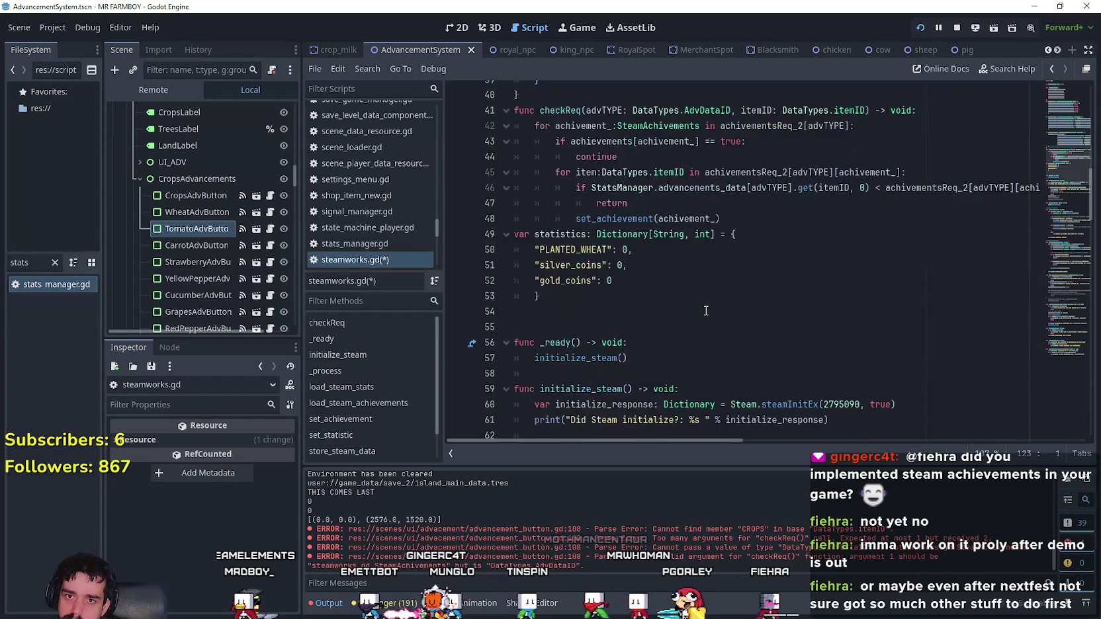
{"action": "scroll", "coordinate": [706, 310], "scroll_direction": "down", "scroll_amount": 15}
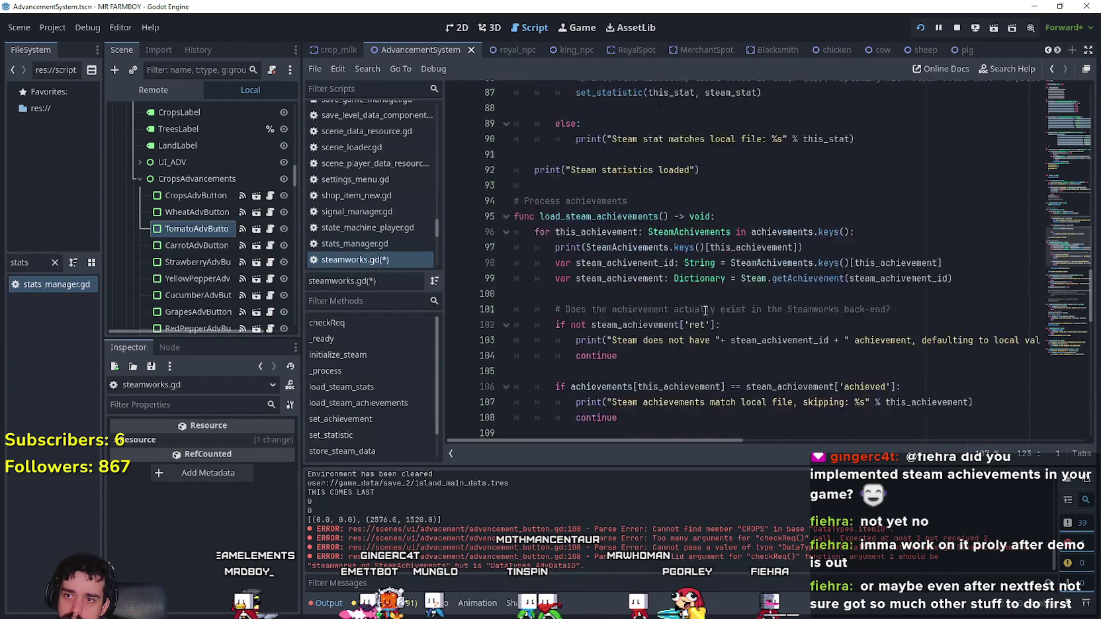
{"action": "scroll", "coordinate": [705, 310], "scroll_direction": "down", "scroll_amount": 2}
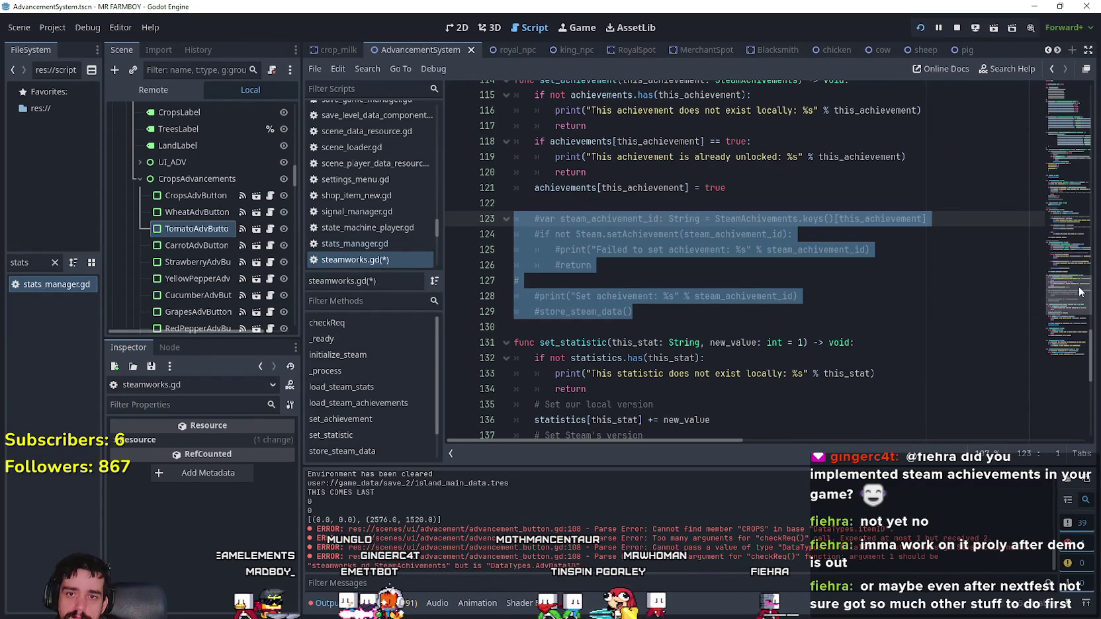
{"action": "mouse_move", "coordinate": [1075, 303]}
{"action": "left_mouse_down"}
{"action": "mouse_move", "coordinate": [1054, 120]}
{"action": "mouse_move", "coordinate": [1053, 157]}
{"action": "left_mouse_up"}
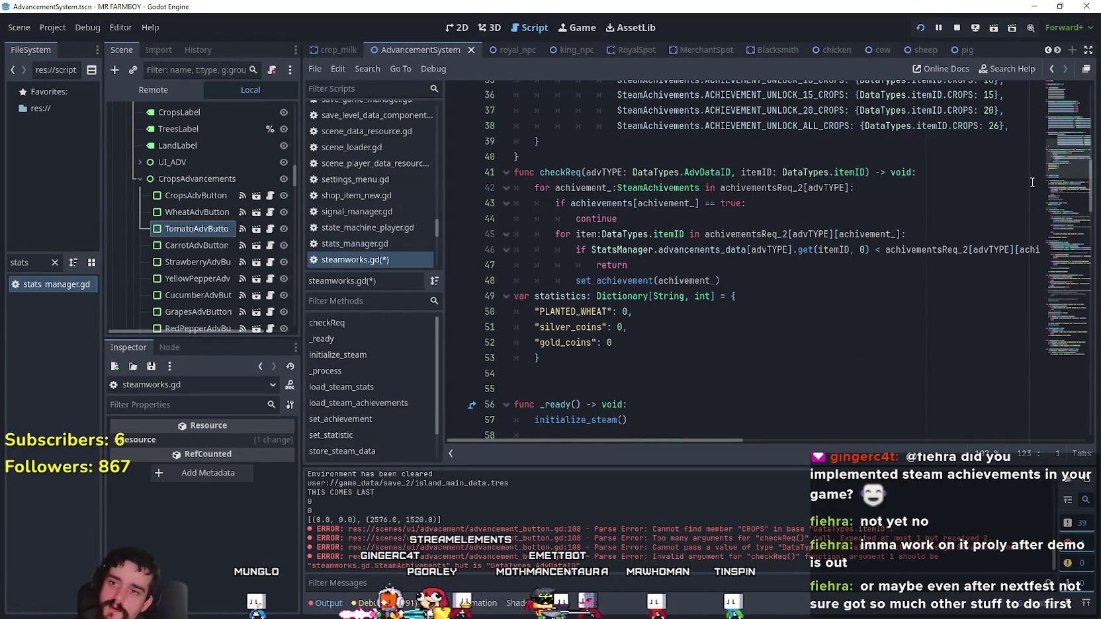
{"action": "scroll", "coordinate": [781, 295], "scroll_direction": "up", "scroll_amount": 2}
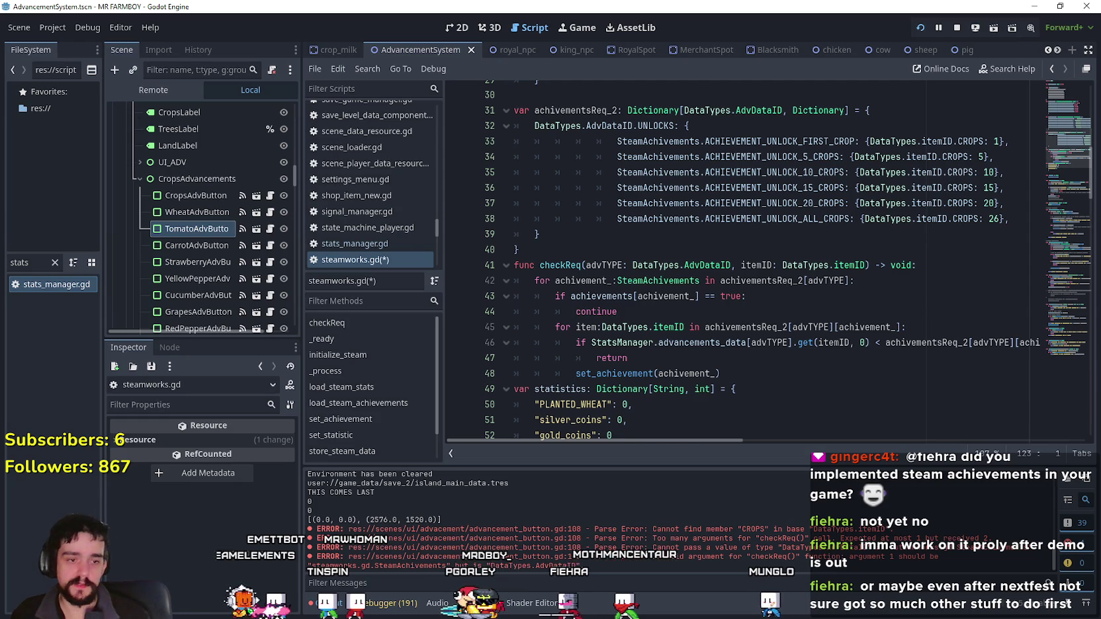
{"action": "key", "text": "alt+Tab"}
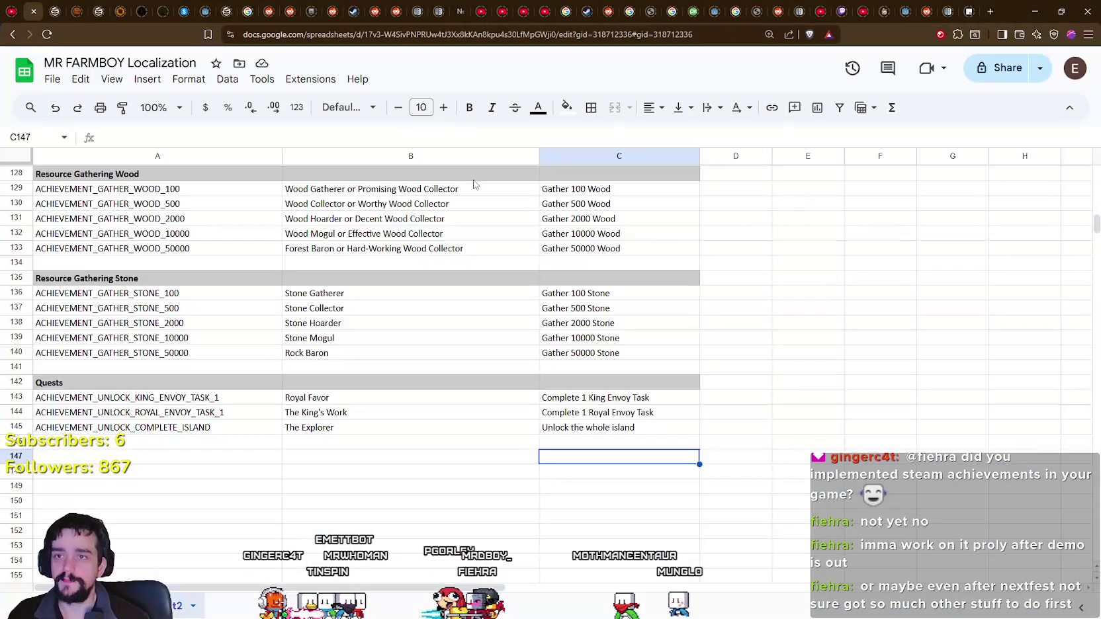
- Switch from the MR FARMBOY Localization sheet to the YouTube home page tab
{"action": "left_click", "coordinate": [862, 12]}
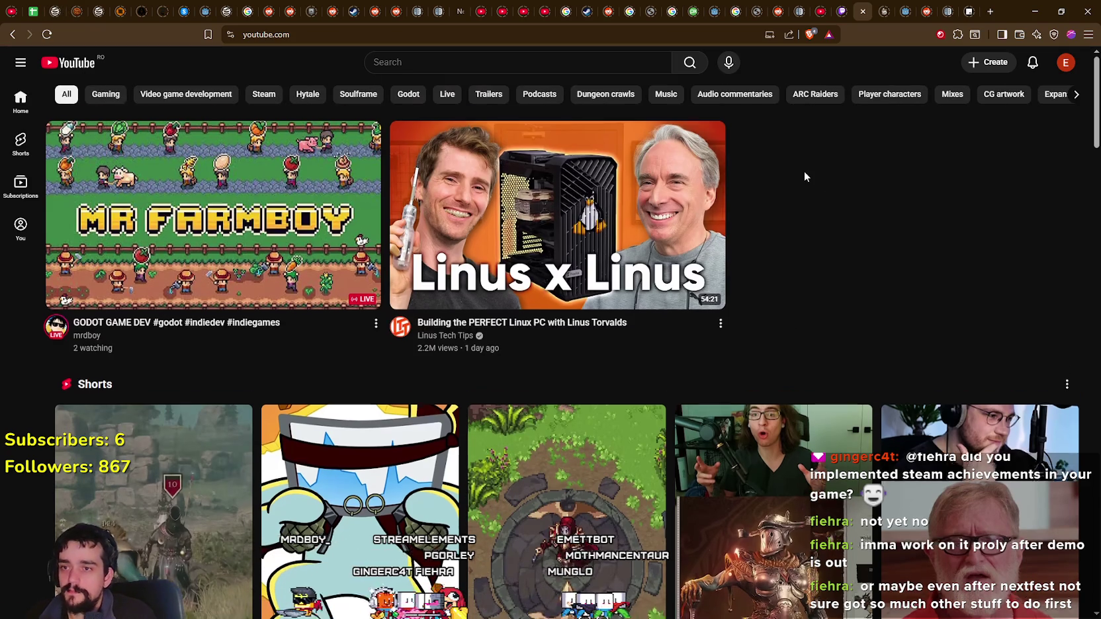
- Scroll down the feed and skip ahead in the Dragonwilds farming trailer preview
{"action": "scroll", "coordinate": [797, 173], "scroll_direction": "down", "scroll_amount": 10}
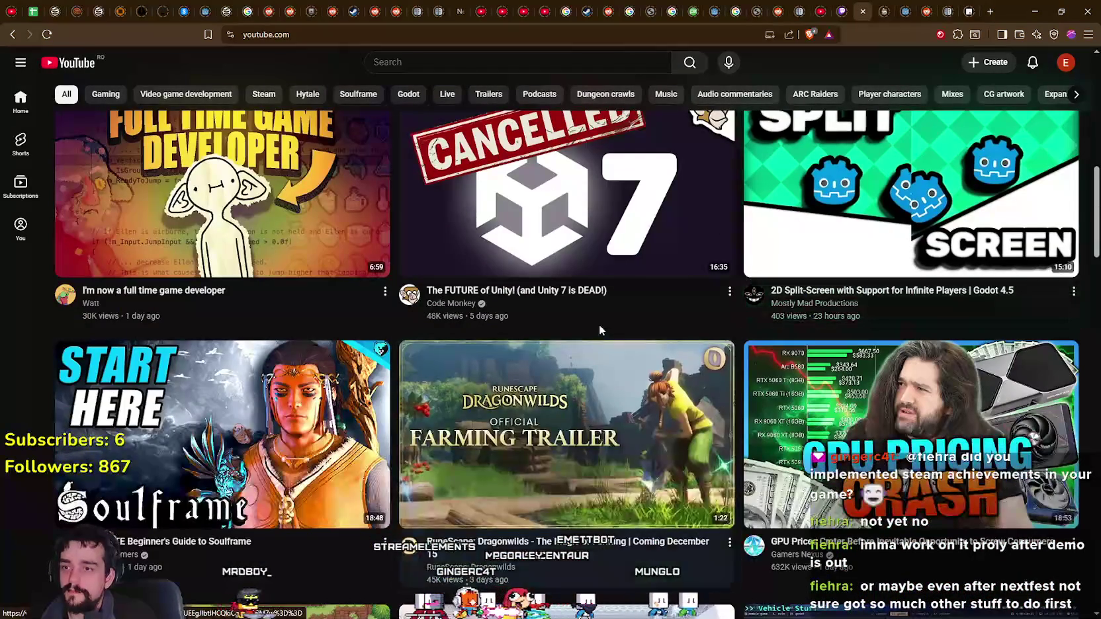
{"action": "mouse_move", "coordinate": [601, 306]}
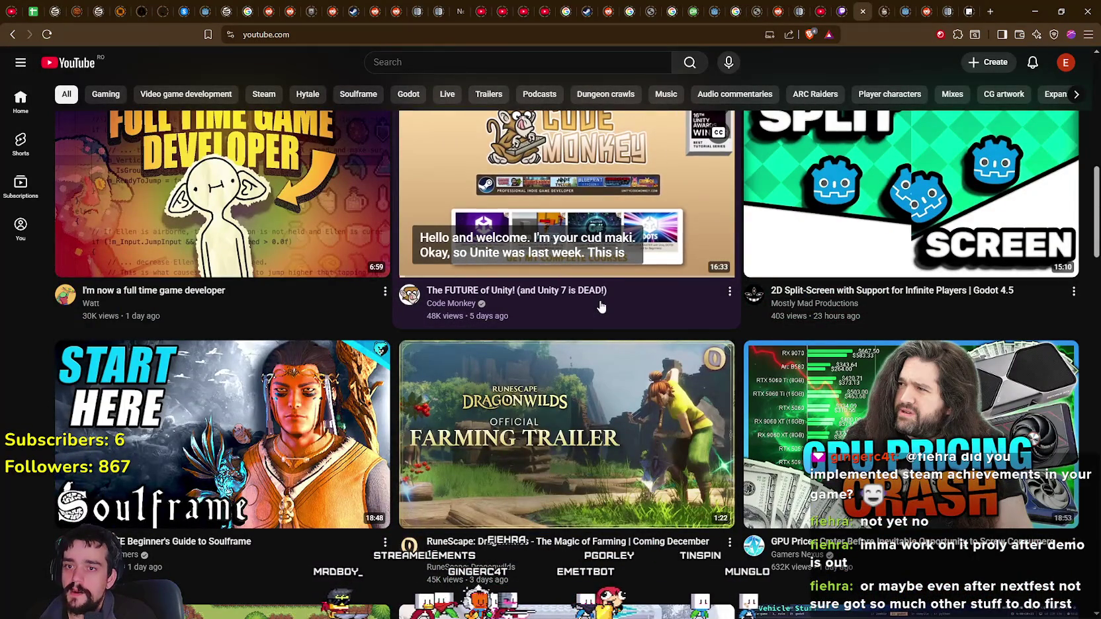
{"action": "scroll", "coordinate": [600, 306], "scroll_direction": "down", "scroll_amount": 3}
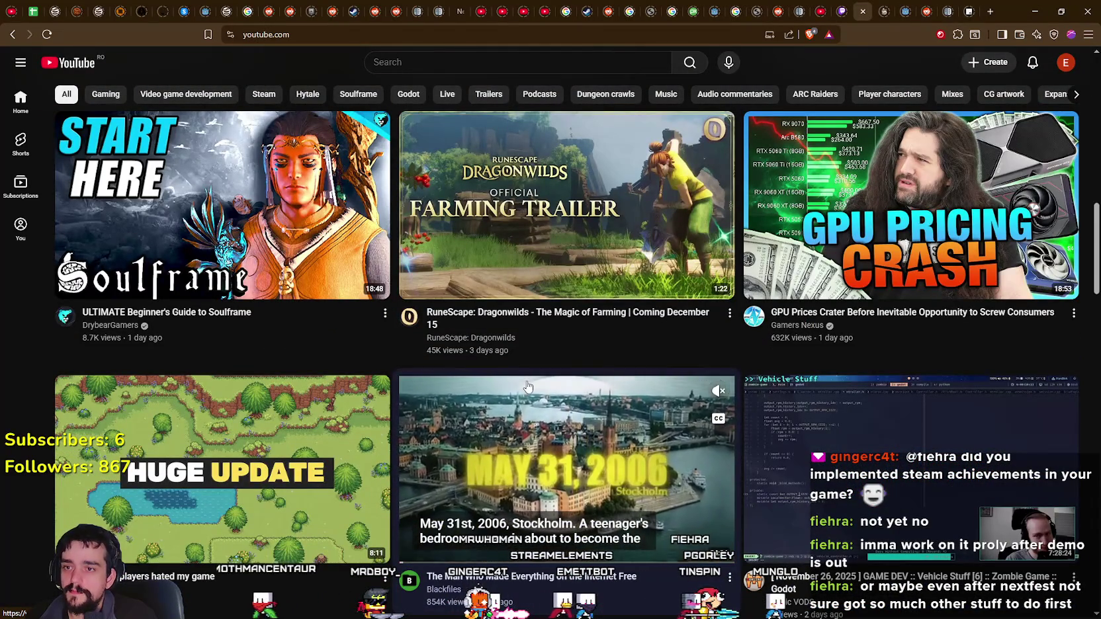
{"action": "mouse_move", "coordinate": [543, 291]}
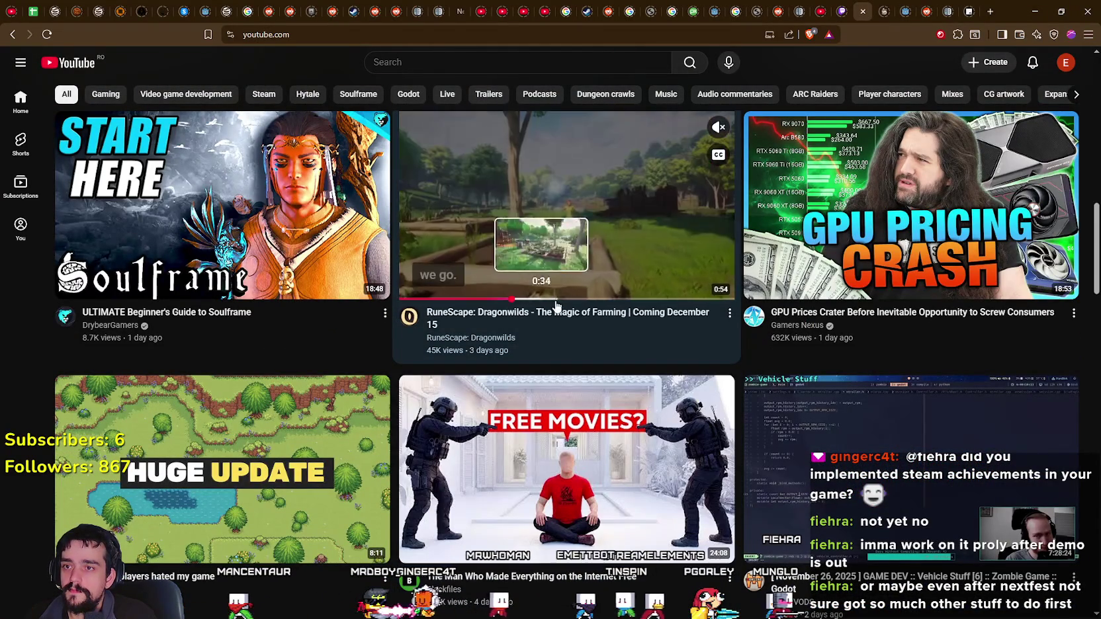
{"action": "left_click", "coordinate": [651, 299]}
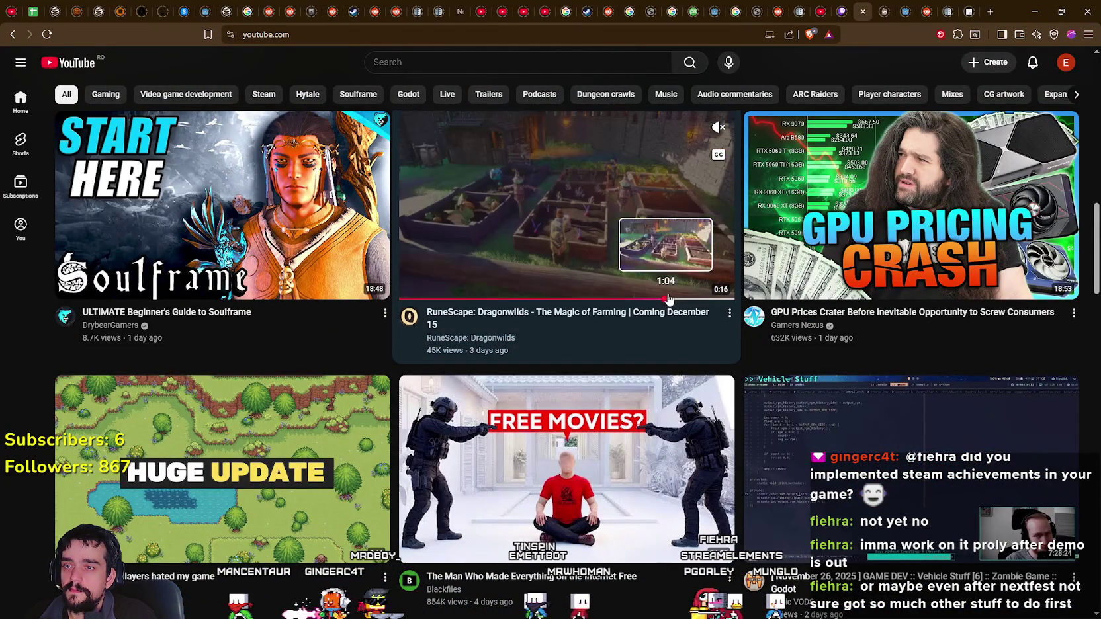
- Skim the JamieDev video preview forward until near its end
{"action": "scroll", "coordinate": [434, 240], "scroll_direction": "down", "scroll_amount": 4}
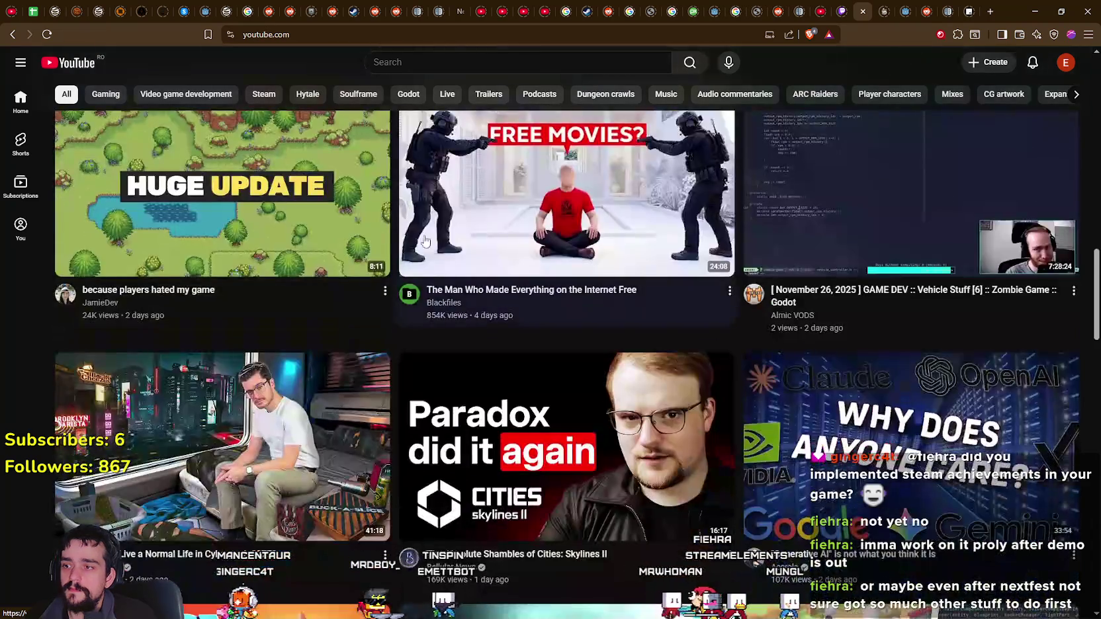
{"action": "scroll", "coordinate": [435, 241], "scroll_direction": "up", "scroll_amount": 1}
{"action": "left_click", "coordinate": [188, 339]}
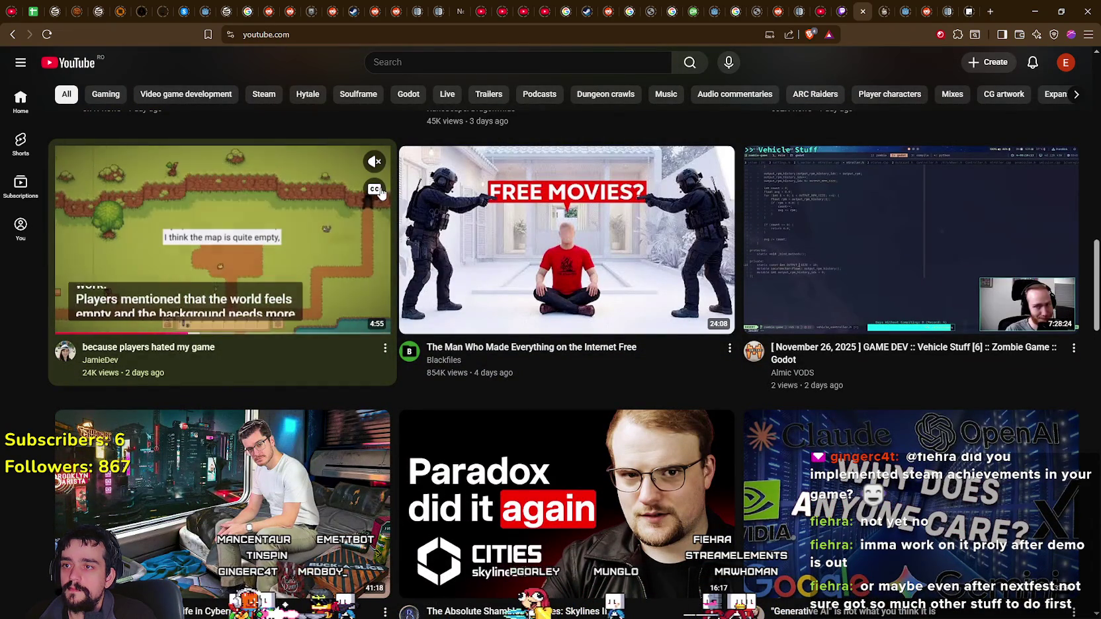
{"action": "left_click", "coordinate": [285, 331]}
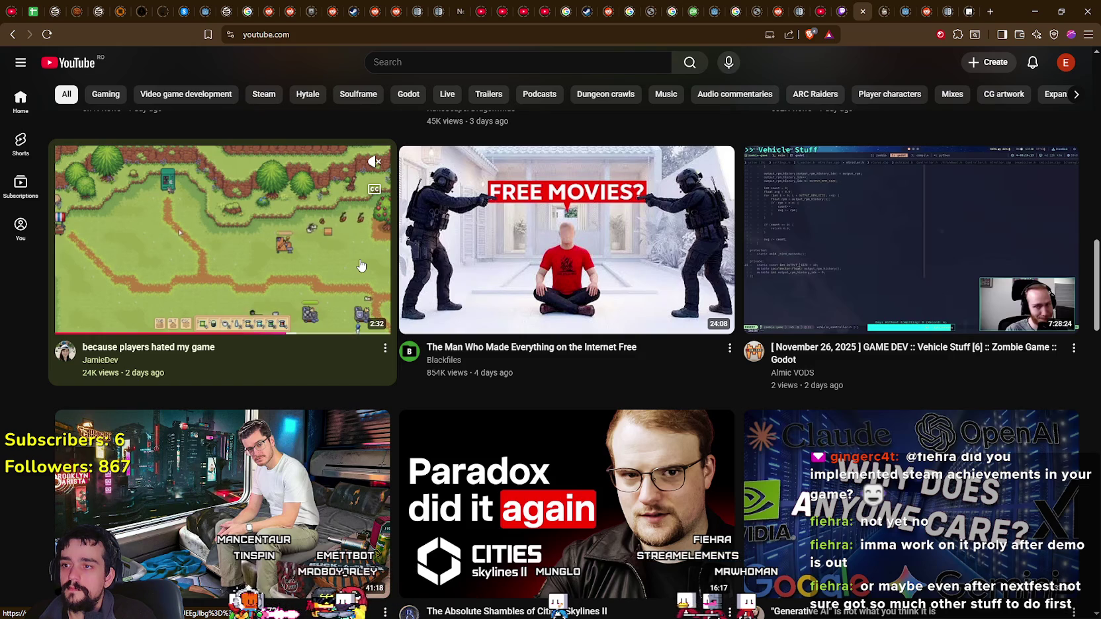
{"action": "left_click", "coordinate": [325, 331]}
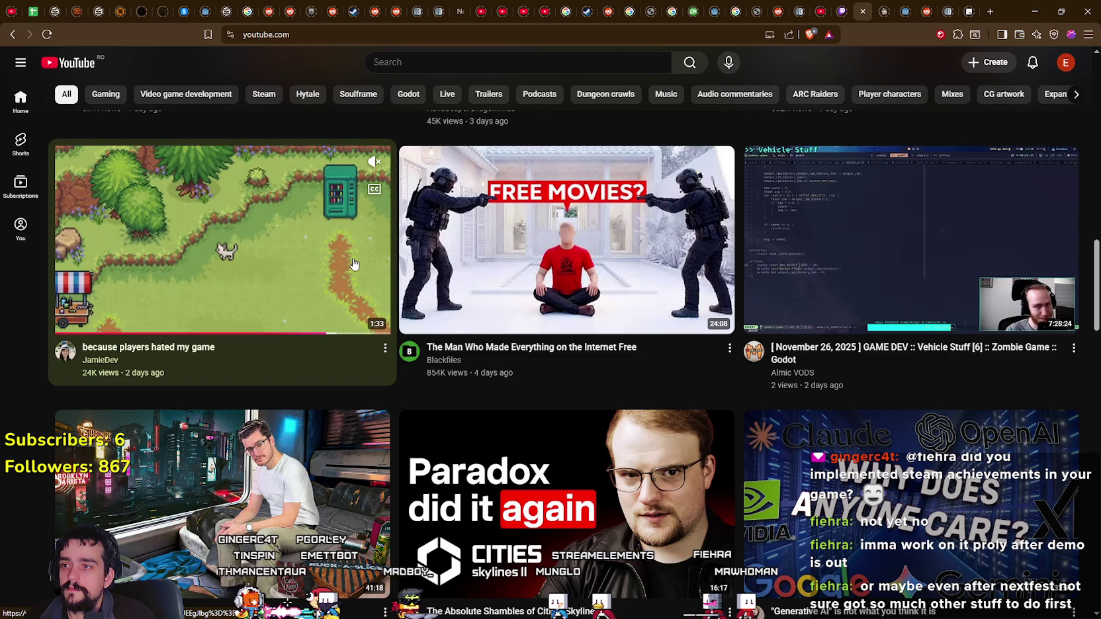
- Skip ahead in the ThinMatrix crafting machines video preview
{"action": "scroll", "coordinate": [323, 276], "scroll_direction": "down", "scroll_amount": 6}
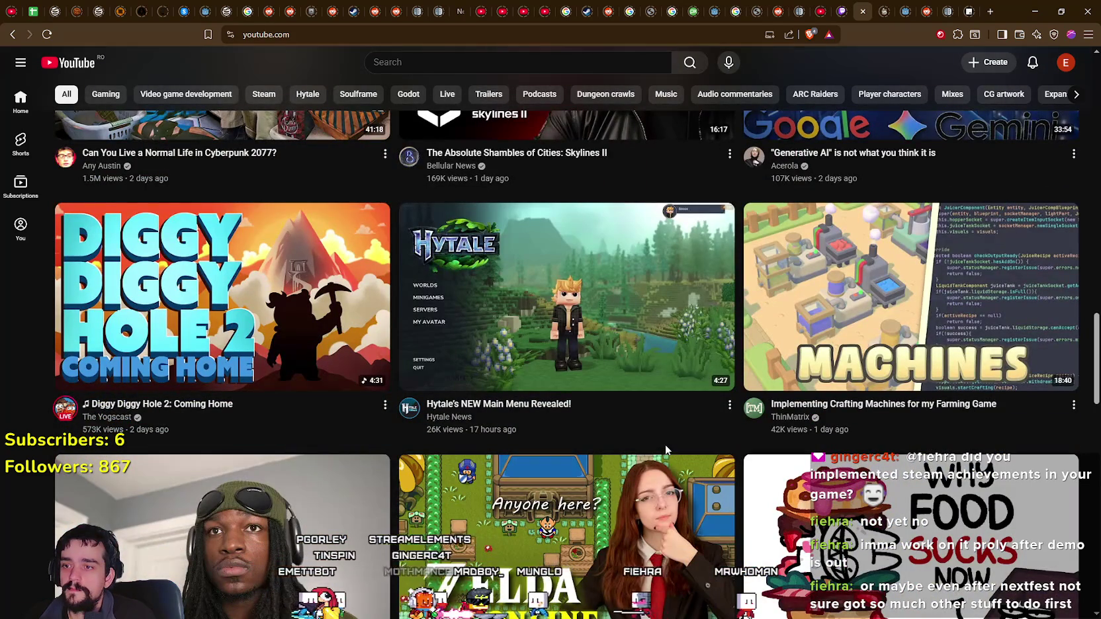
{"action": "mouse_move", "coordinate": [878, 432]}
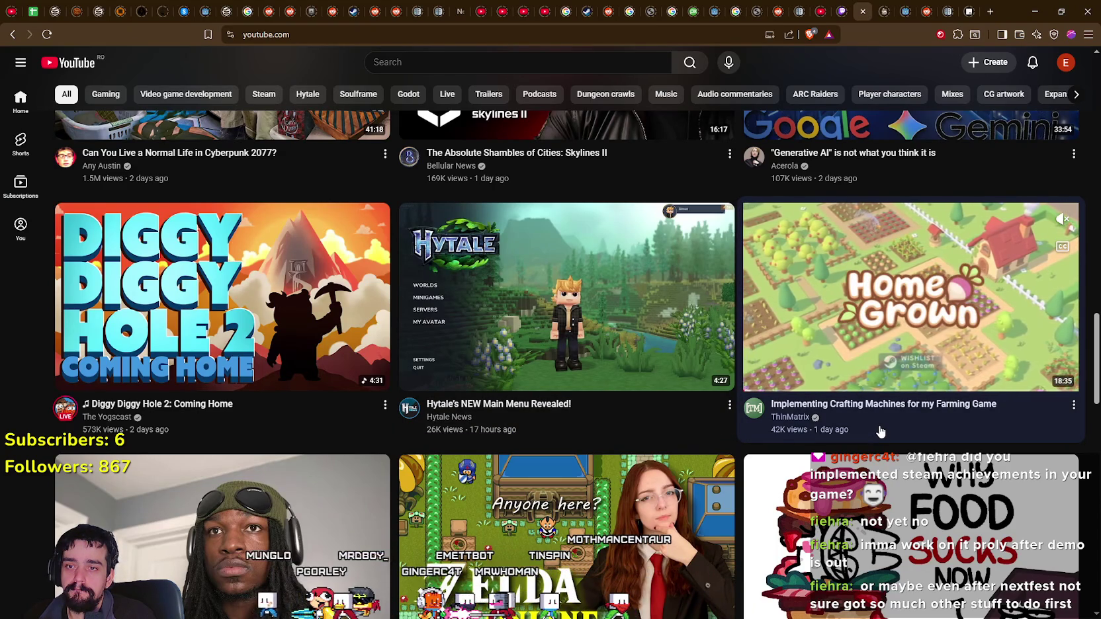
{"action": "left_click", "coordinate": [985, 389]}
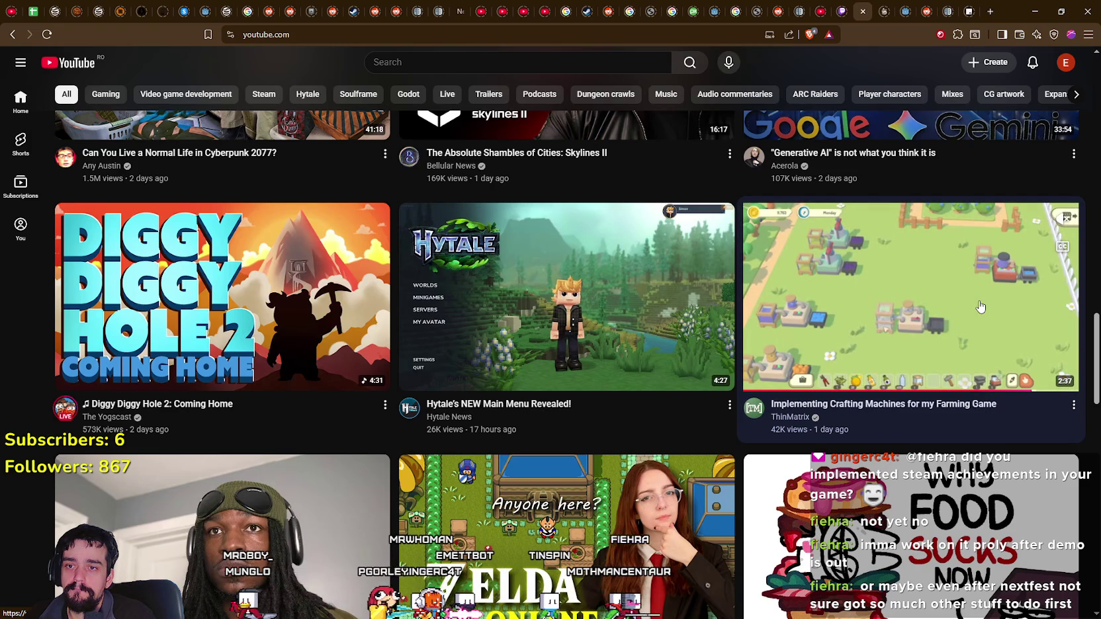
- Scroll far down the home feed, then reload it back at the top
{"action": "scroll", "coordinate": [761, 410], "scroll_direction": "down", "scroll_amount": 4}
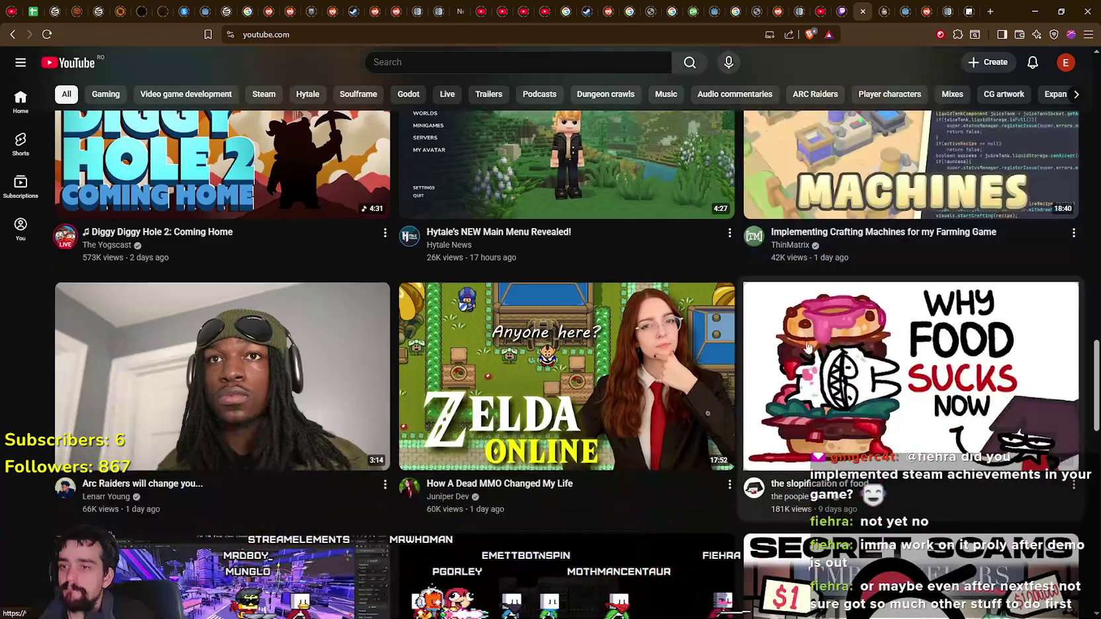
{"action": "scroll", "coordinate": [753, 446], "scroll_direction": "down", "scroll_amount": 14}
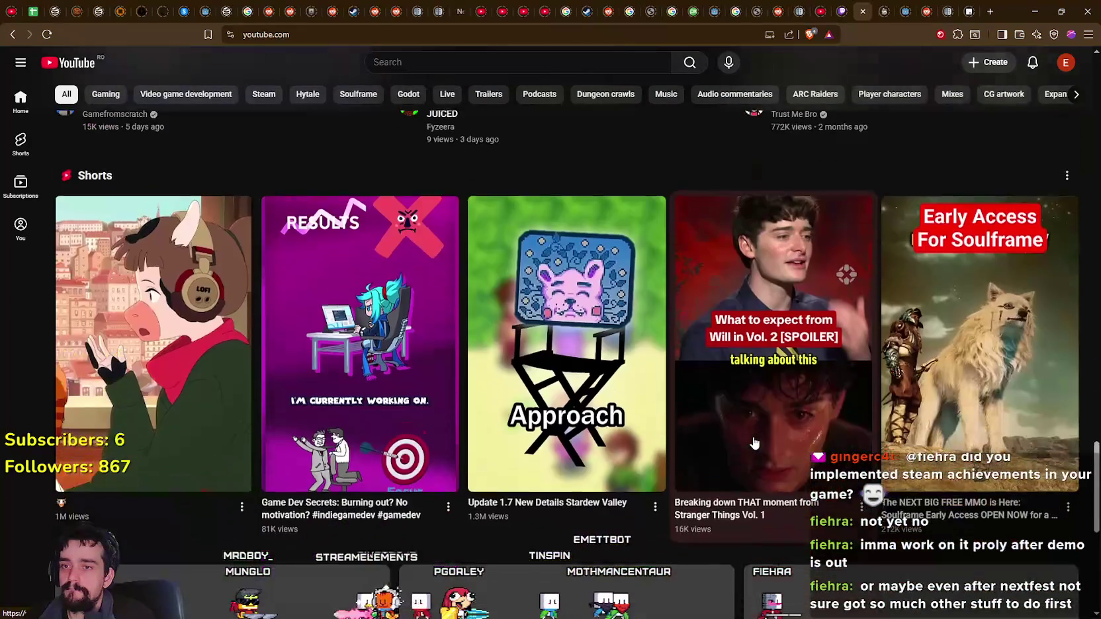
{"action": "scroll", "coordinate": [759, 435], "scroll_direction": "down", "scroll_amount": 6}
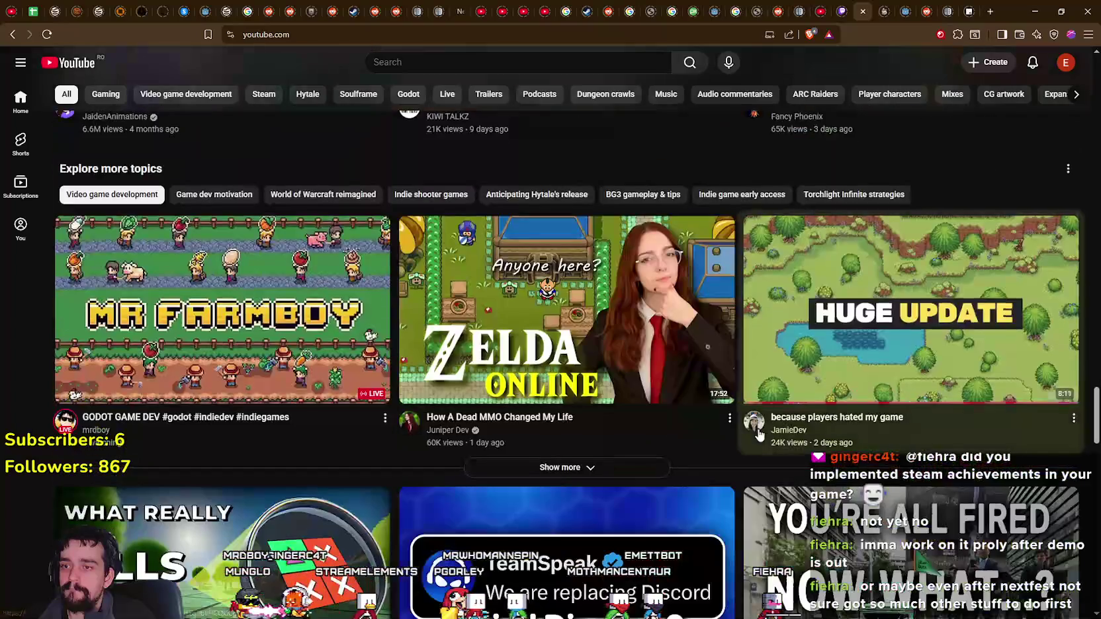
{"action": "scroll", "coordinate": [760, 435], "scroll_direction": "down", "scroll_amount": 13}
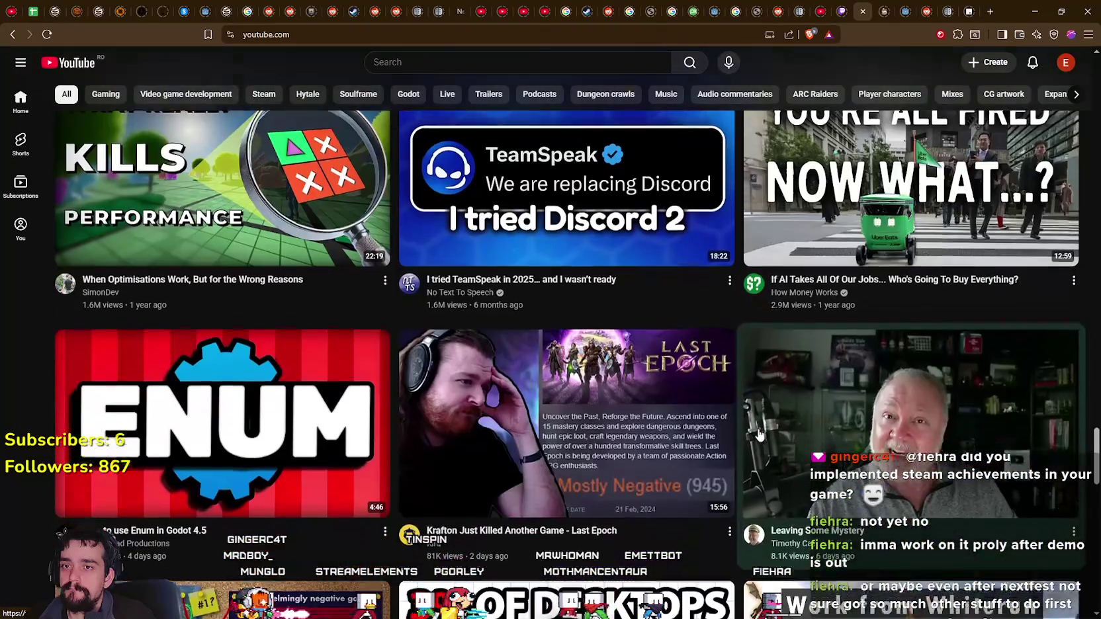
{"action": "scroll", "coordinate": [759, 434], "scroll_direction": "down", "scroll_amount": 10}
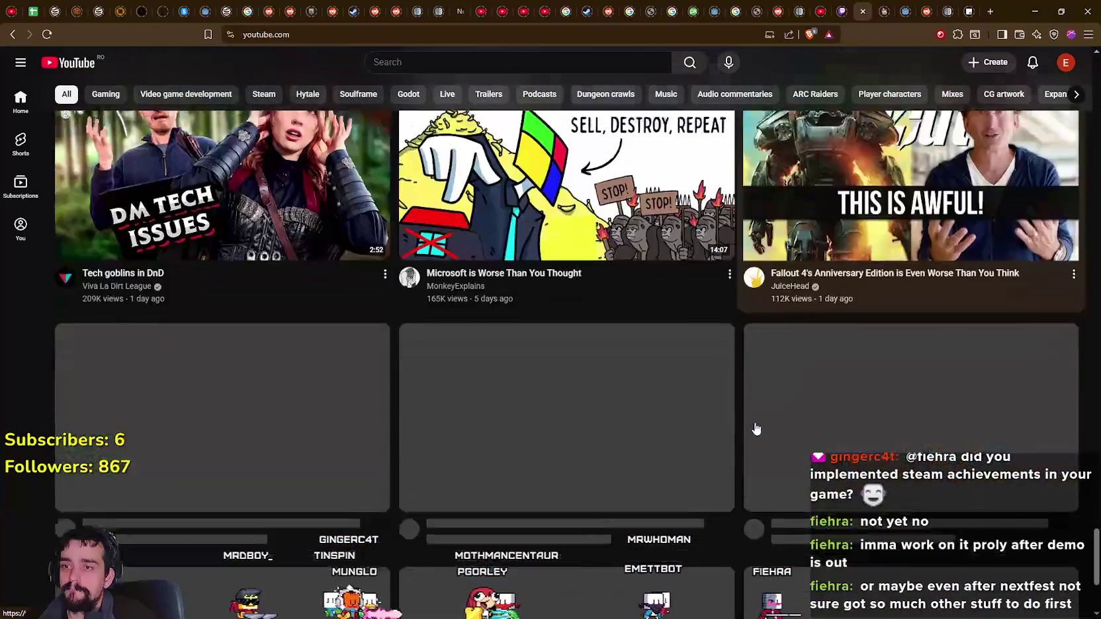
{"action": "scroll", "coordinate": [756, 429], "scroll_direction": "down", "scroll_amount": 11}
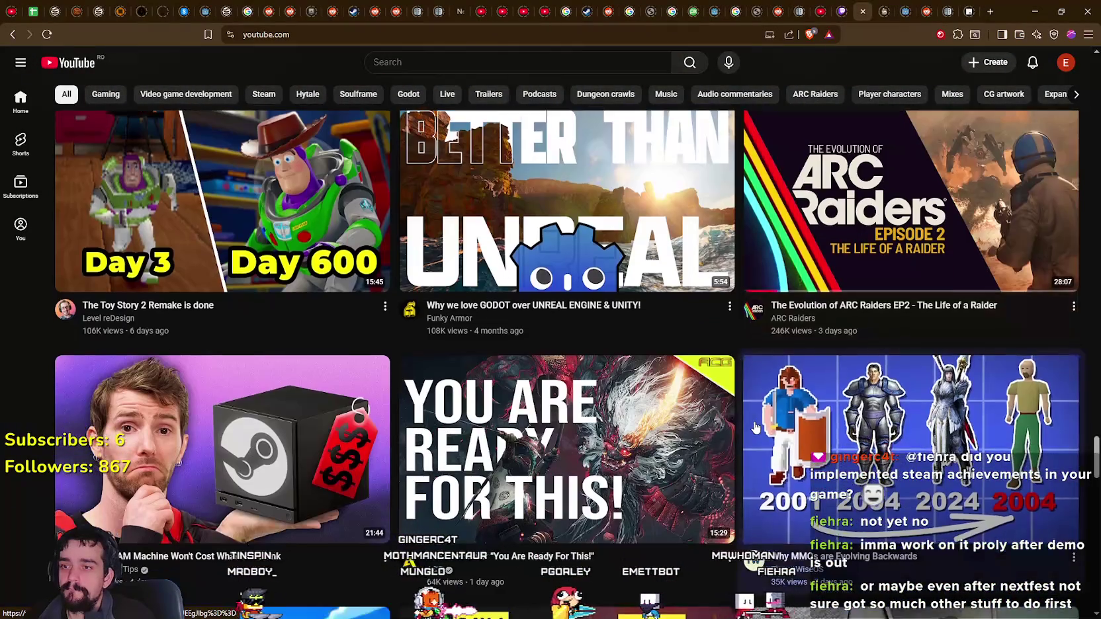
{"action": "scroll", "coordinate": [757, 426], "scroll_direction": "down", "scroll_amount": 14}
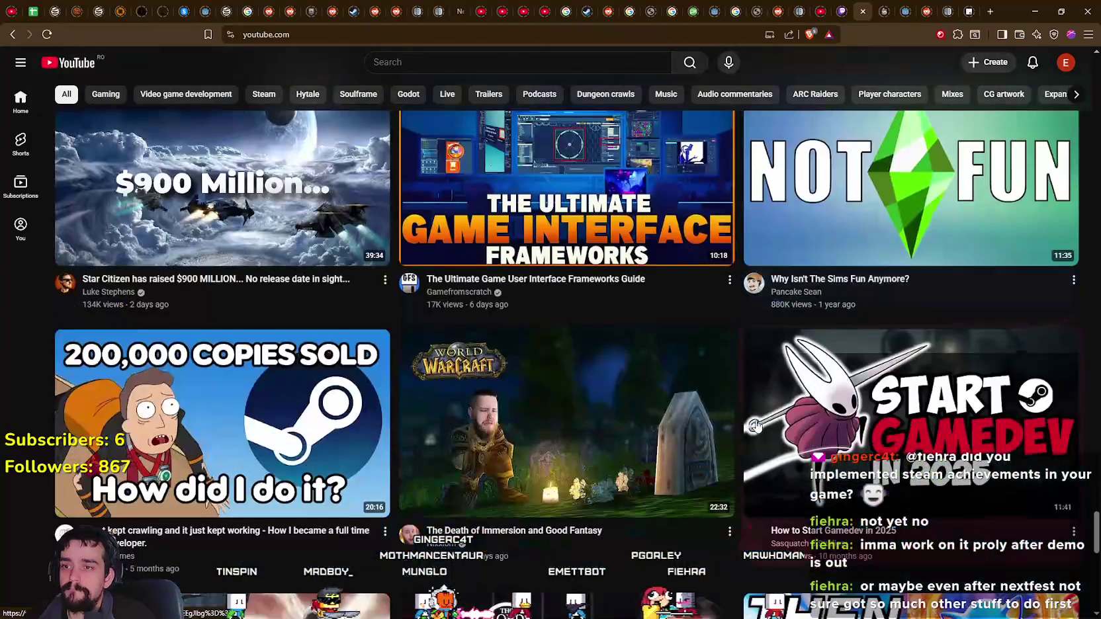
{"action": "scroll", "coordinate": [665, 424], "scroll_direction": "down", "scroll_amount": 8}
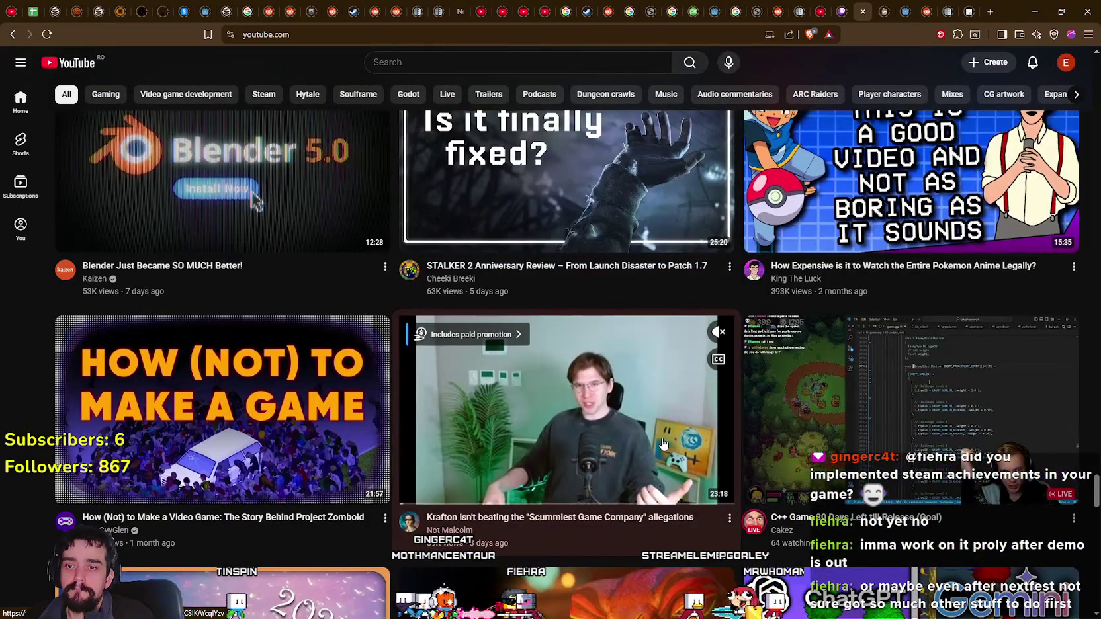
{"action": "scroll", "coordinate": [663, 443], "scroll_direction": "down", "scroll_amount": 4}
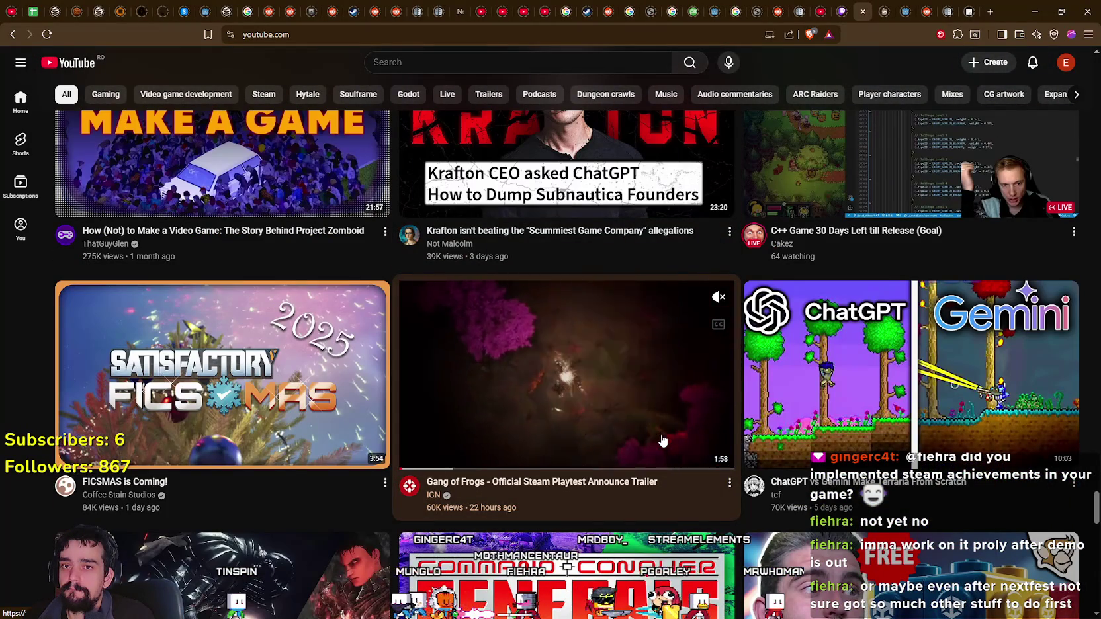
{"action": "scroll", "coordinate": [484, 375], "scroll_direction": "down", "scroll_amount": 8}
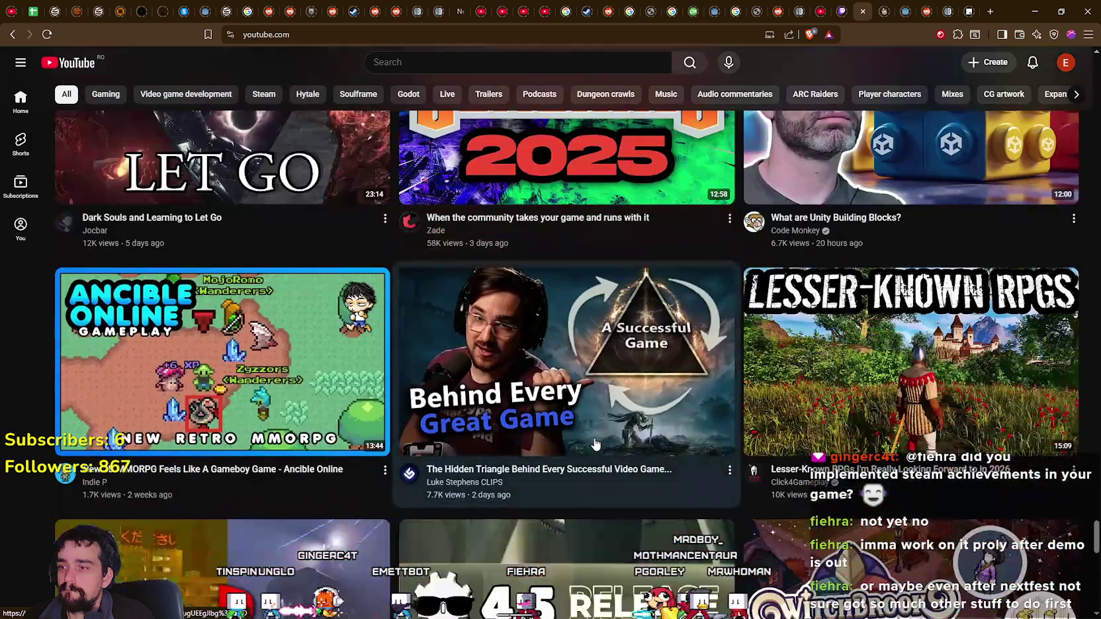
{"action": "mouse_move", "coordinate": [575, 429]}
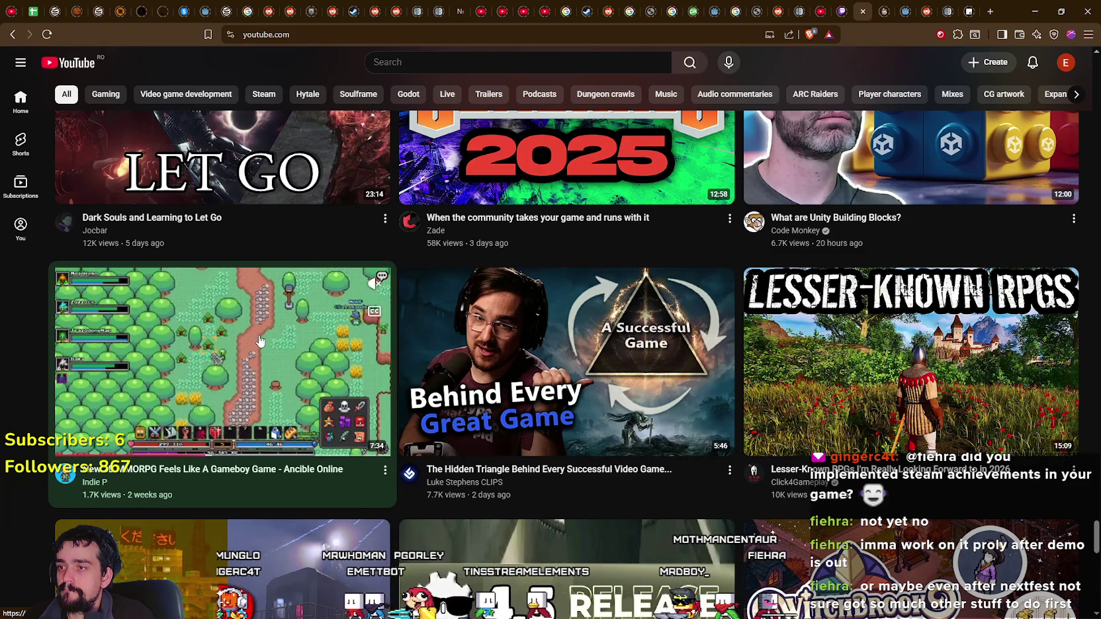
{"action": "scroll", "coordinate": [260, 340], "scroll_direction": "down", "scroll_amount": 4}
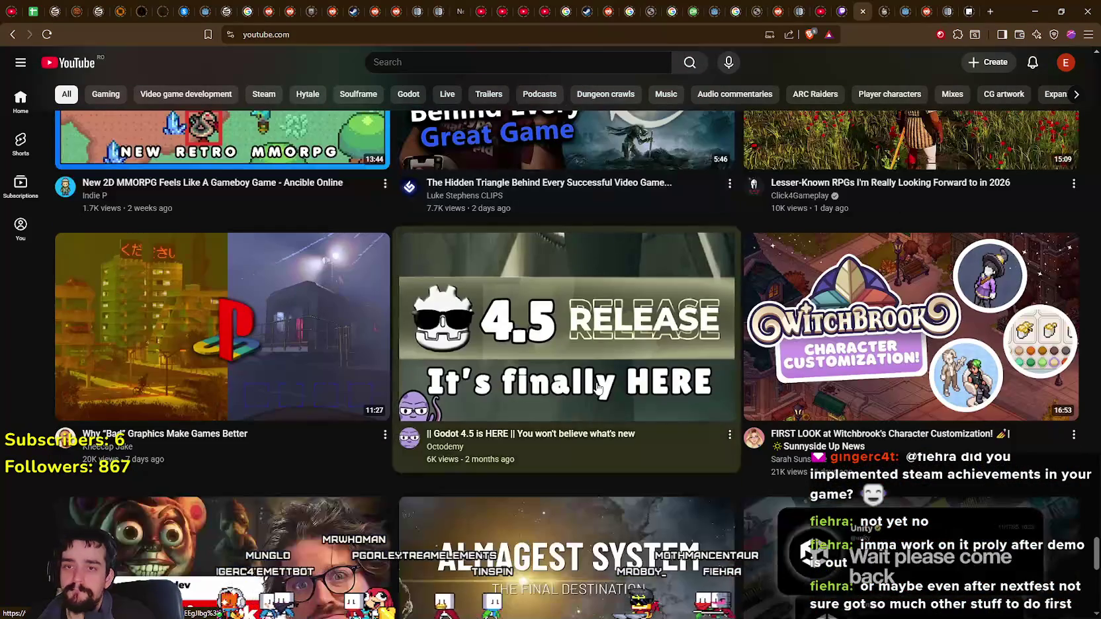
{"action": "scroll", "coordinate": [597, 387], "scroll_direction": "down", "scroll_amount": 6}
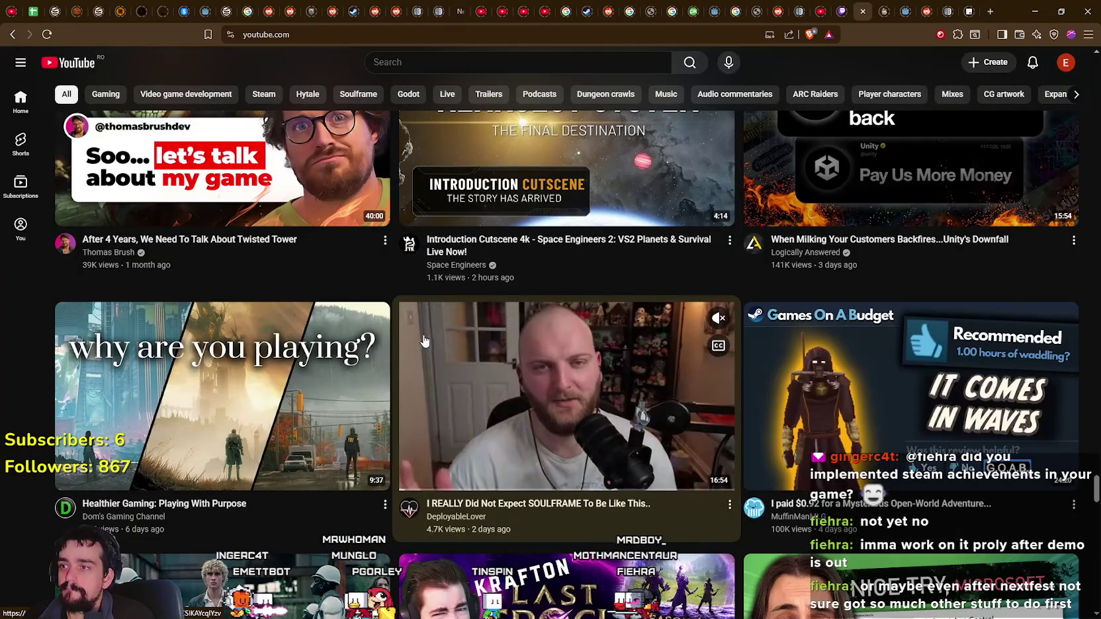
{"action": "scroll", "coordinate": [424, 340], "scroll_direction": "down", "scroll_amount": 3}
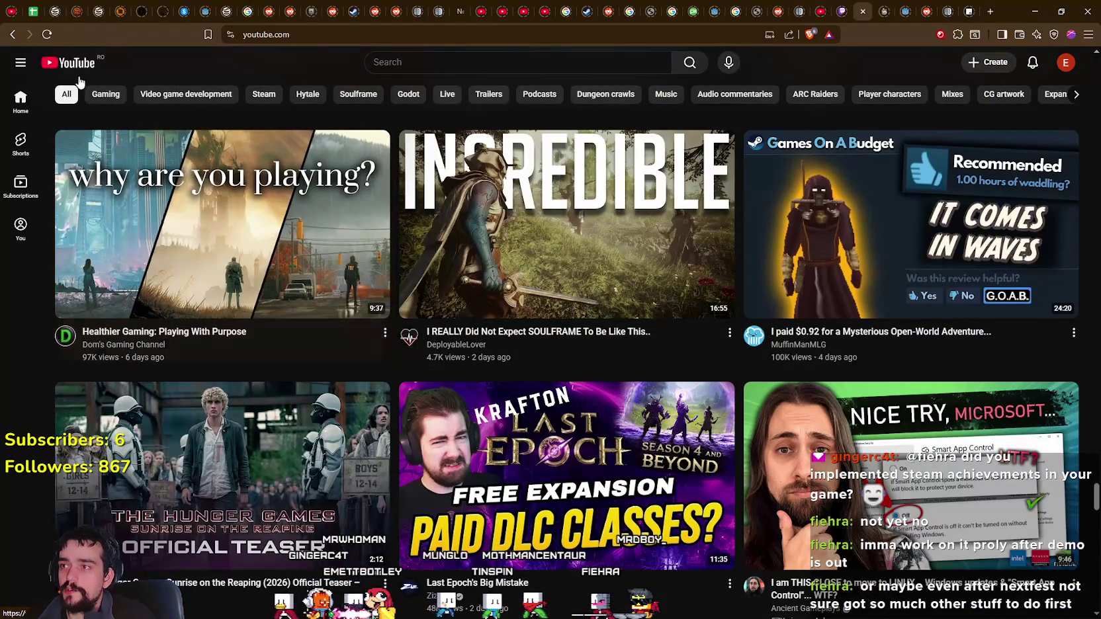
{"action": "left_click", "coordinate": [78, 73]}
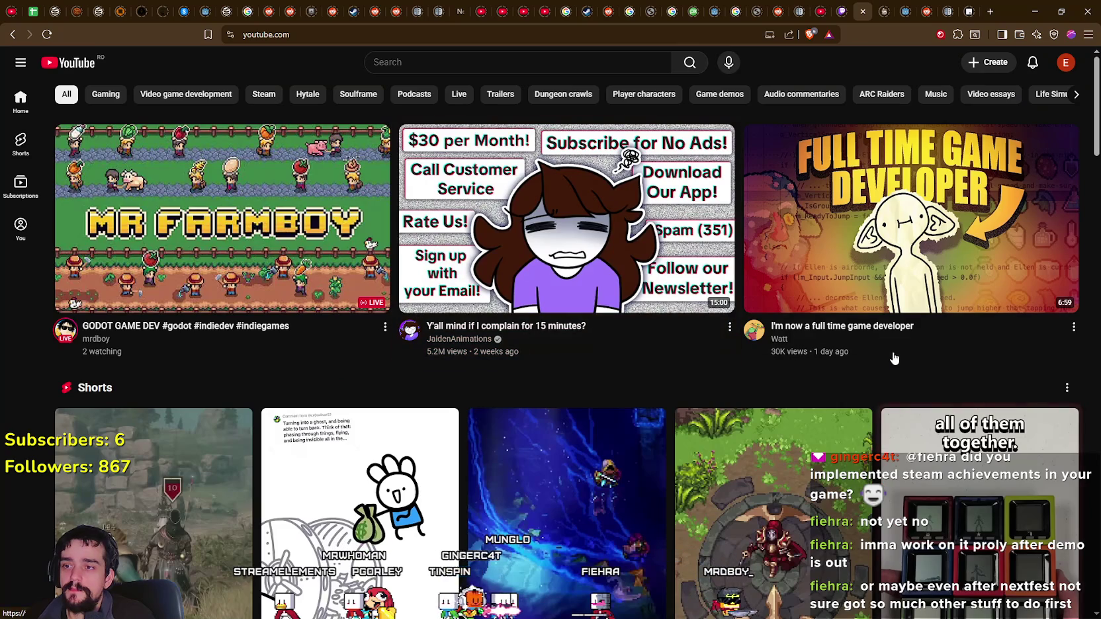
- Scroll down the home feed to the 'How A Dead MMO Changed My Life' video
{"action": "mouse_move", "coordinate": [894, 358]}
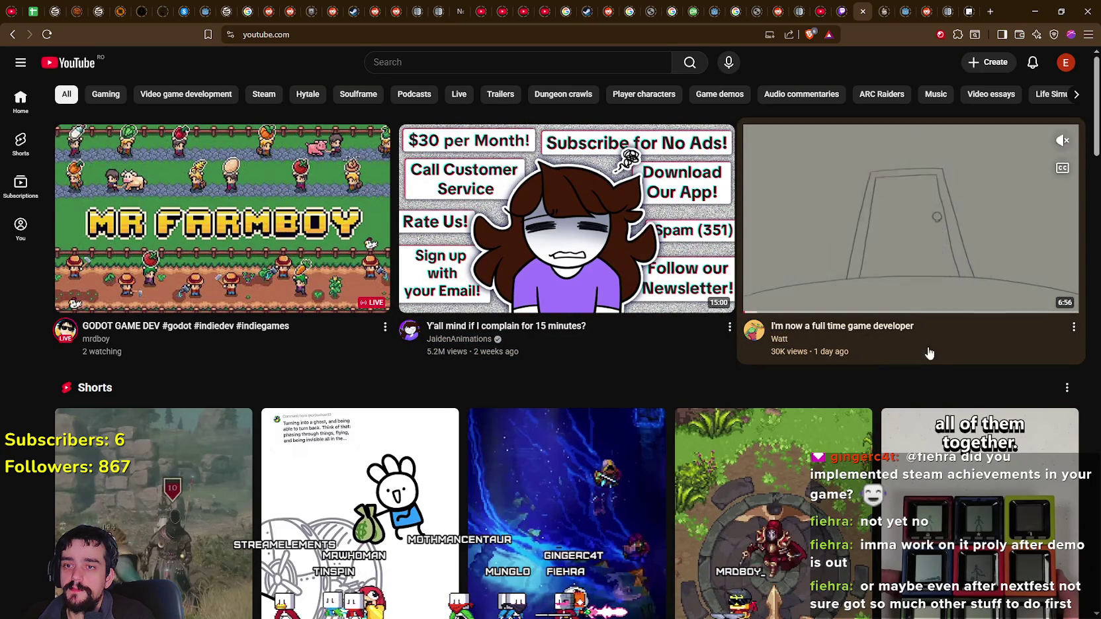
{"action": "mouse_move", "coordinate": [850, 288]}
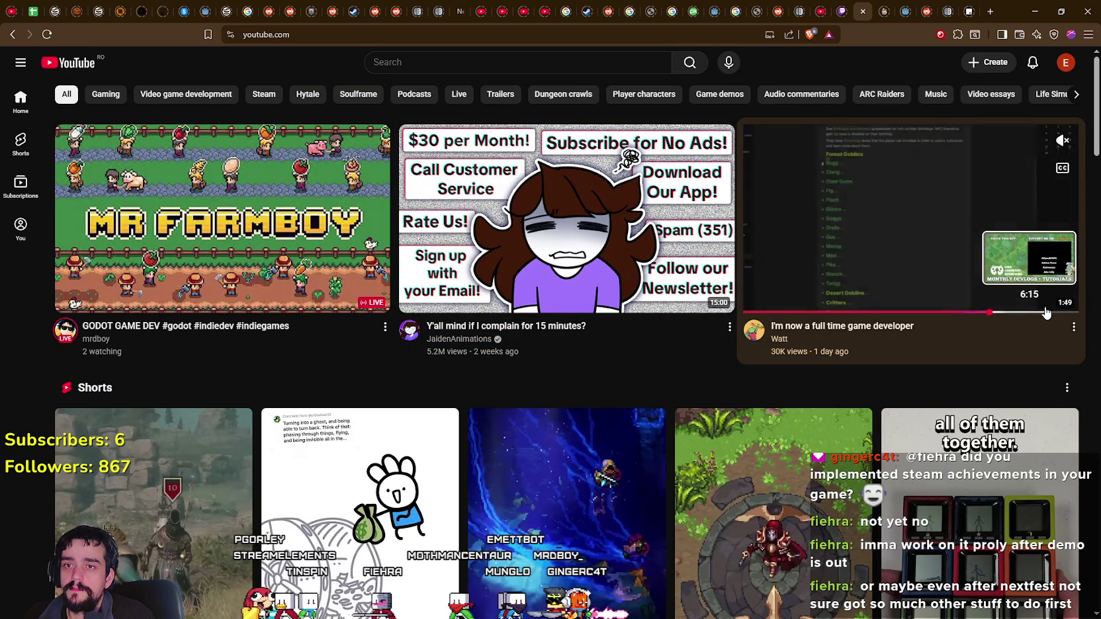
{"action": "scroll", "coordinate": [860, 324], "scroll_direction": "down", "scroll_amount": 8}
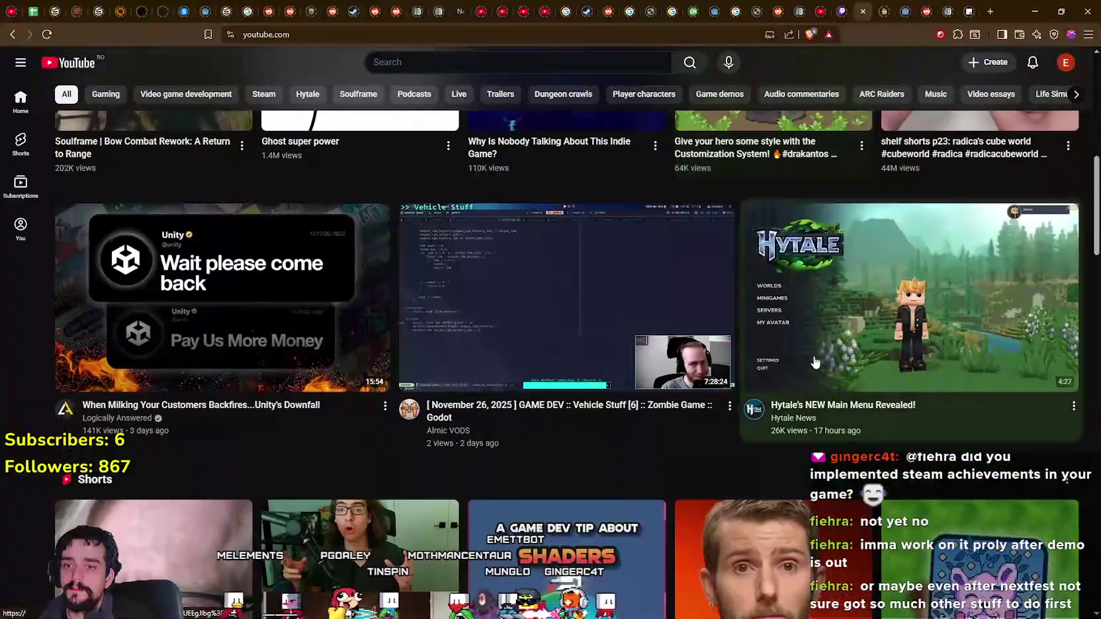
{"action": "scroll", "coordinate": [815, 362], "scroll_direction": "down", "scroll_amount": 3}
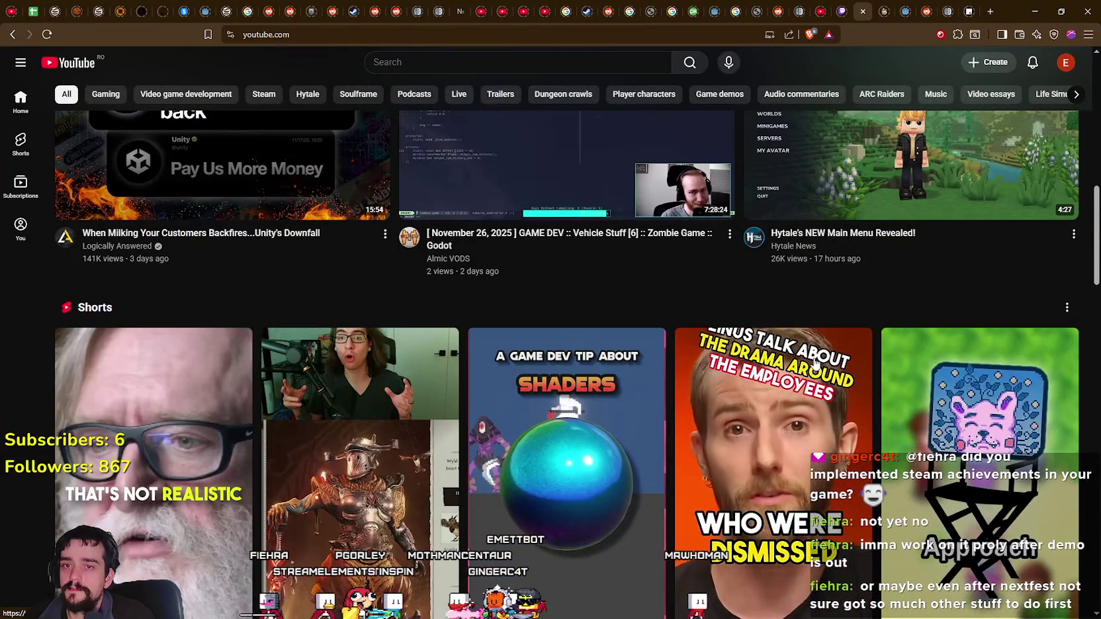
{"action": "scroll", "coordinate": [815, 362], "scroll_direction": "up", "scroll_amount": 3}
{"action": "scroll", "coordinate": [850, 298], "scroll_direction": "down", "scroll_amount": 1}
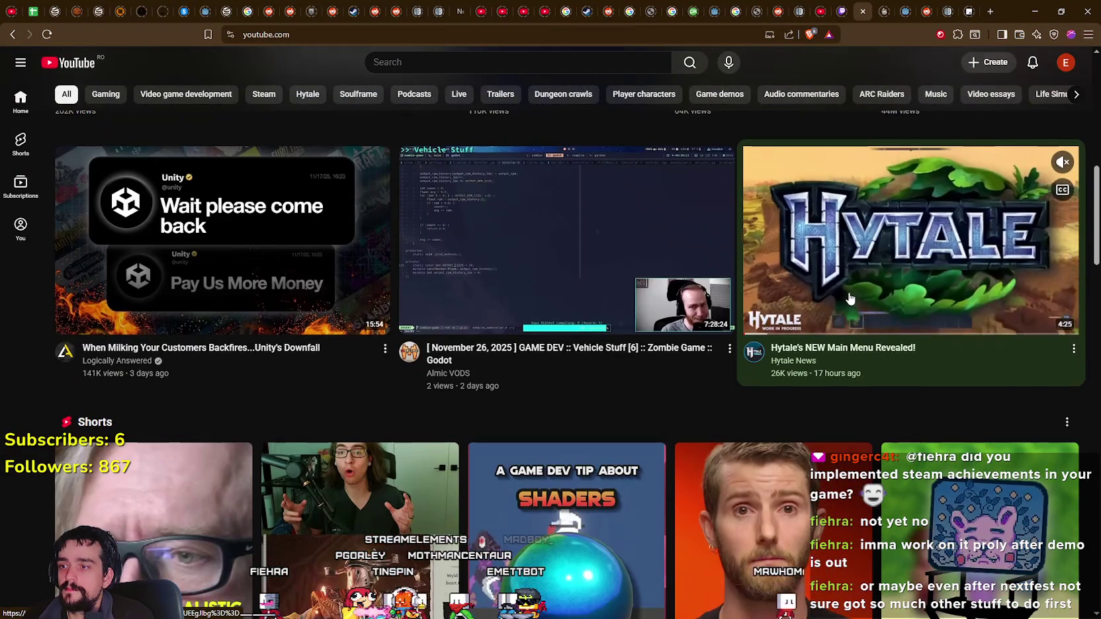
{"action": "scroll", "coordinate": [850, 299], "scroll_direction": "down", "scroll_amount": 10}
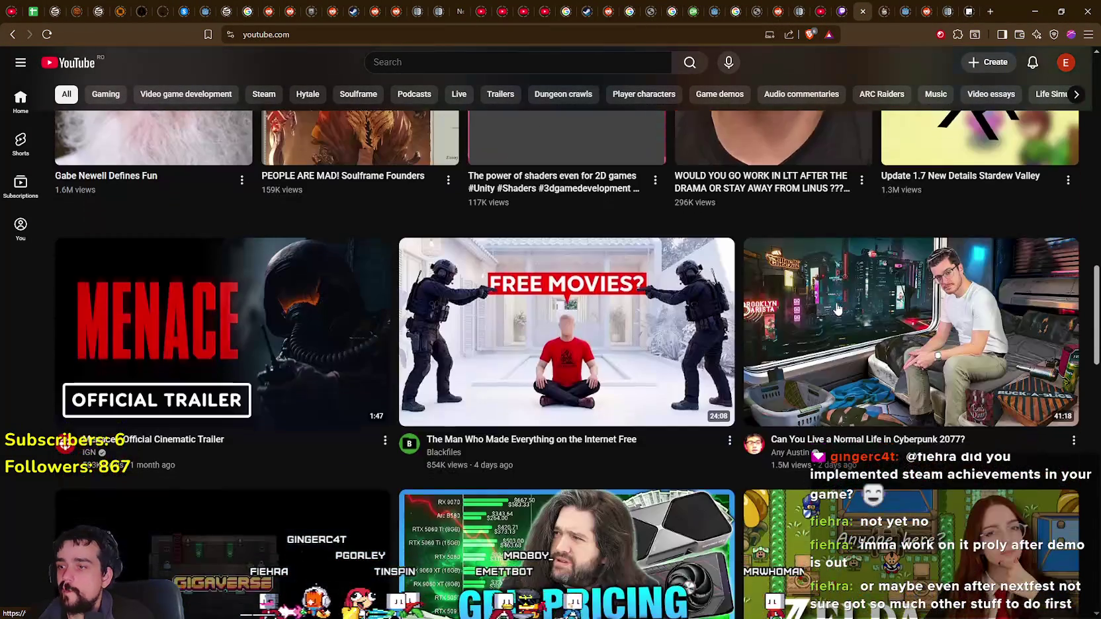
{"action": "scroll", "coordinate": [835, 309], "scroll_direction": "down", "scroll_amount": 4}
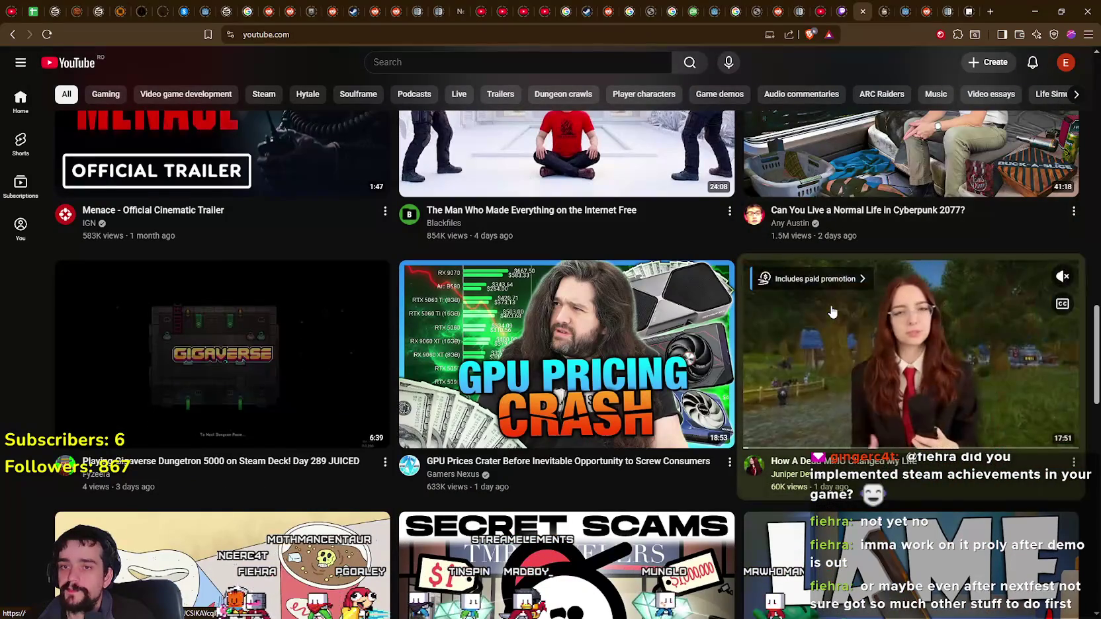
{"action": "scroll", "coordinate": [832, 312], "scroll_direction": "down", "scroll_amount": 1}
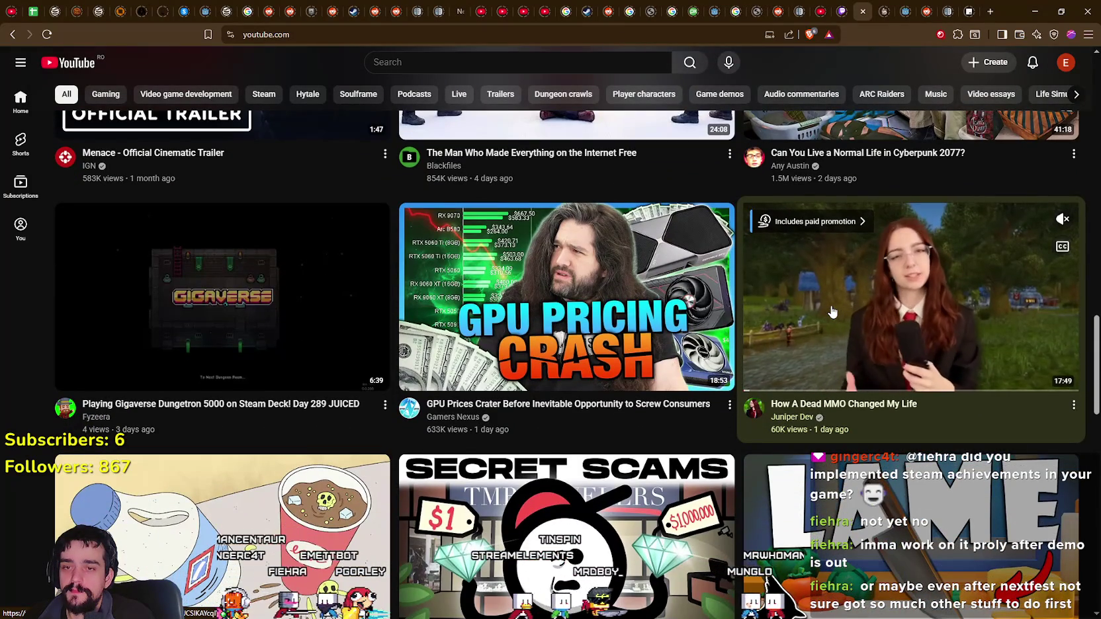
{"action": "scroll", "coordinate": [833, 312], "scroll_direction": "down", "scroll_amount": 1}
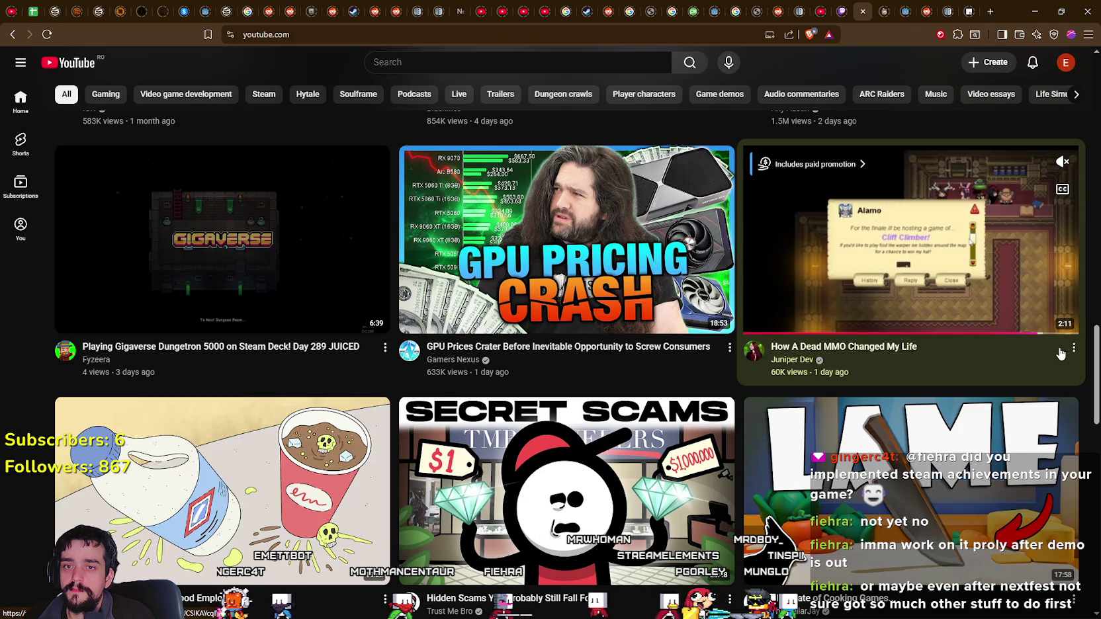
- Skim its preview near the end, to about 7:33, then an earlier scene
{"action": "left_click", "coordinate": [1062, 332]}
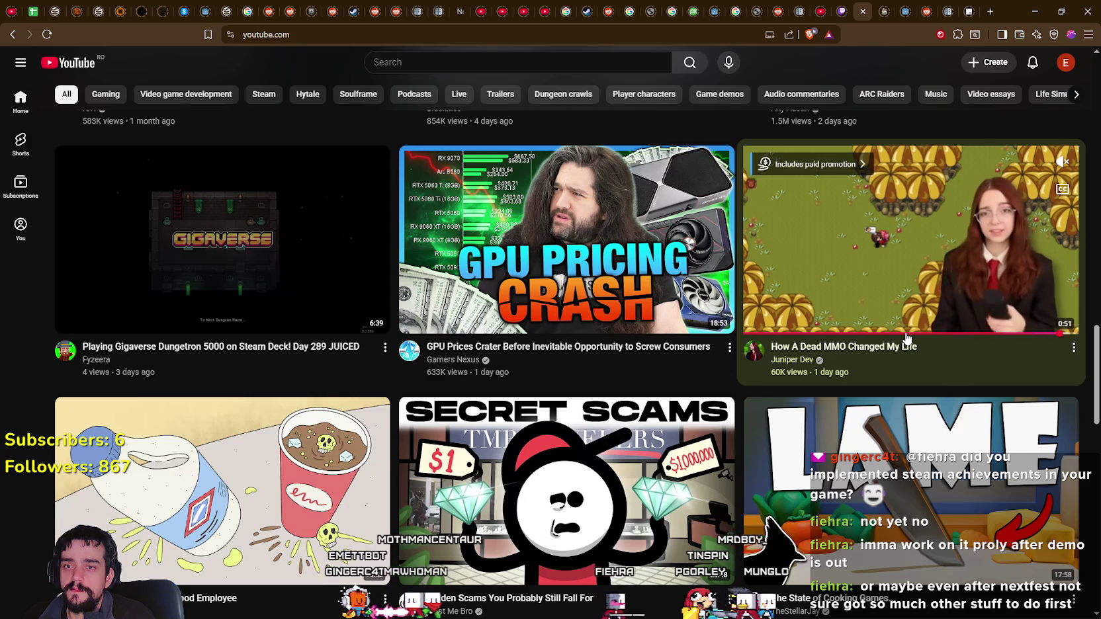
{"action": "left_click_drag", "start_coordinate": [903, 374], "coordinate": [891, 380]}
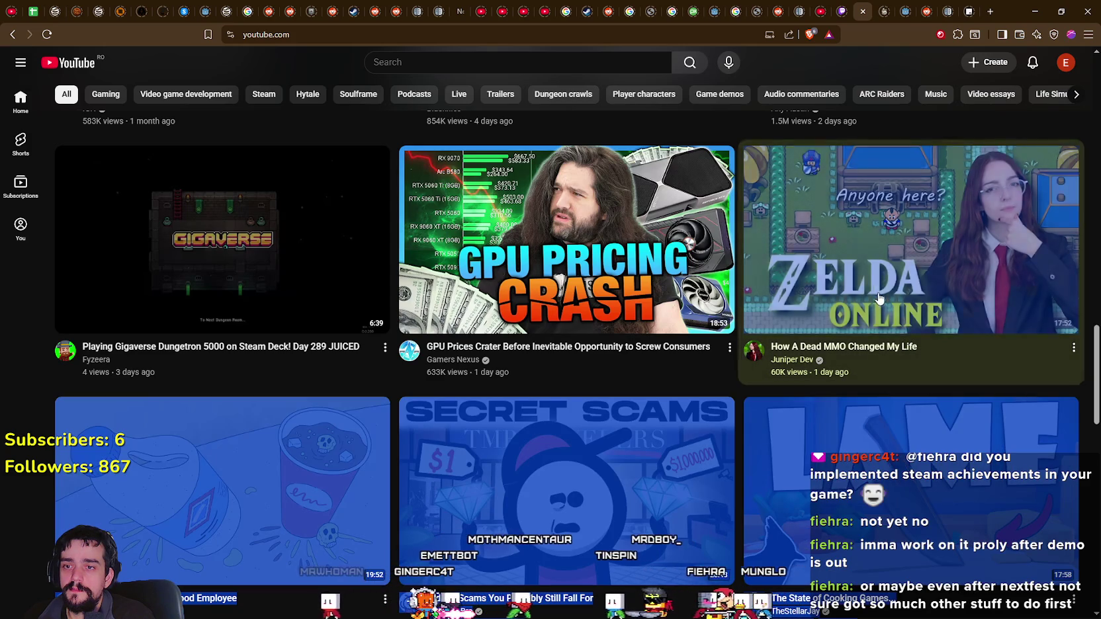
{"action": "left_click", "coordinate": [887, 333]}
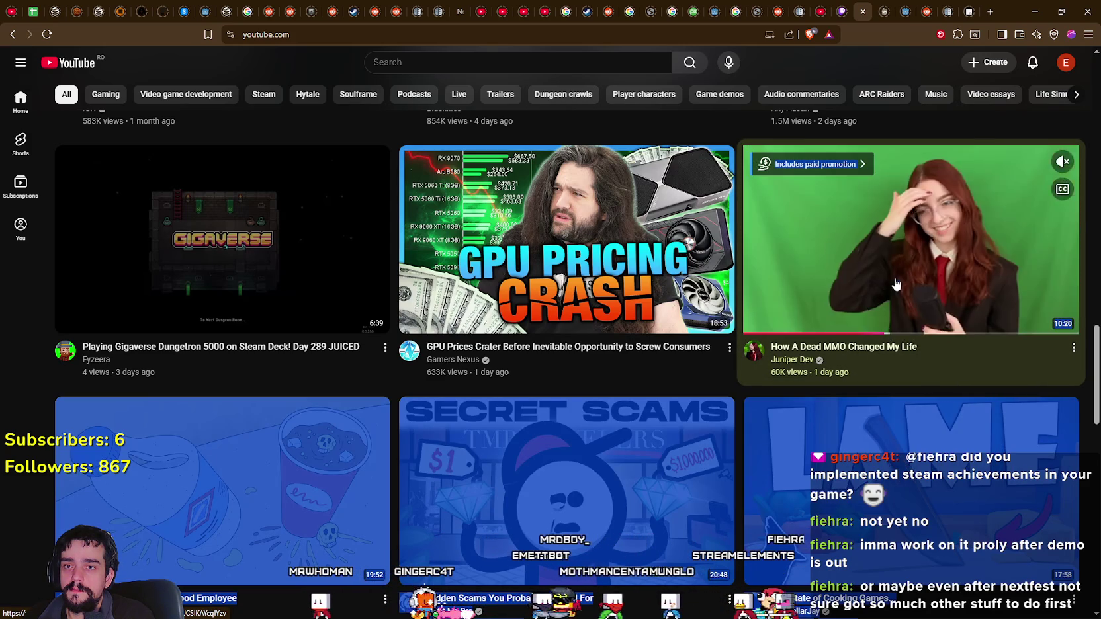
{"action": "left_click", "coordinate": [849, 333]}
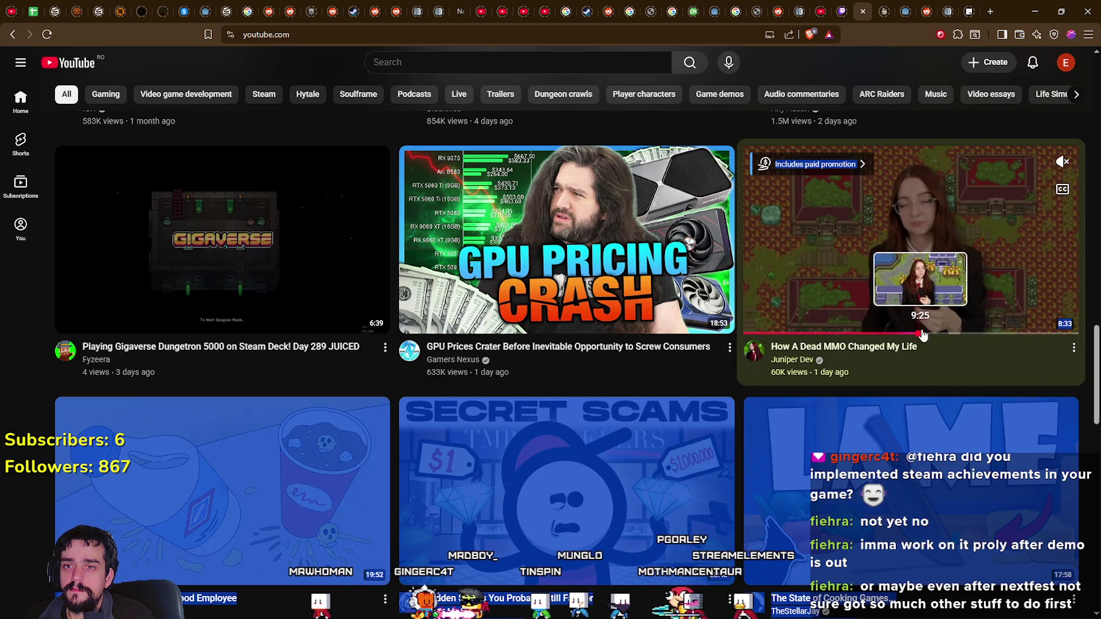
{"action": "scroll", "coordinate": [621, 403], "scroll_direction": "down", "scroll_amount": 4}
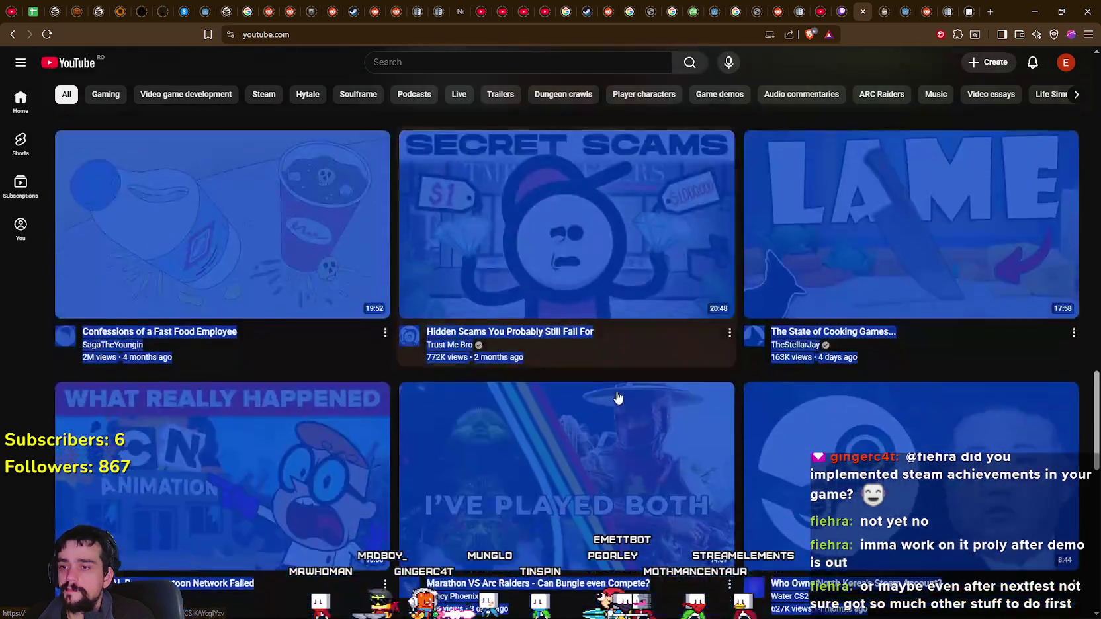
- Clear the accidental page-wide text selection and scroll further down the feed
{"action": "left_click", "coordinate": [269, 348]}
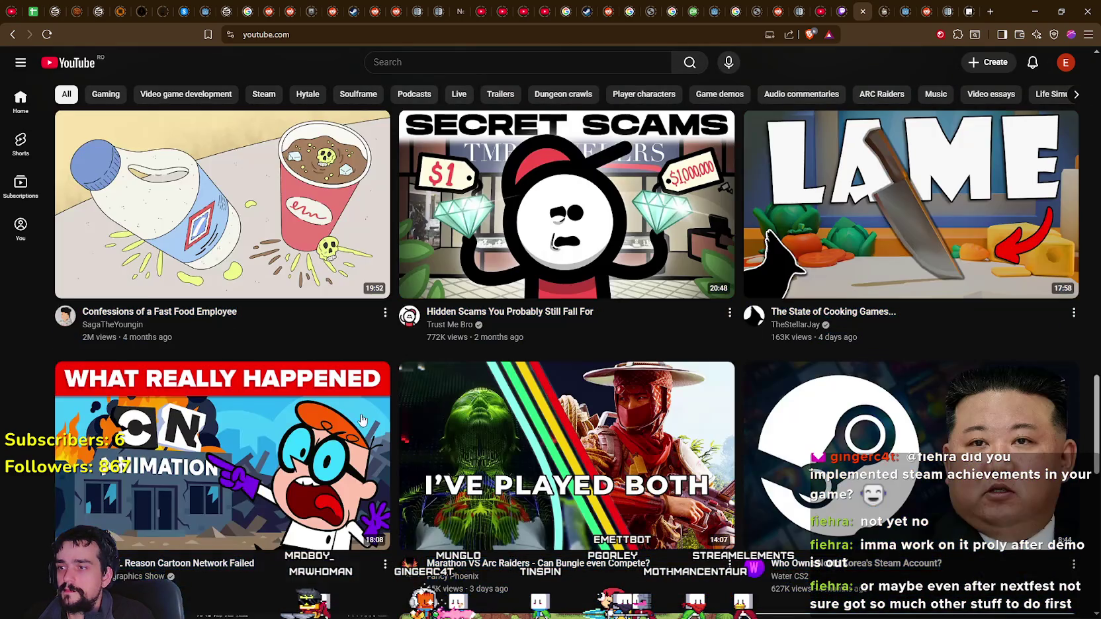
{"action": "scroll", "coordinate": [463, 397], "scroll_direction": "down", "scroll_amount": 3}
{"action": "scroll", "coordinate": [495, 390], "scroll_direction": "down", "scroll_amount": 3}
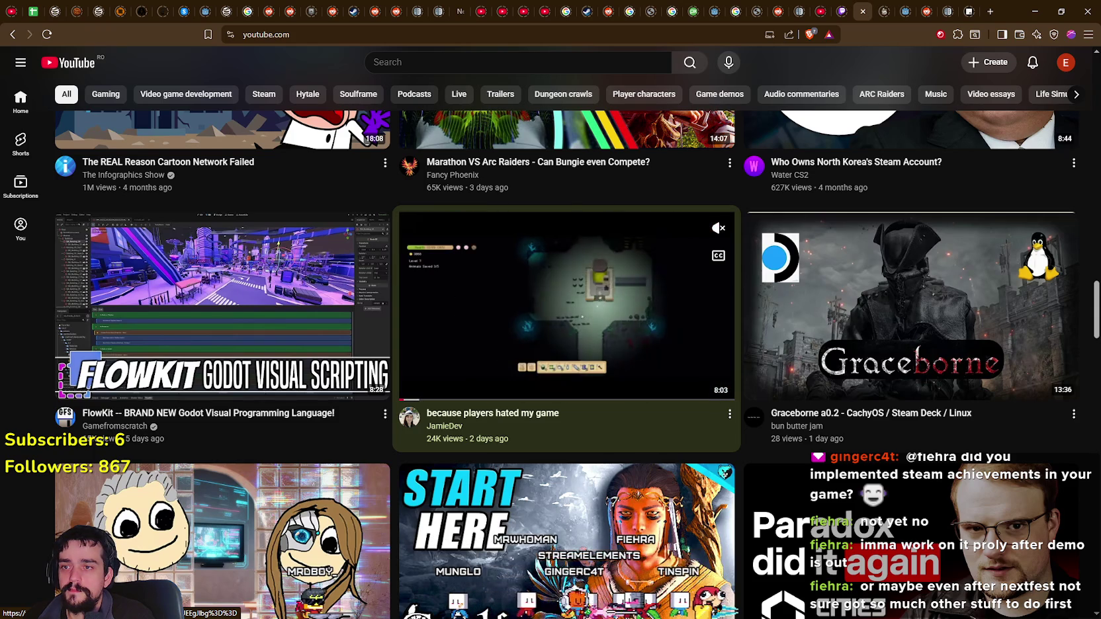
{"action": "scroll", "coordinate": [494, 332], "scroll_direction": "down", "scroll_amount": 5}
{"action": "scroll", "coordinate": [494, 332], "scroll_direction": "down", "scroll_amount": 6}
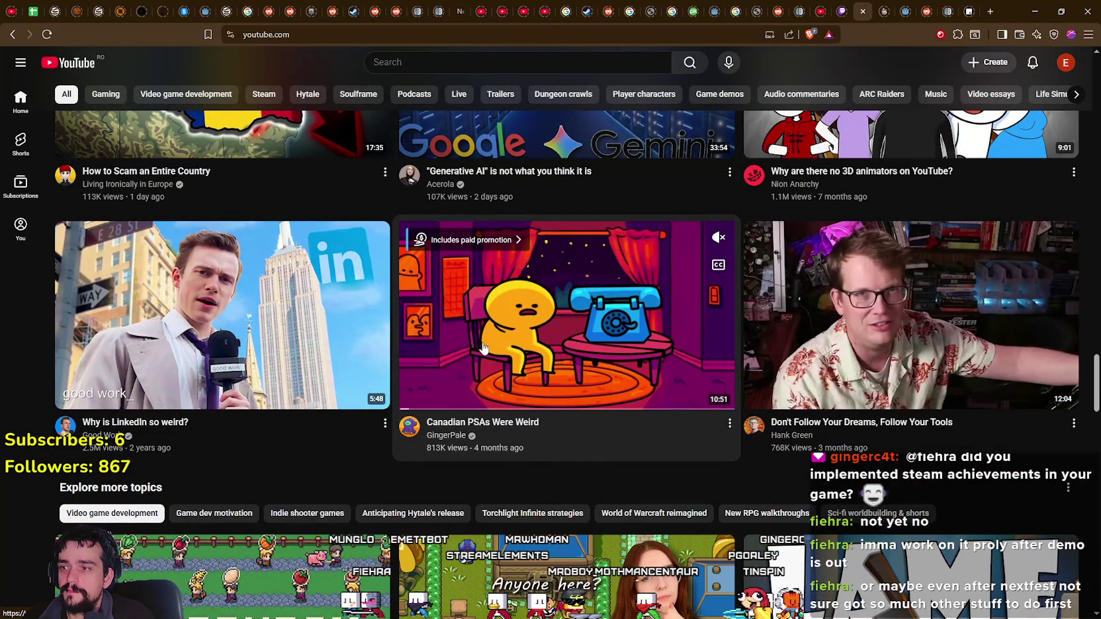
{"action": "scroll", "coordinate": [486, 347], "scroll_direction": "down", "scroll_amount": 5}
{"action": "scroll", "coordinate": [495, 345], "scroll_direction": "down", "scroll_amount": 3}
{"action": "mouse_move", "coordinate": [495, 346]}
{"action": "scroll", "coordinate": [493, 347], "scroll_direction": "down", "scroll_amount": 1}
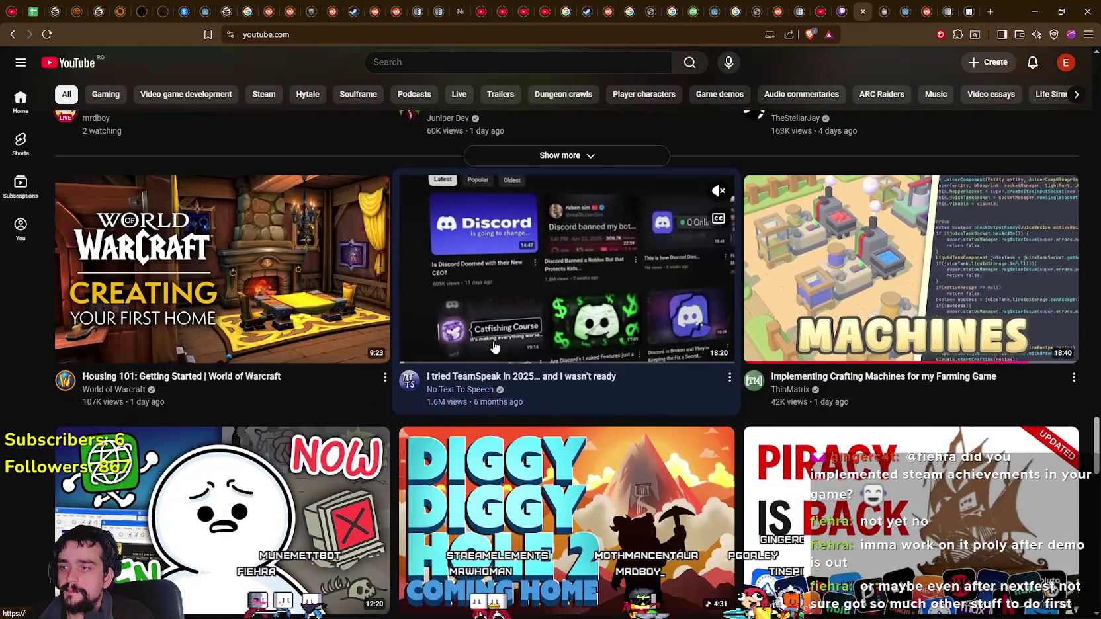
- Skim ahead in the 'Housing 101: Getting Started' World of Warcraft preview
{"action": "mouse_move", "coordinate": [211, 362]}
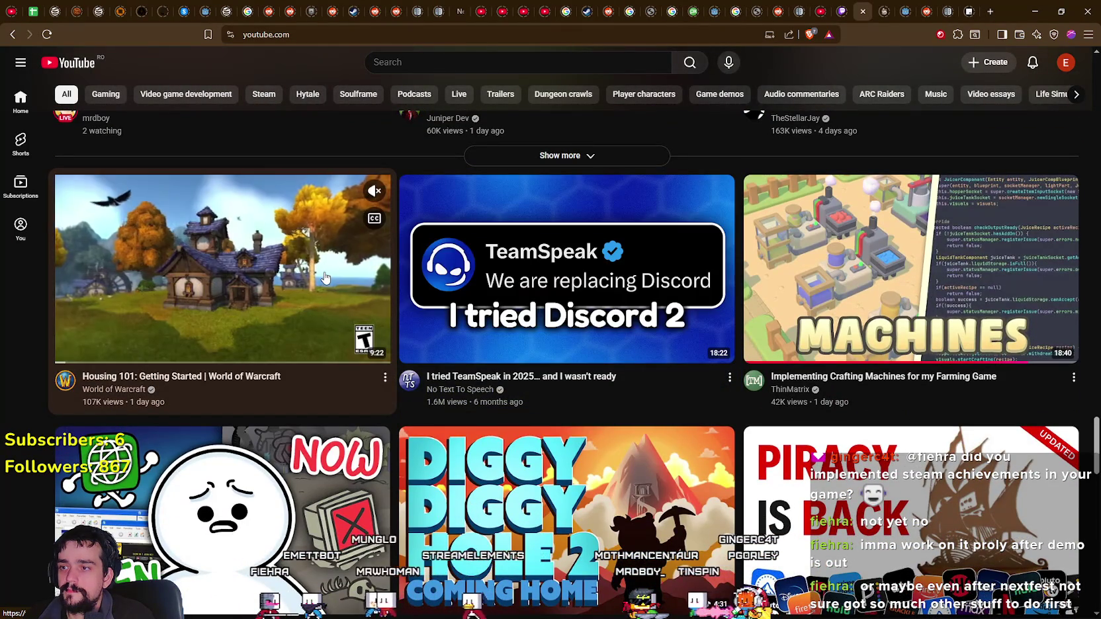
{"action": "left_click", "coordinate": [211, 362]}
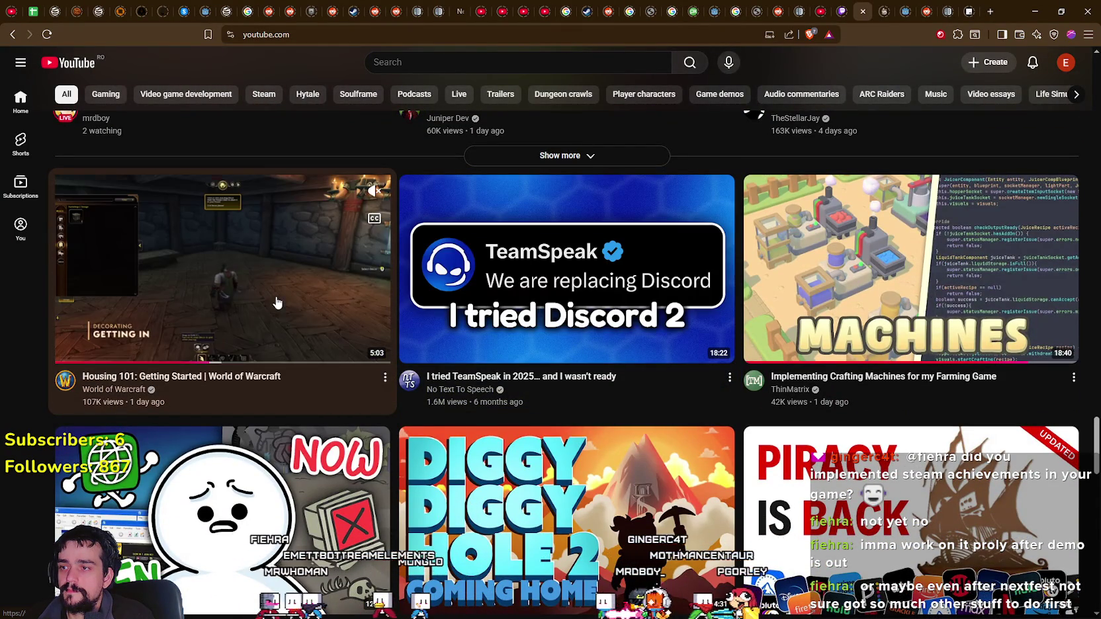
{"action": "left_click", "coordinate": [332, 363]}
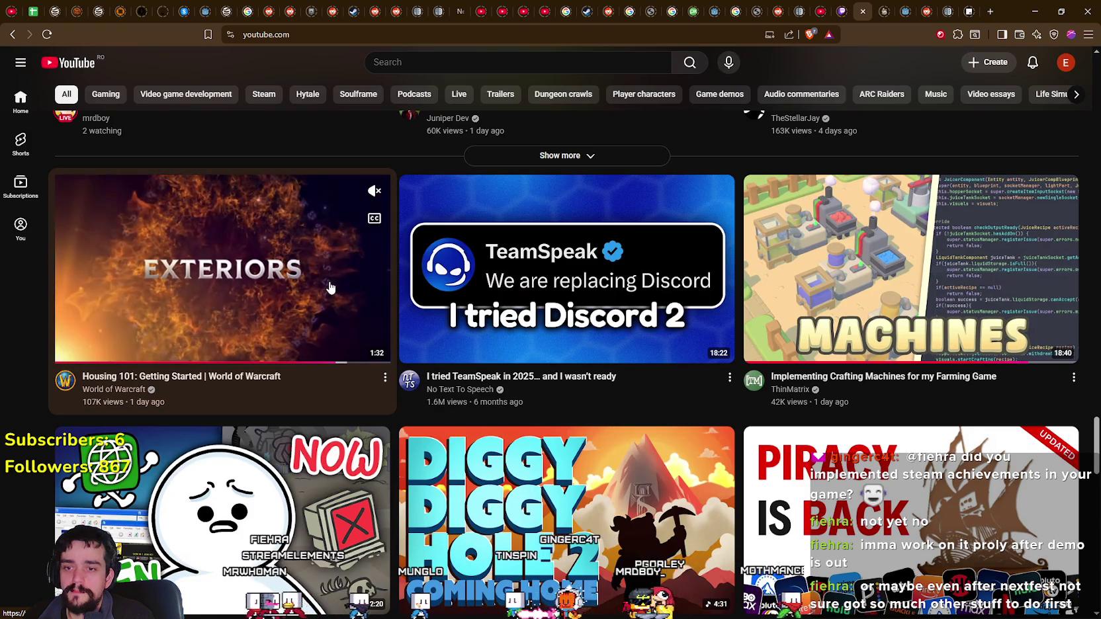
{"action": "scroll", "coordinate": [331, 288], "scroll_direction": "down", "scroll_amount": 7}
{"action": "scroll", "coordinate": [614, 422], "scroll_direction": "down", "scroll_amount": 2}
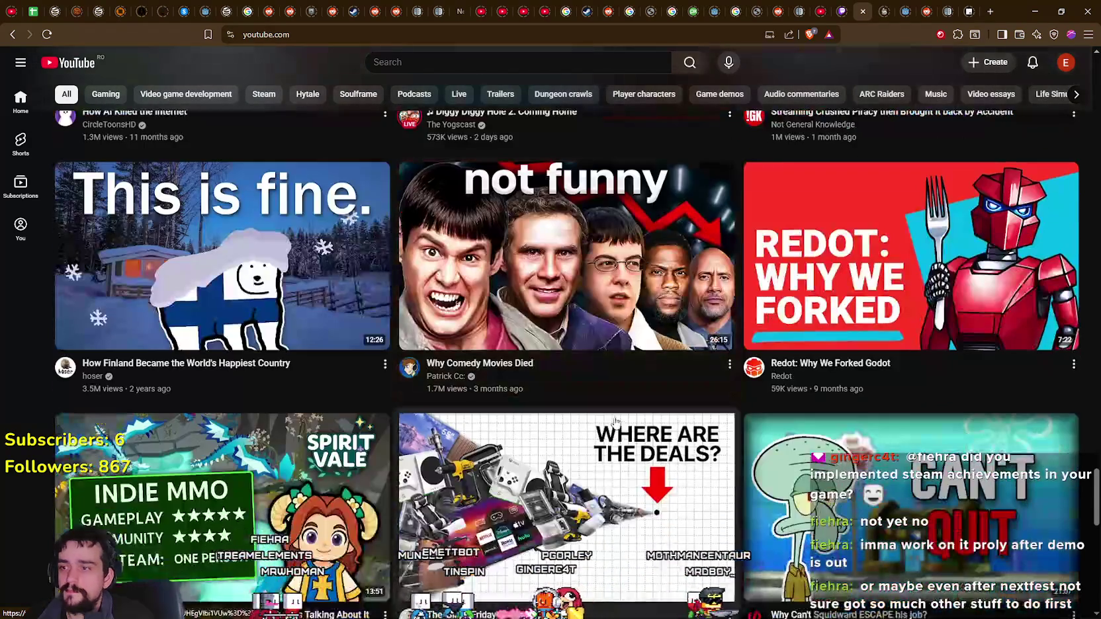
{"action": "scroll", "coordinate": [615, 422], "scroll_direction": "down", "scroll_amount": 3}
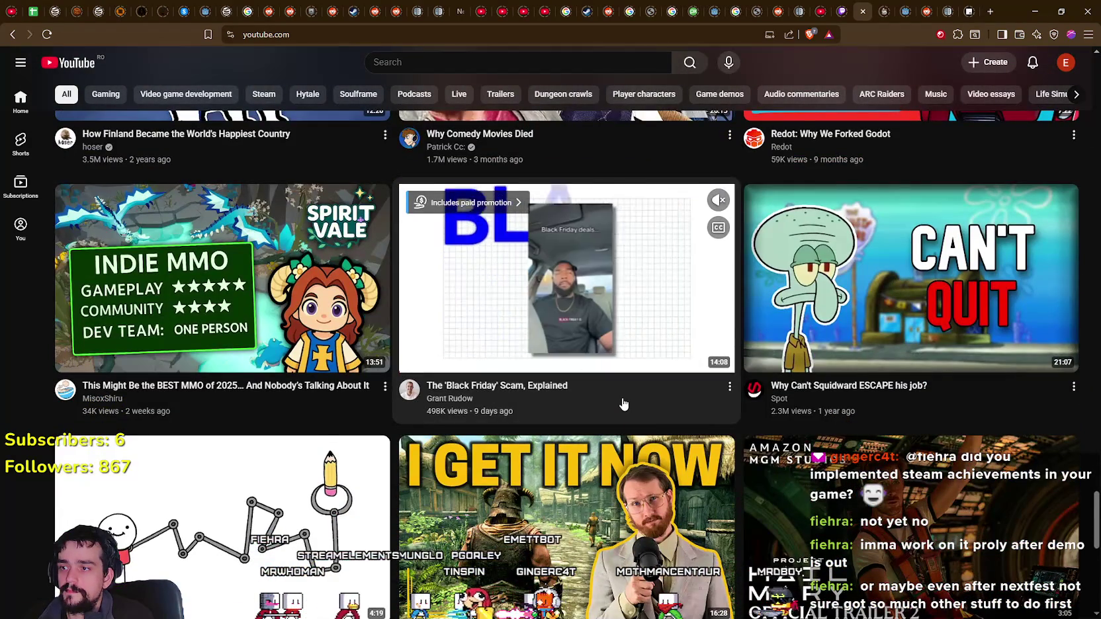
{"action": "scroll", "coordinate": [623, 404], "scroll_direction": "down", "scroll_amount": 3}
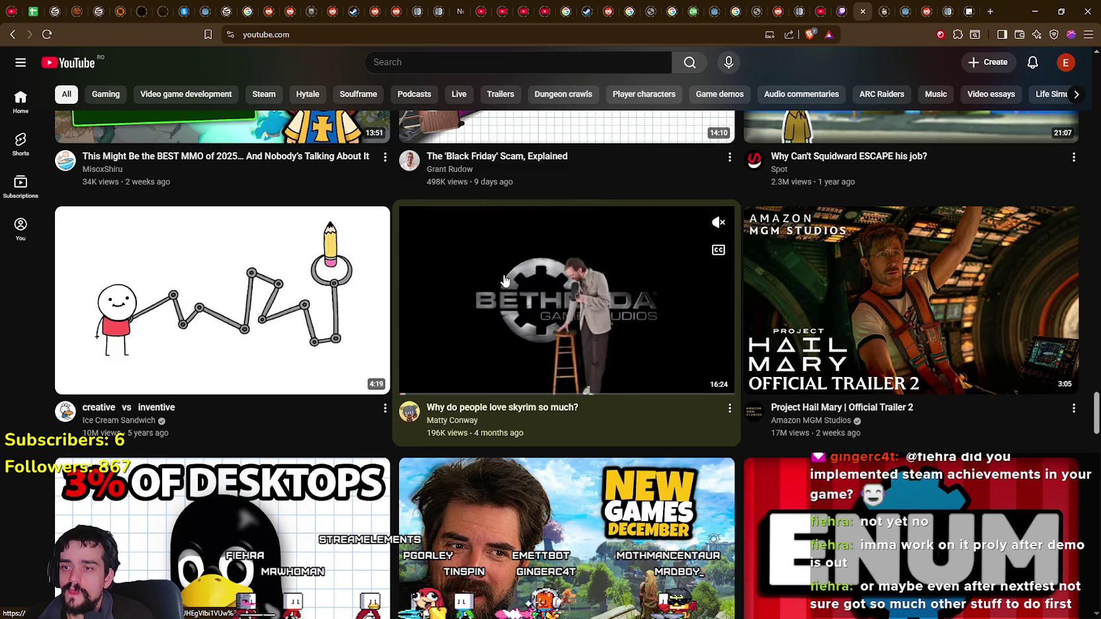
{"action": "scroll", "coordinate": [505, 281], "scroll_direction": "down", "scroll_amount": 4}
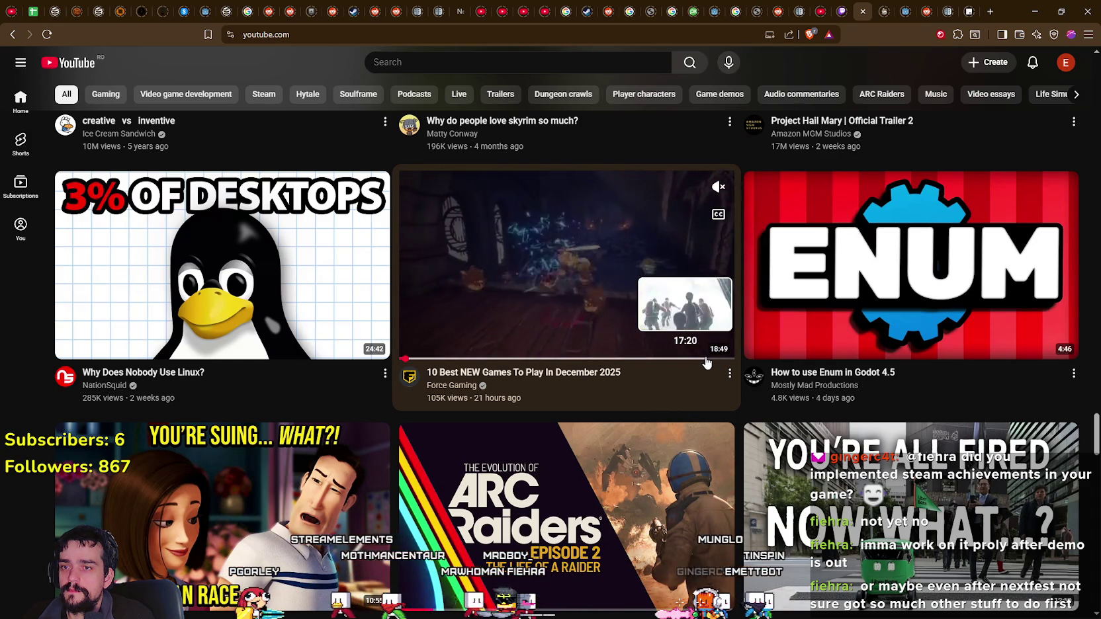
- Play '10 Best NEW Games To Play In December 2025' at 1080p60, skipped ahead
{"action": "left_click", "coordinate": [654, 373]}
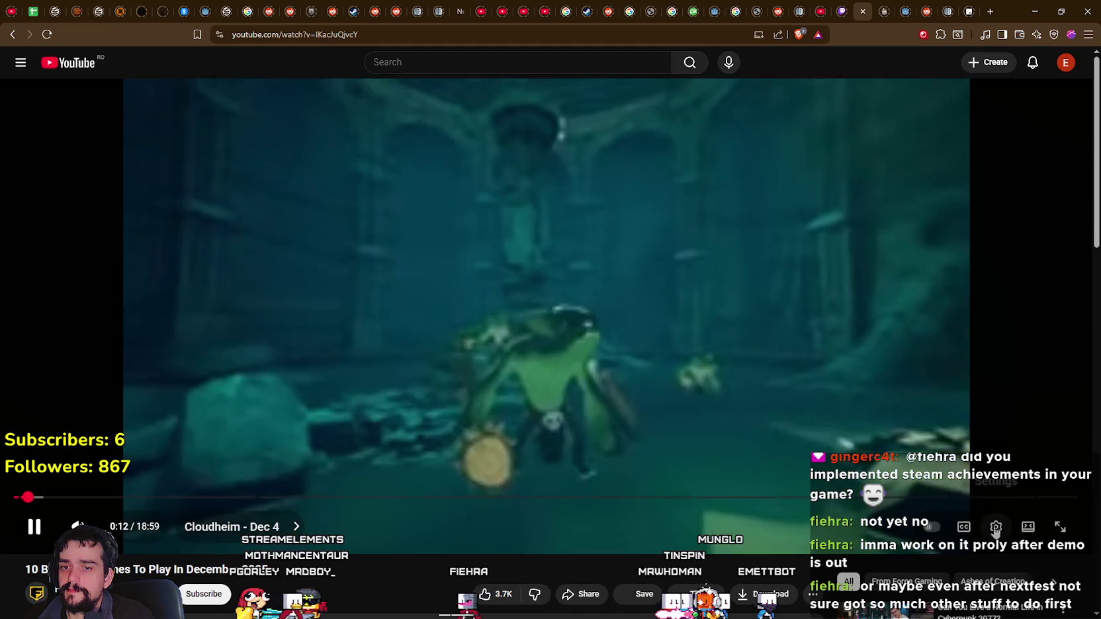
{"action": "left_click", "coordinate": [996, 526]}
{"action": "left_click", "coordinate": [987, 487]}
{"action": "left_click", "coordinate": [995, 311]}
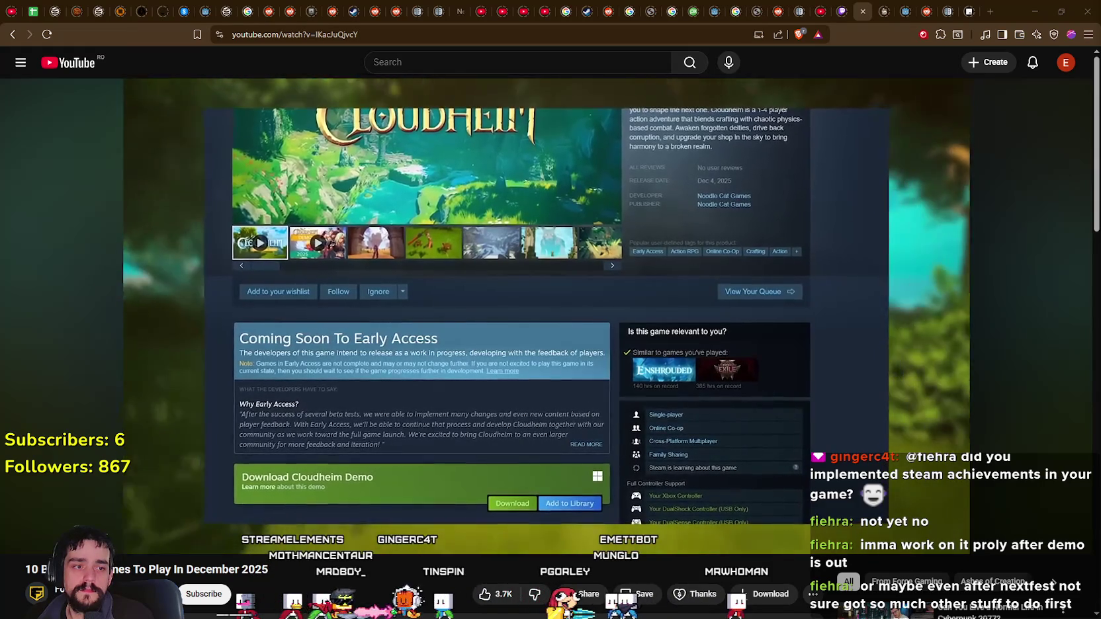
{"action": "left_click_drag", "start_coordinate": [37, 498], "coordinate": [16, 503]}
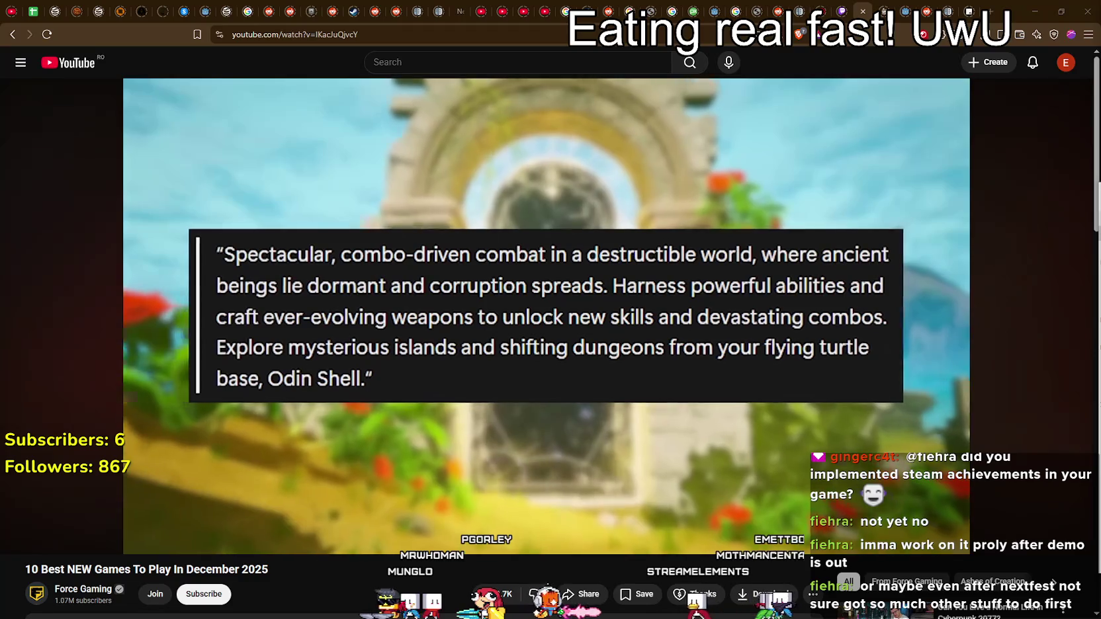
- Switch to MR FARMBOY to close achievements and pause, then return to the video
{"action": "key", "text": "alt+Tab"}
{"action": "key", "text": "Escape"}
{"action": "key", "text": "Escape"}
{"action": "key", "text": "alt+Tab"}
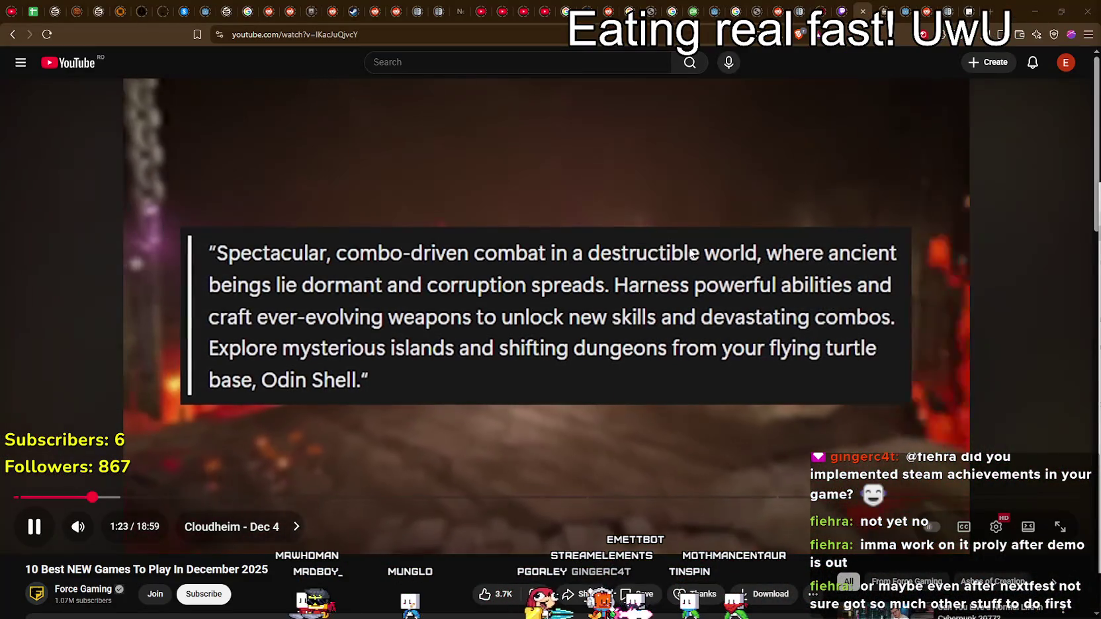
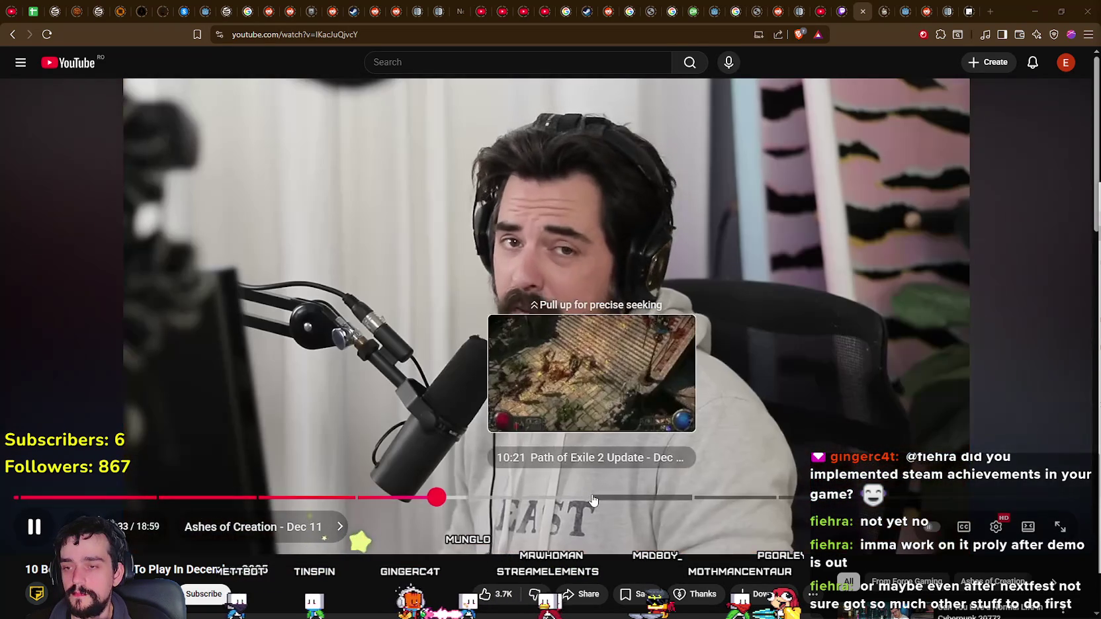
- Jump the December games roundup to about 10:21, the Path of Exile 2 Update chapter
{"action": "left_click", "coordinate": [593, 498]}
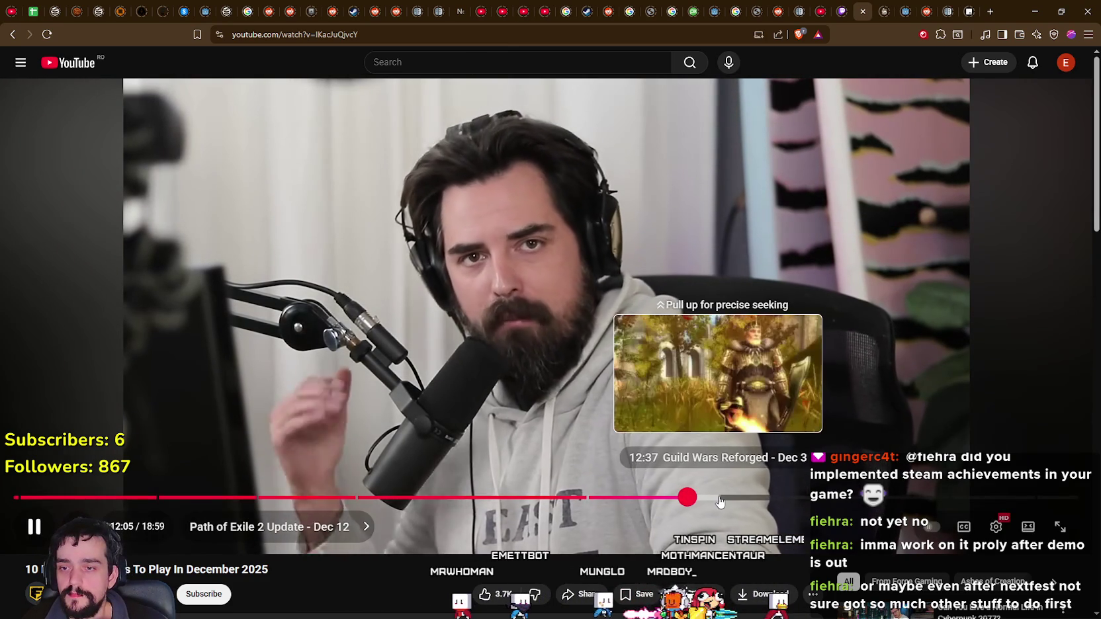
- Seek the roundup video through the Guild Wars Reforged footage toward the Echoes of Elysium chapter
{"action": "left_click", "coordinate": [691, 497]}
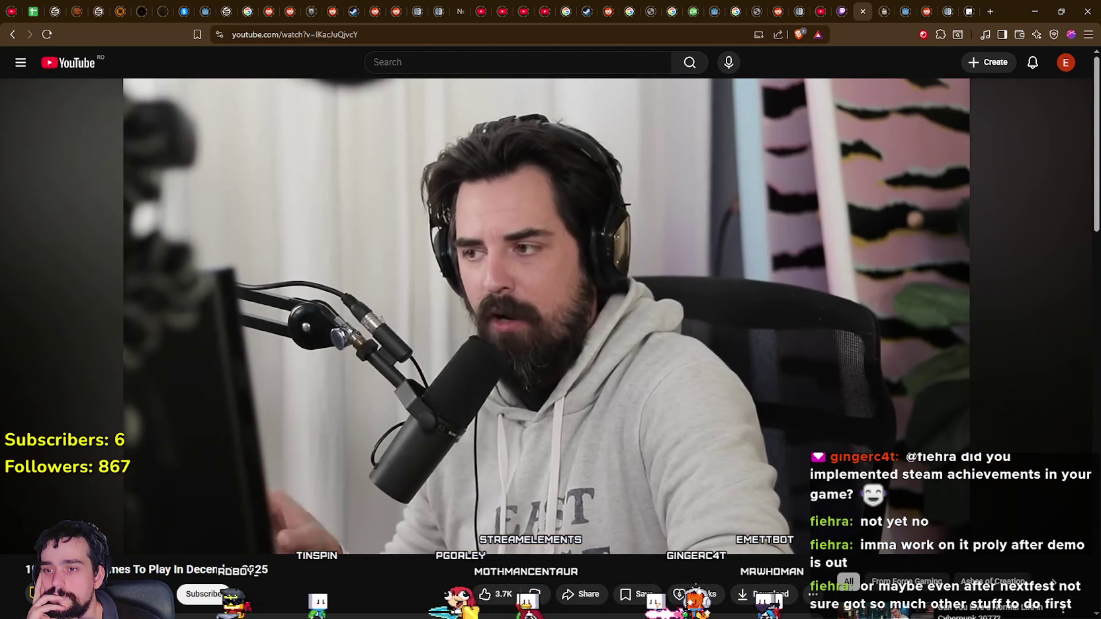
{"action": "left_click_drag", "start_coordinate": [727, 498], "coordinate": [723, 415]}
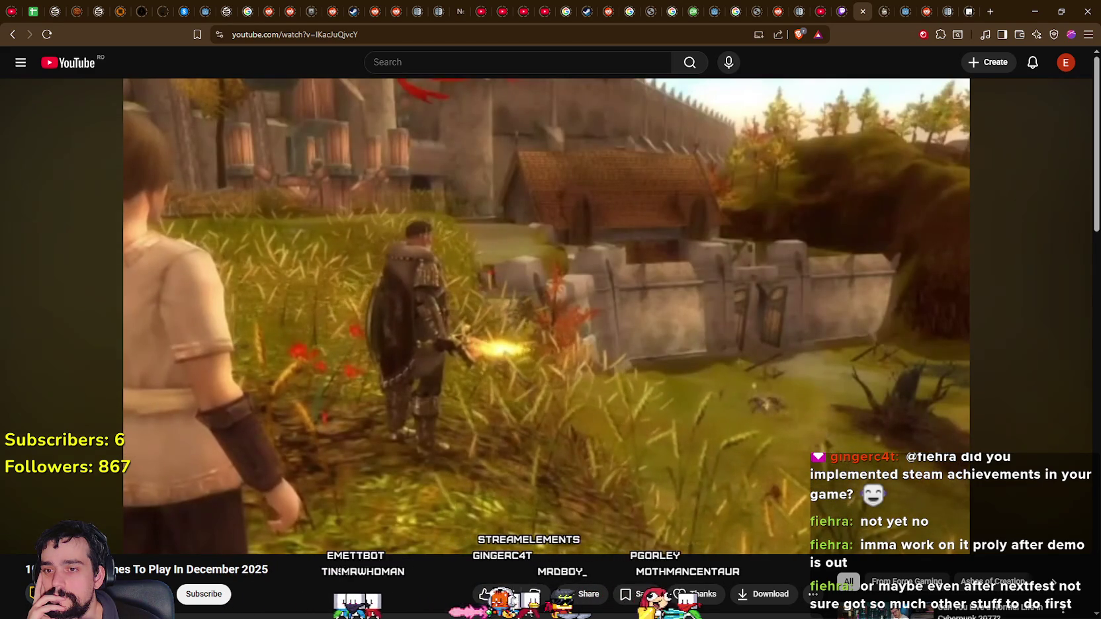
{"action": "mouse_move", "coordinate": [693, 382]}
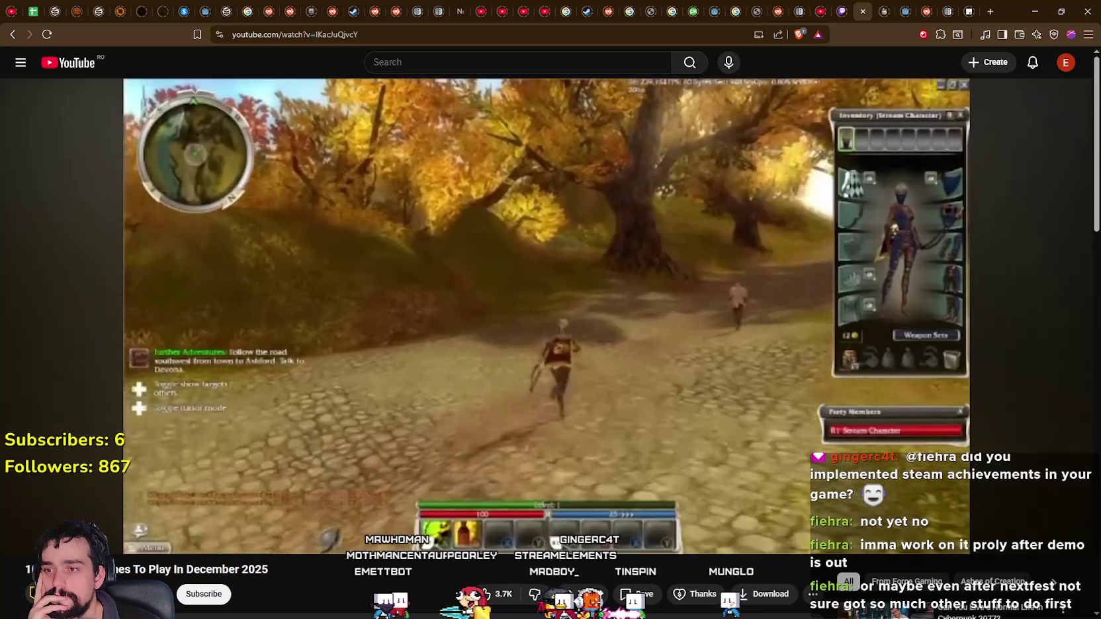
{"action": "mouse_move", "coordinate": [769, 389]}
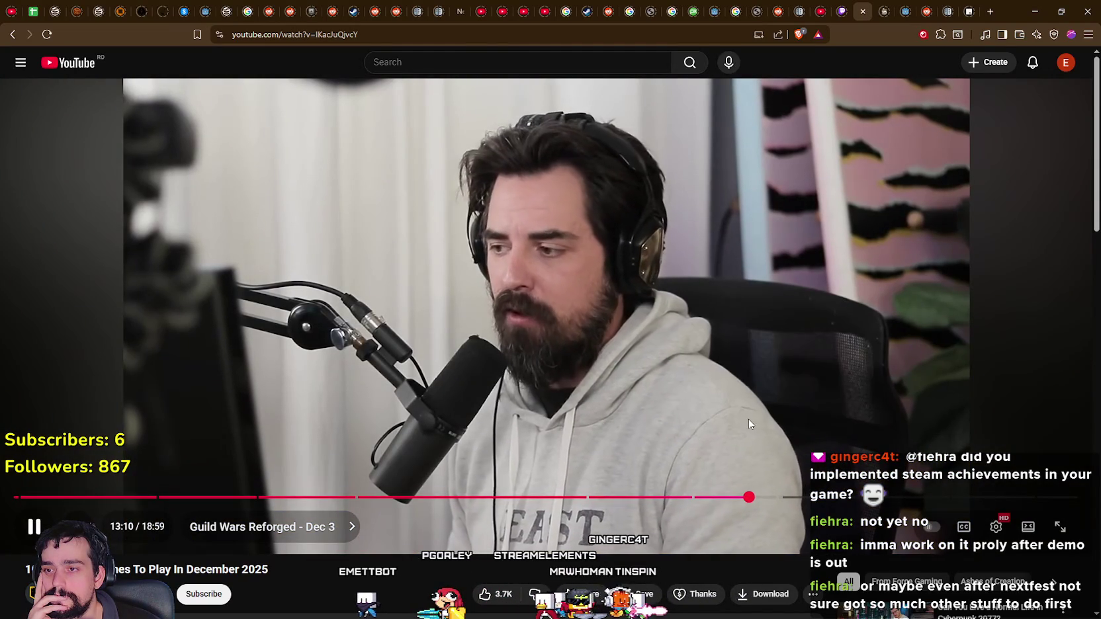
{"action": "mouse_move", "coordinate": [763, 499]}
{"action": "left_mouse_down"}
{"action": "mouse_move", "coordinate": [754, 450]}
{"action": "mouse_move", "coordinate": [781, 424]}
{"action": "mouse_move", "coordinate": [712, 389]}
{"action": "mouse_move", "coordinate": [760, 414]}
{"action": "left_mouse_up"}
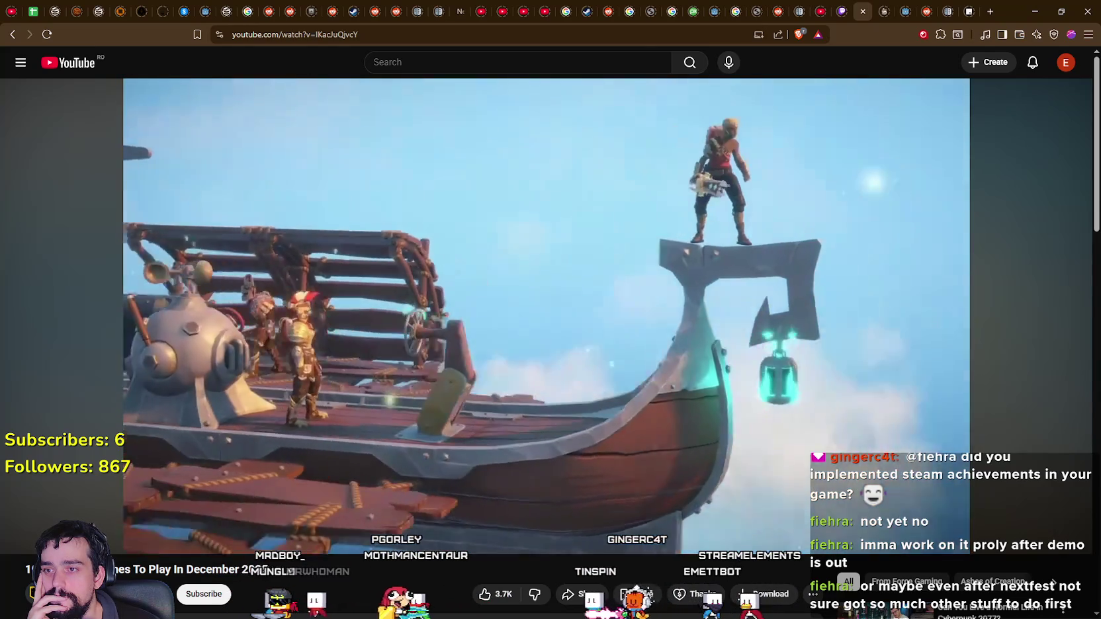
- Jump the roundup video forward to the Octopath Traveler 0 chapter at about 14:54
{"action": "mouse_move", "coordinate": [860, 496]}
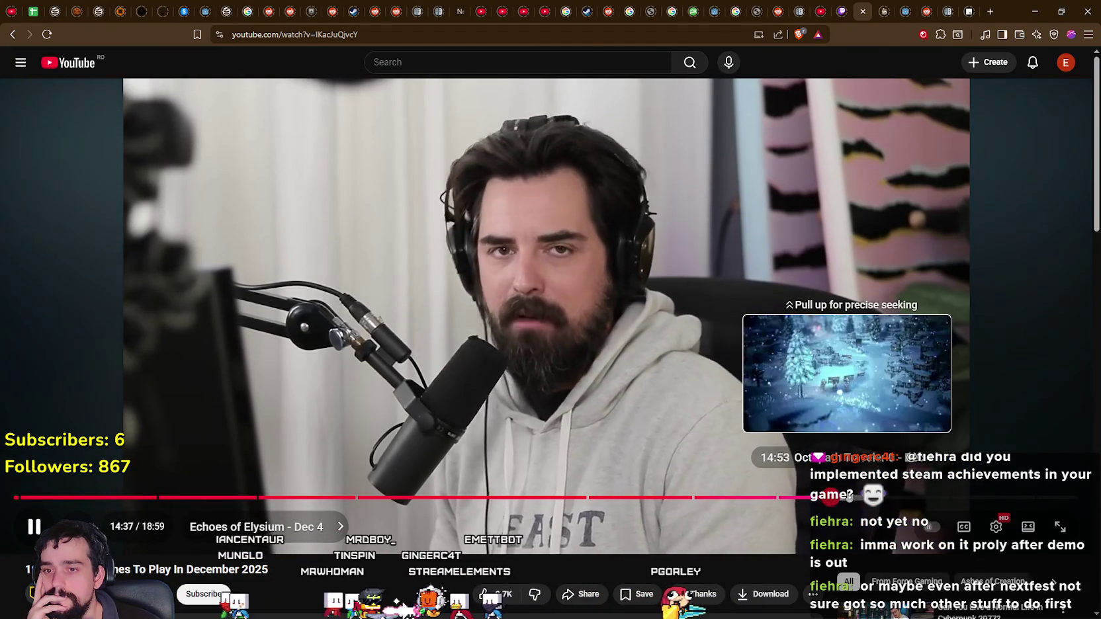
{"action": "left_click", "coordinate": [849, 498]}
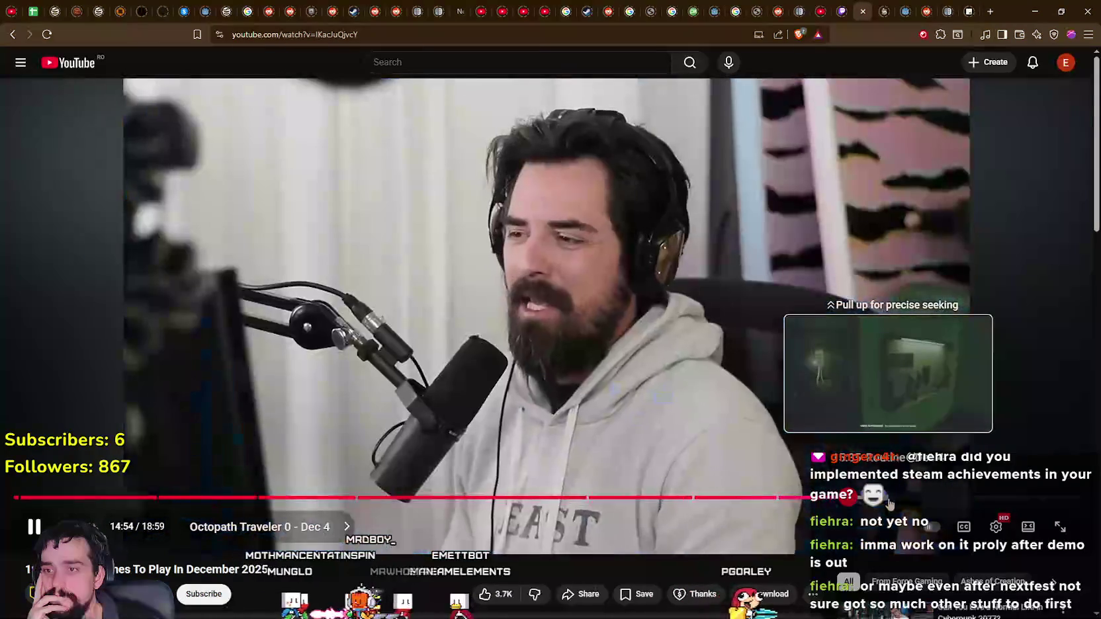
- Skip past Octopath Traveler 0 to the later chapters, reaching PUBG: Black Budget
{"action": "left_click", "coordinate": [867, 497]}
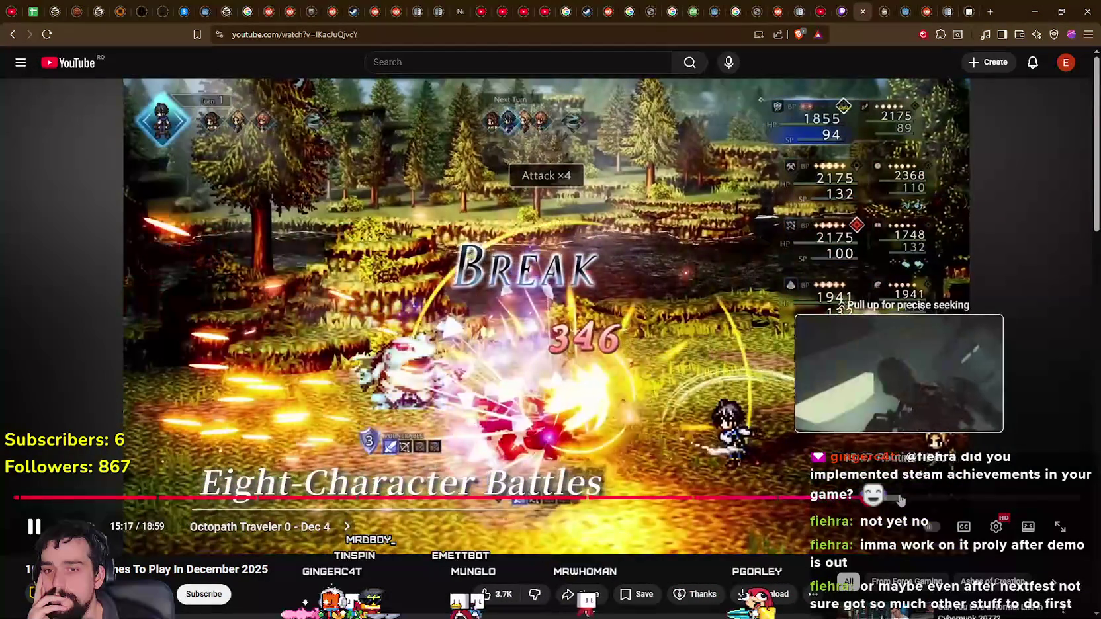
{"action": "left_click", "coordinate": [908, 497]}
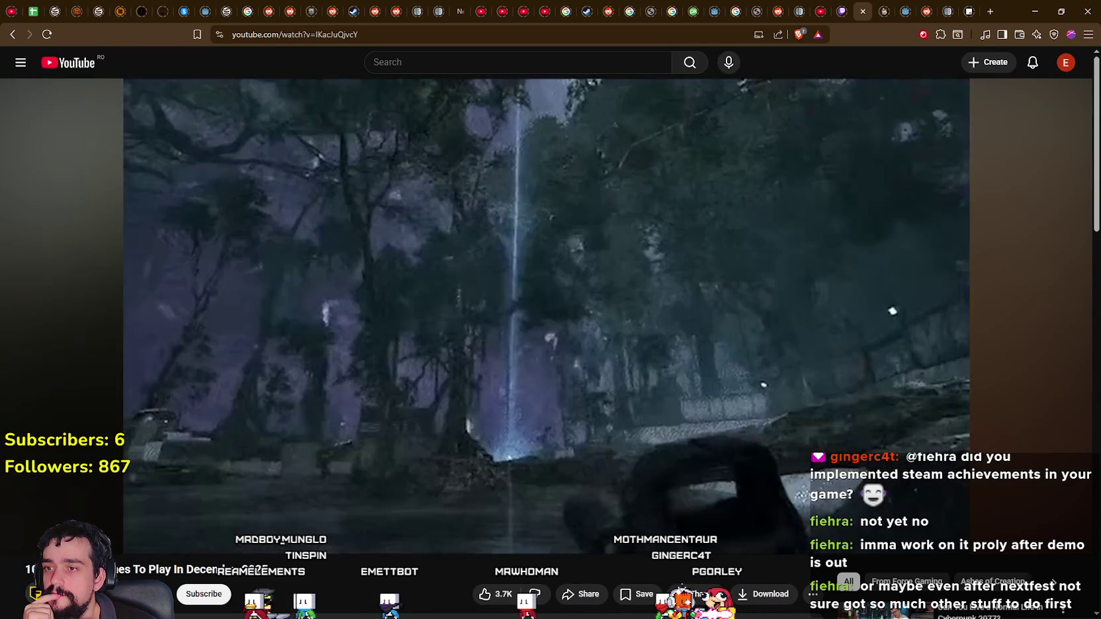
{"action": "mouse_move", "coordinate": [833, 406]}
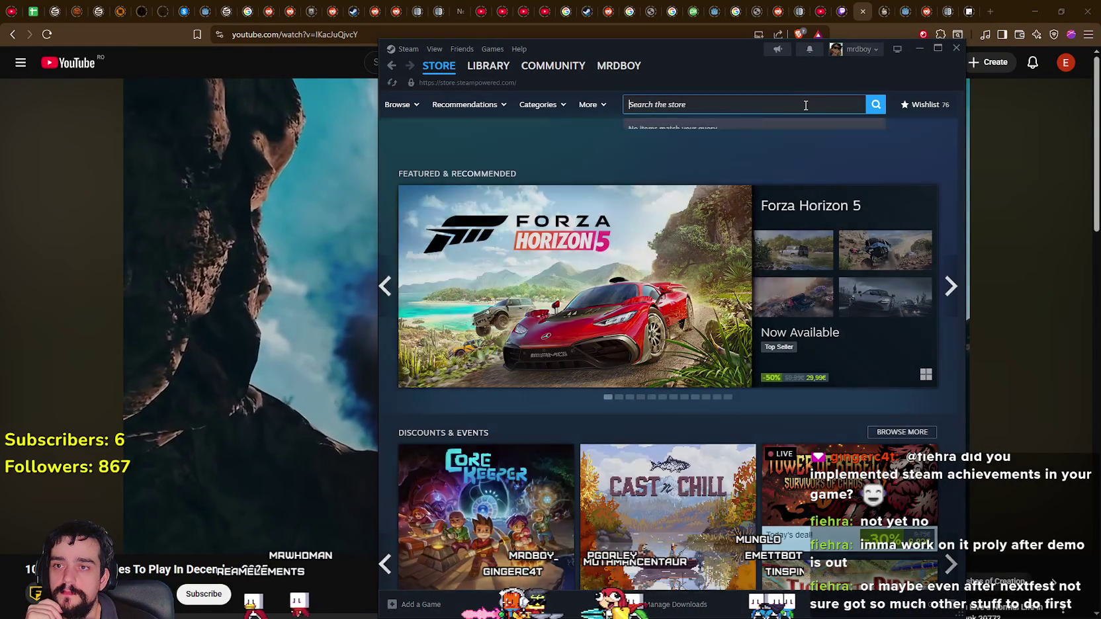
- Search the Steam store for 'BG' and open the PUBG: Black Budget page
{"action": "left_click", "coordinate": [804, 103]}
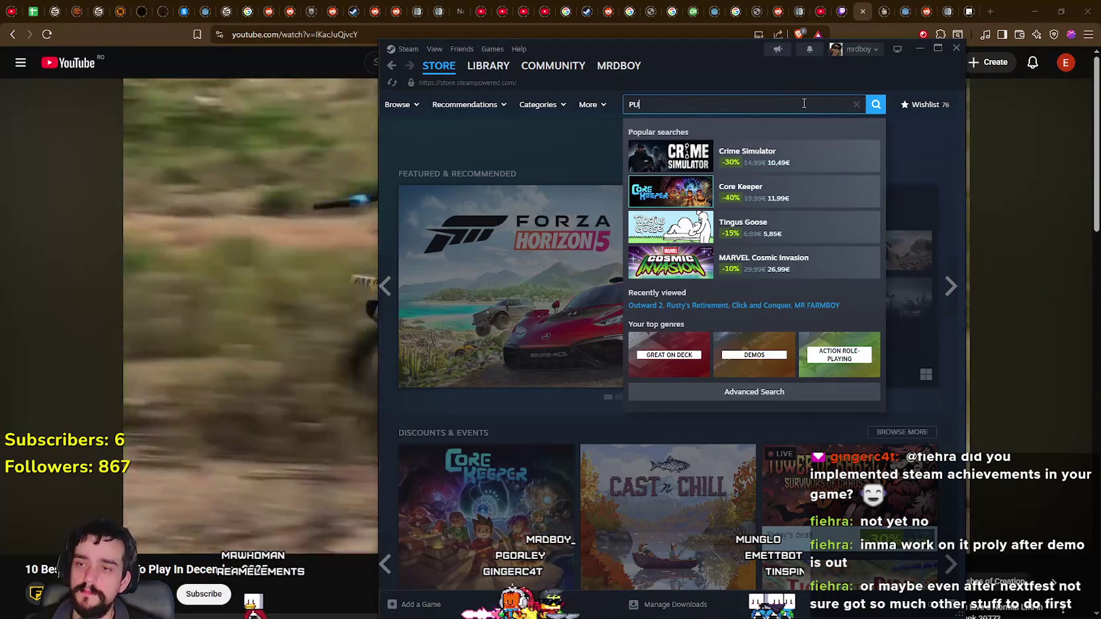
{"action": "type", "text": "BG"}
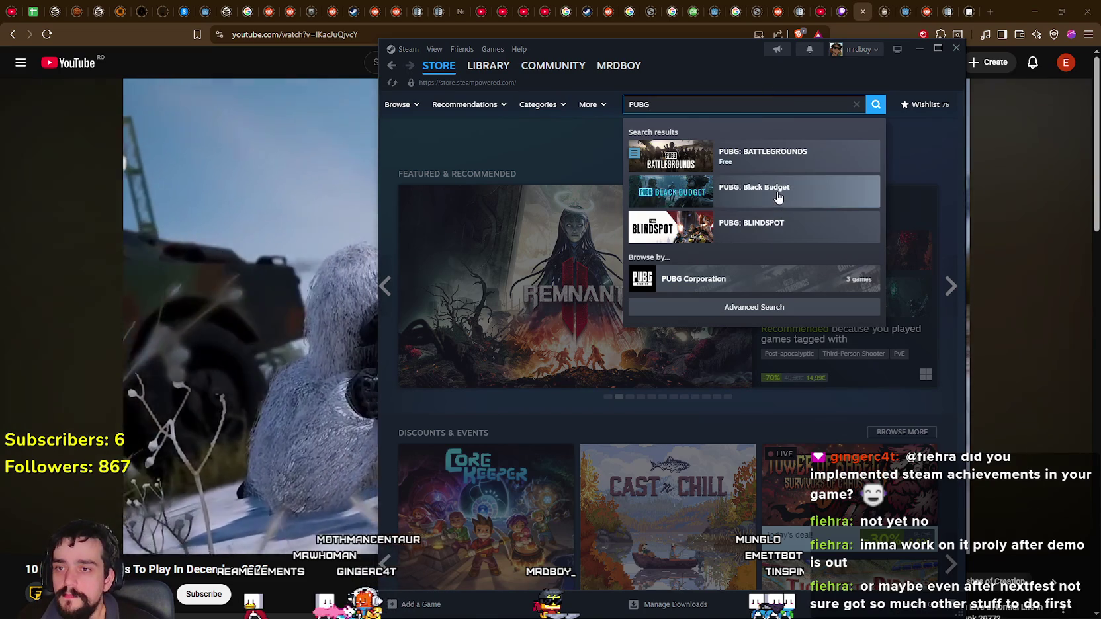
{"action": "left_click", "coordinate": [778, 199]}
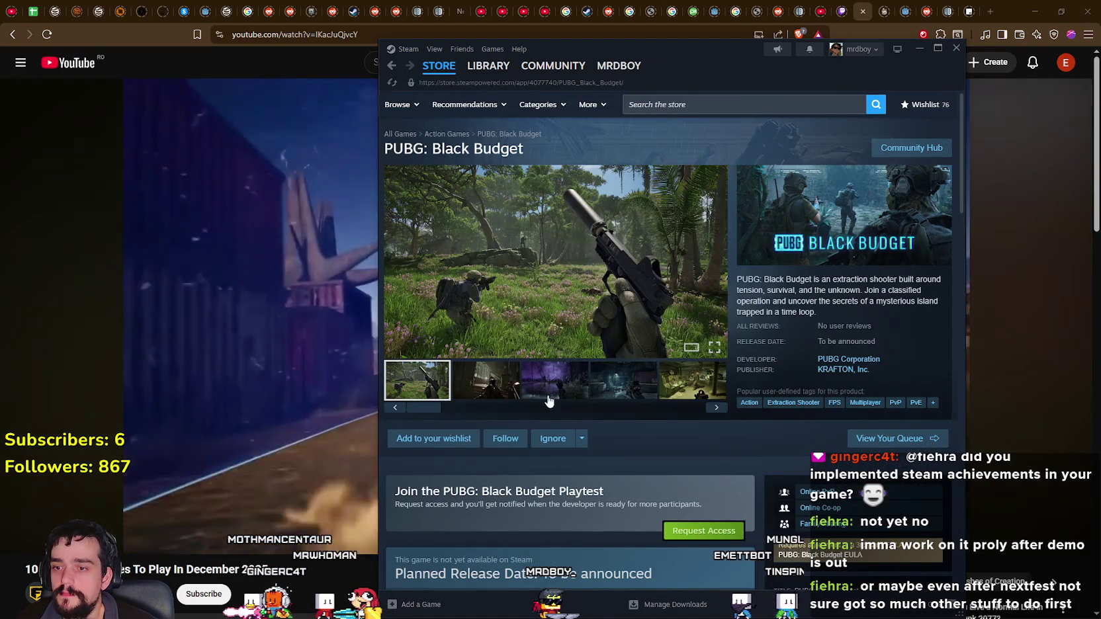
- Request and confirm PUBG: Black Budget playtest access, then view screenshot 2 of 11
{"action": "left_click", "coordinate": [686, 534]}
{"action": "left_click", "coordinate": [739, 369]}
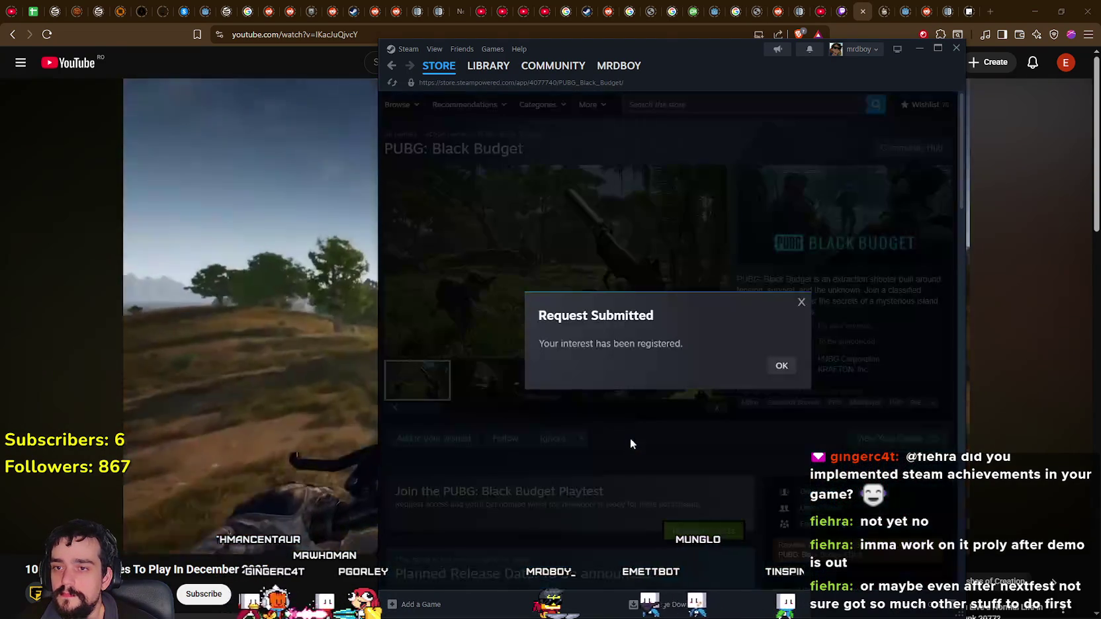
{"action": "left_click", "coordinate": [779, 366]}
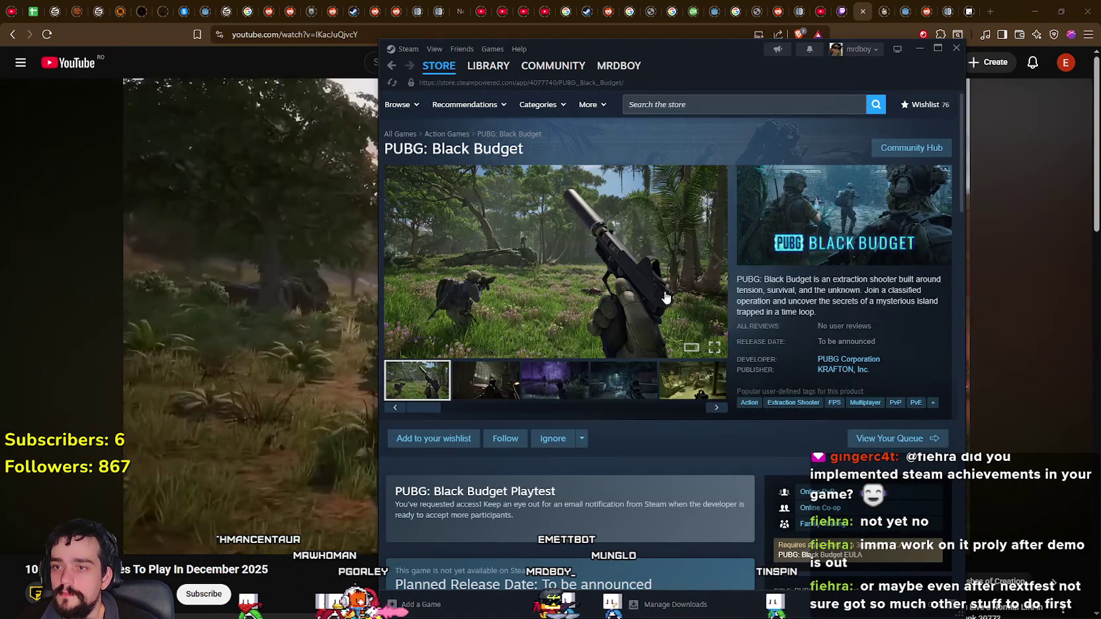
{"action": "left_click", "coordinate": [472, 385]}
{"action": "left_click", "coordinate": [615, 289]}
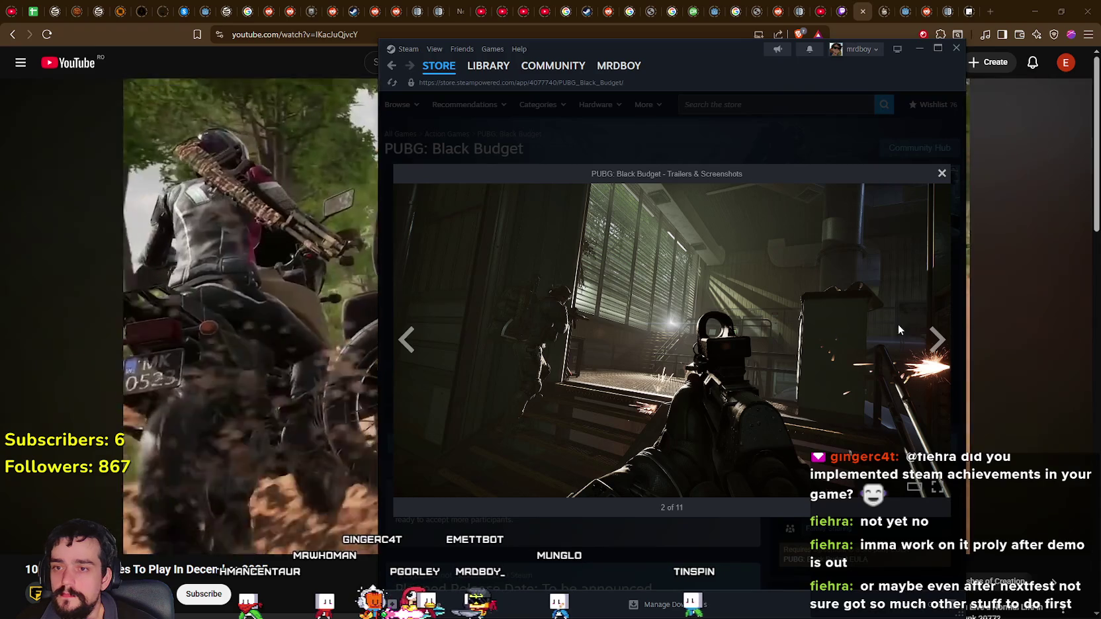
{"action": "left_click", "coordinate": [937, 341]}
{"action": "left_click", "coordinate": [937, 341]}
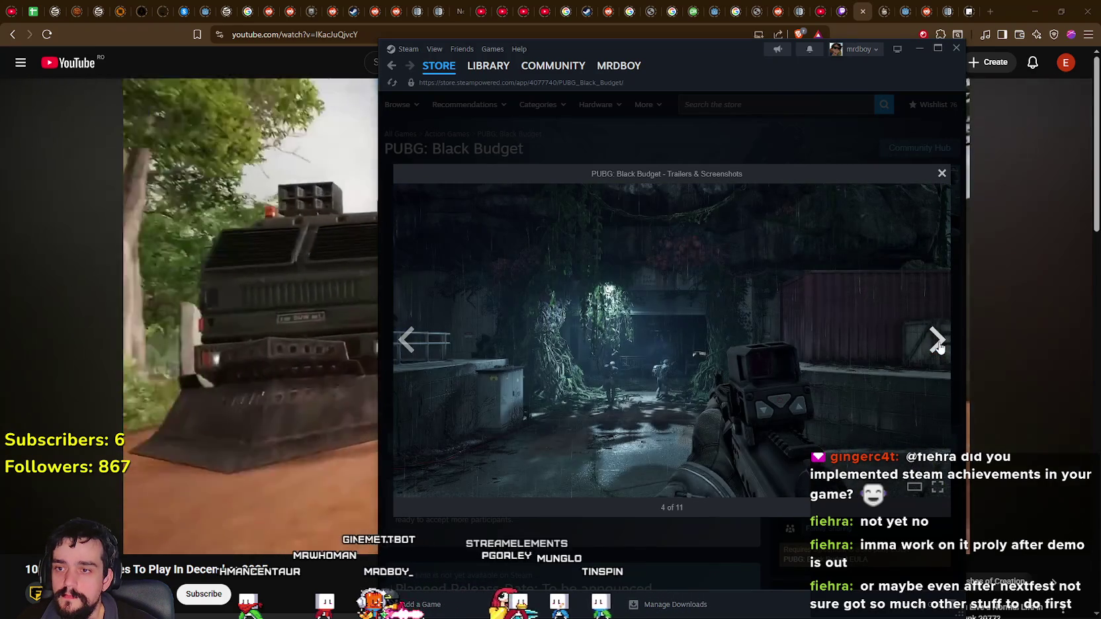
{"action": "left_click", "coordinate": [937, 341]}
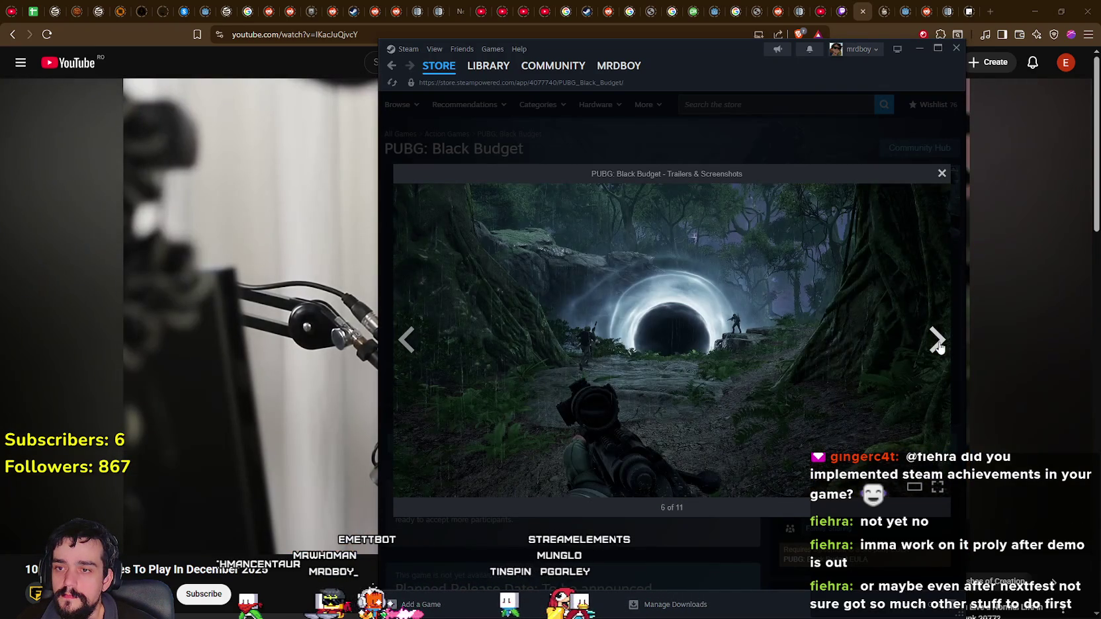
{"action": "left_click", "coordinate": [937, 341]}
{"action": "left_click", "coordinate": [937, 341]}
{"action": "left_click", "coordinate": [937, 341]}
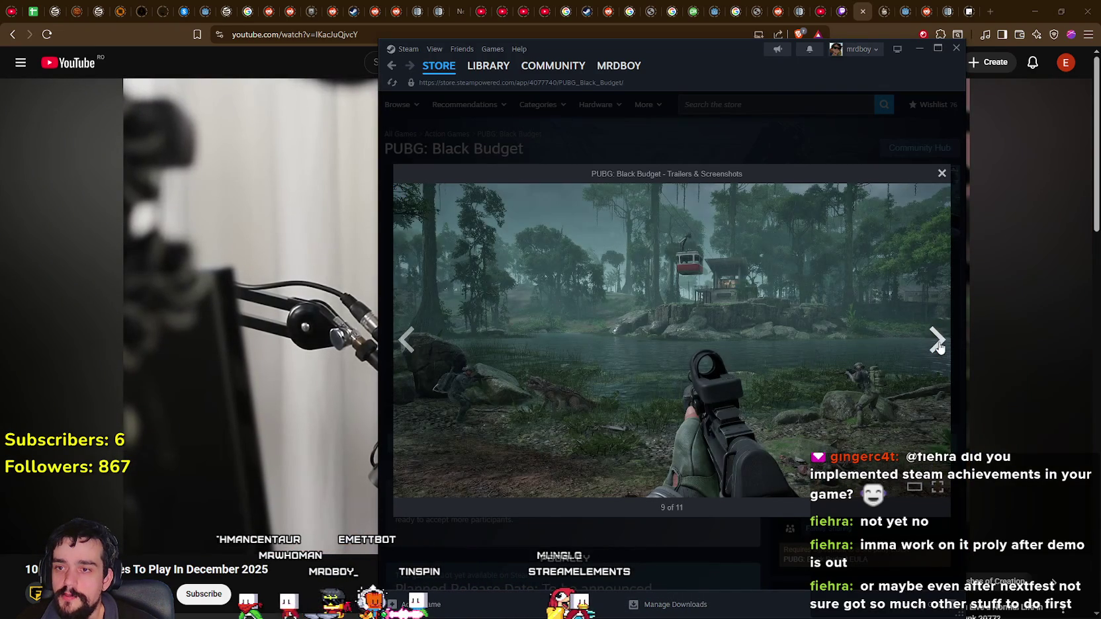
{"action": "left_click", "coordinate": [937, 341]}
{"action": "left_click", "coordinate": [936, 341]}
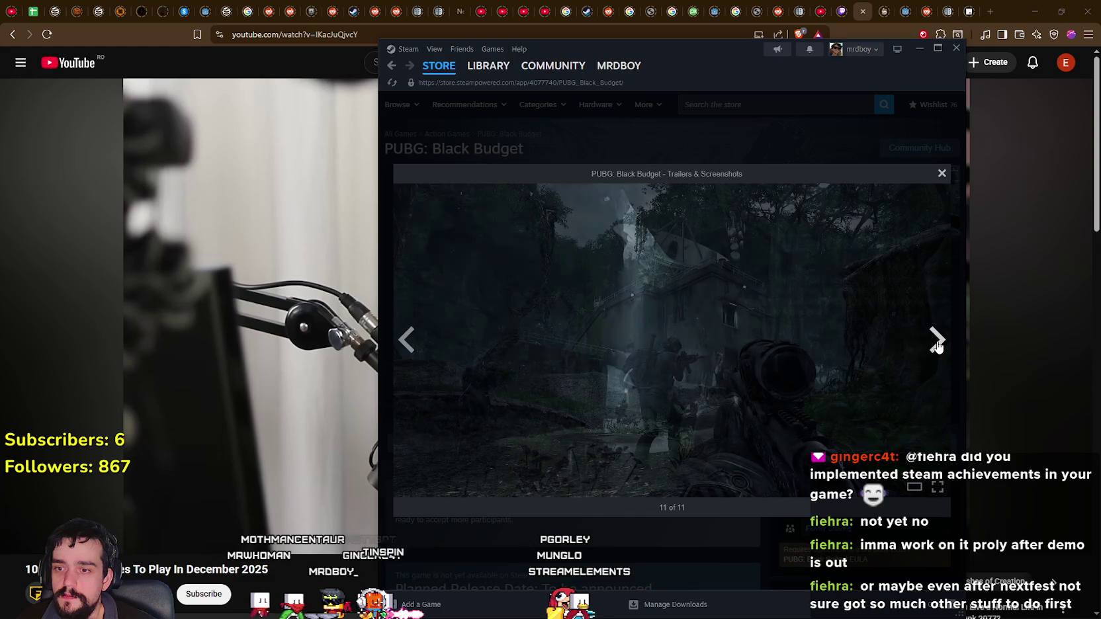
{"action": "left_click", "coordinate": [784, 157]}
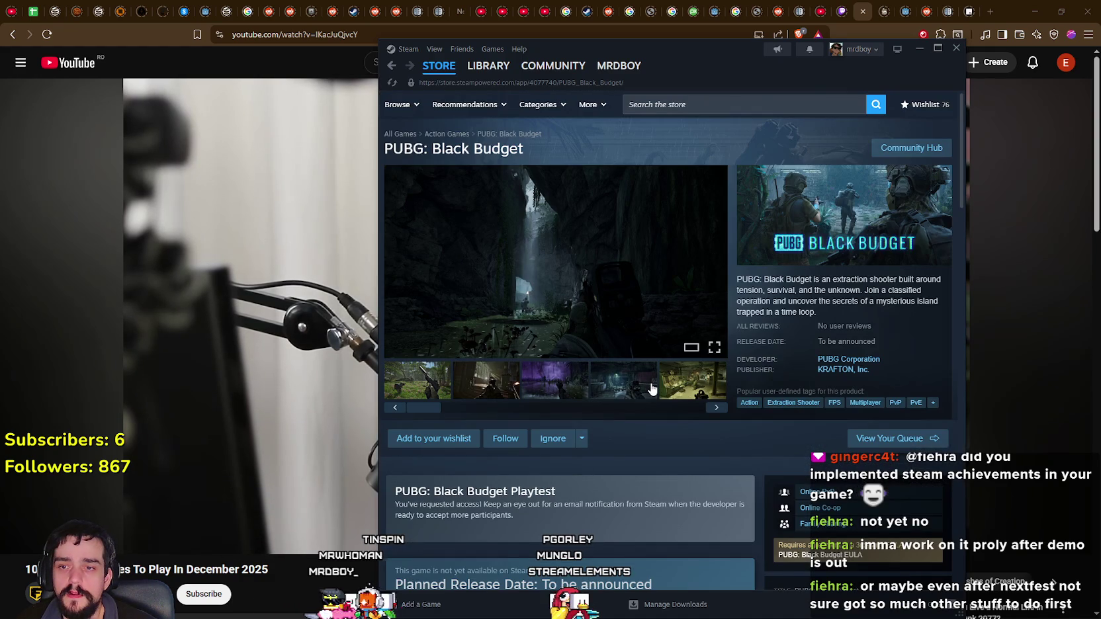
{"action": "scroll", "coordinate": [651, 389], "scroll_direction": "down", "scroll_amount": 3}
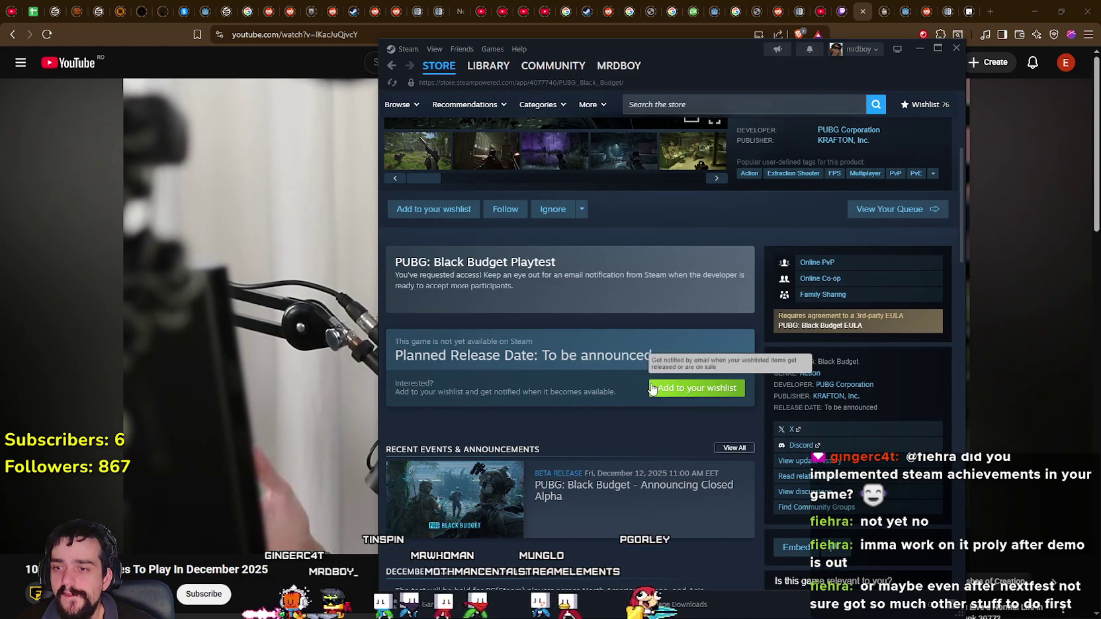
- Read the Announcing Closed Alpha announcement on the PUBG: Black Budget page
{"action": "scroll", "coordinate": [652, 389], "scroll_direction": "down", "scroll_amount": 2}
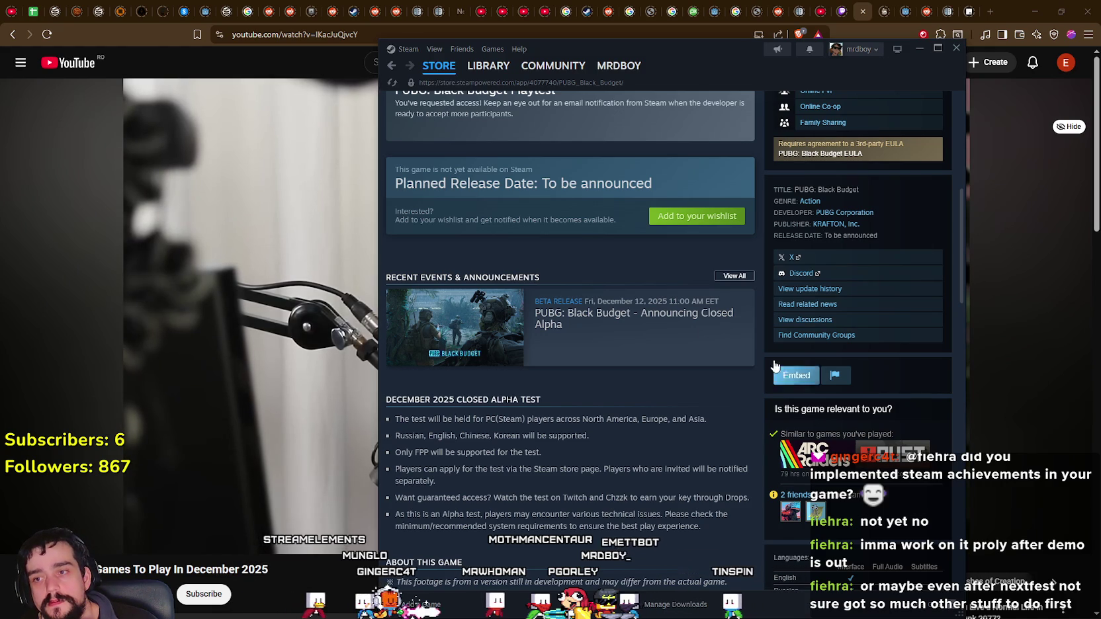
{"action": "left_click", "coordinate": [595, 328]}
{"action": "scroll", "coordinate": [596, 460], "scroll_direction": "down", "scroll_amount": 5}
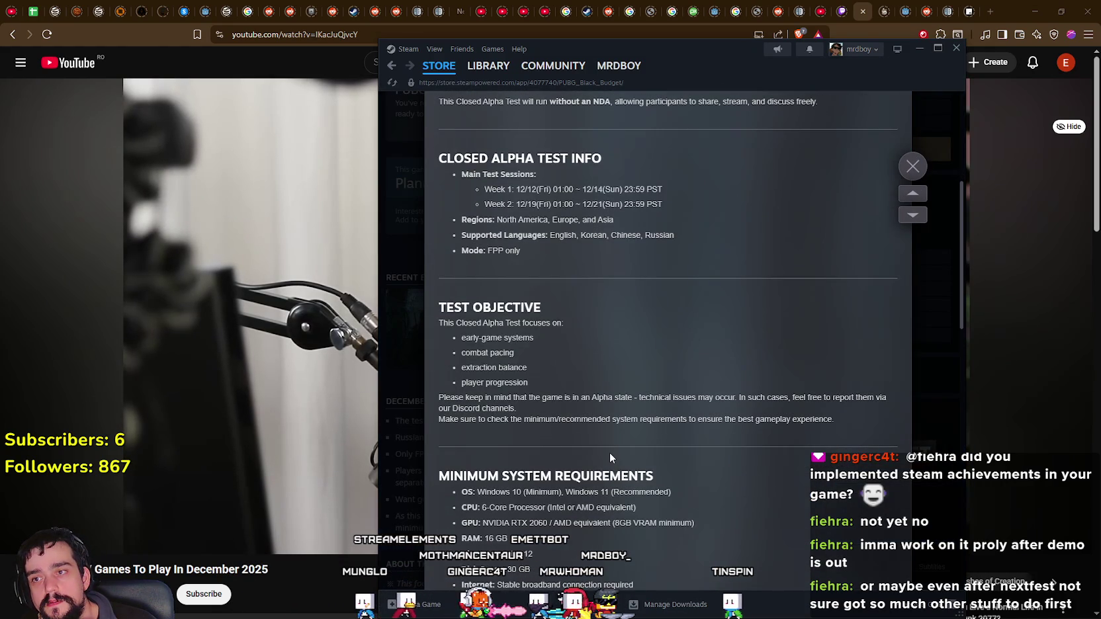
{"action": "scroll", "coordinate": [746, 326], "scroll_direction": "down", "scroll_amount": 6}
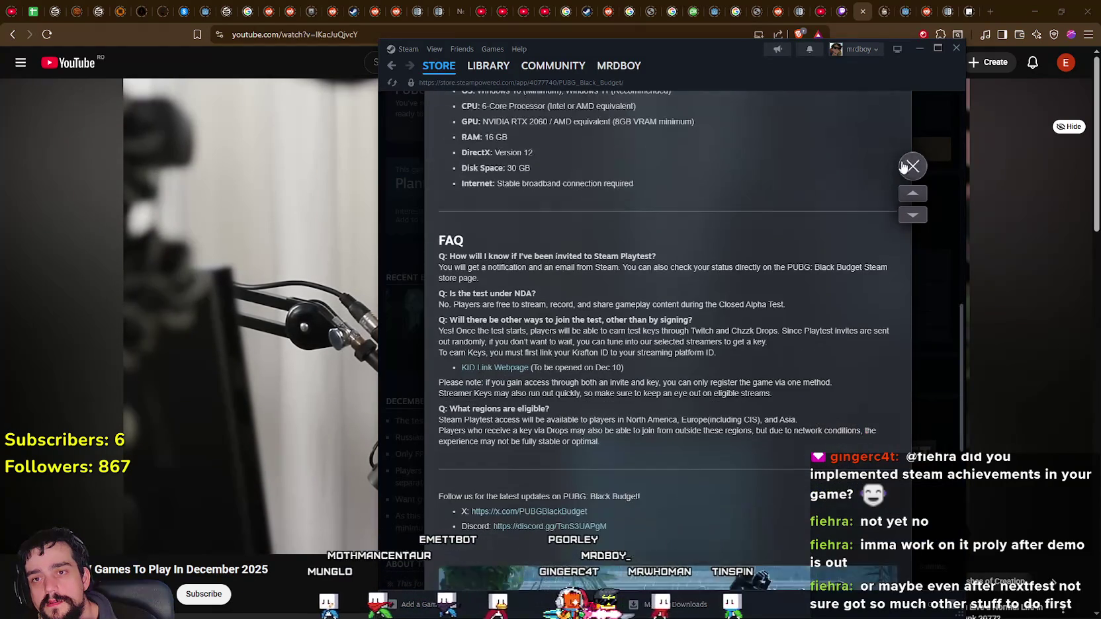
{"action": "left_click", "coordinate": [913, 166]}
{"action": "left_click", "coordinate": [612, 344]}
{"action": "scroll", "coordinate": [672, 408], "scroll_direction": "down", "scroll_amount": 5}
{"action": "scroll", "coordinate": [672, 405], "scroll_direction": "down", "scroll_amount": 10}
{"action": "key", "text": "Escape"}
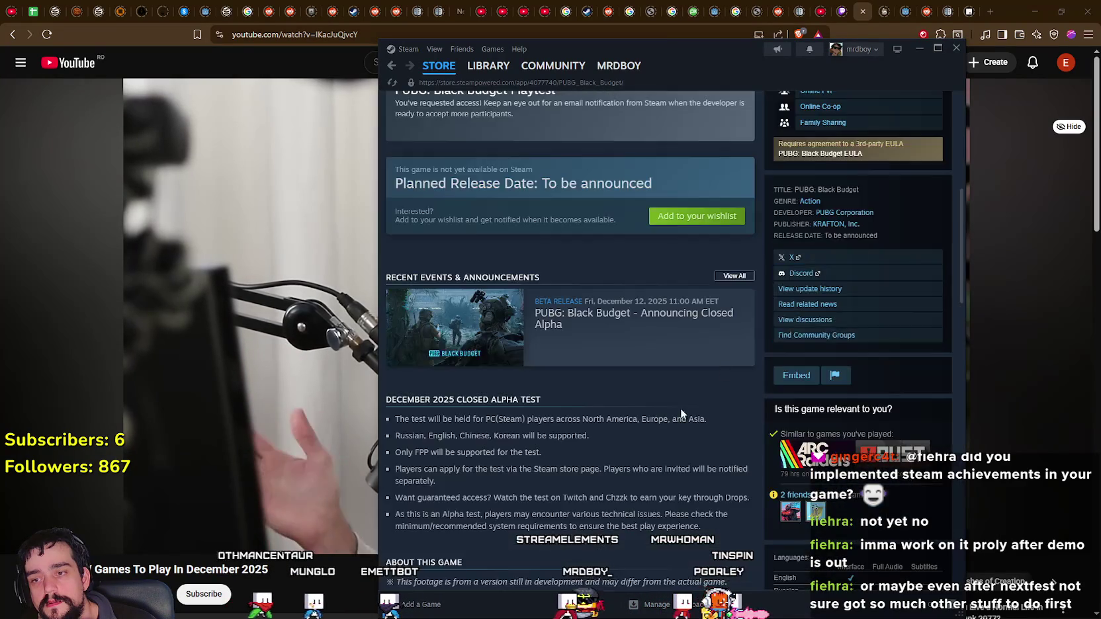
- Scroll the store page down to the Mature Content Description and System Requirements
{"action": "scroll", "coordinate": [688, 411], "scroll_direction": "down", "scroll_amount": 4}
{"action": "scroll", "coordinate": [642, 506], "scroll_direction": "down", "scroll_amount": 1}
{"action": "scroll", "coordinate": [648, 501], "scroll_direction": "down", "scroll_amount": 4}
{"action": "scroll", "coordinate": [582, 459], "scroll_direction": "down", "scroll_amount": 4}
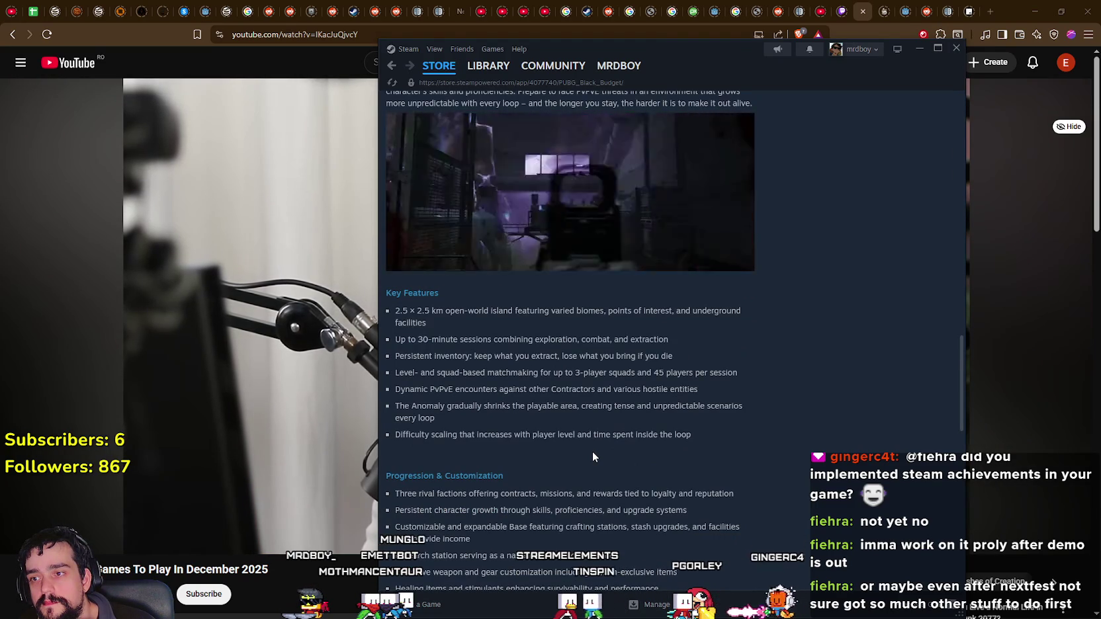
{"action": "scroll", "coordinate": [593, 451], "scroll_direction": "down", "scroll_amount": 2}
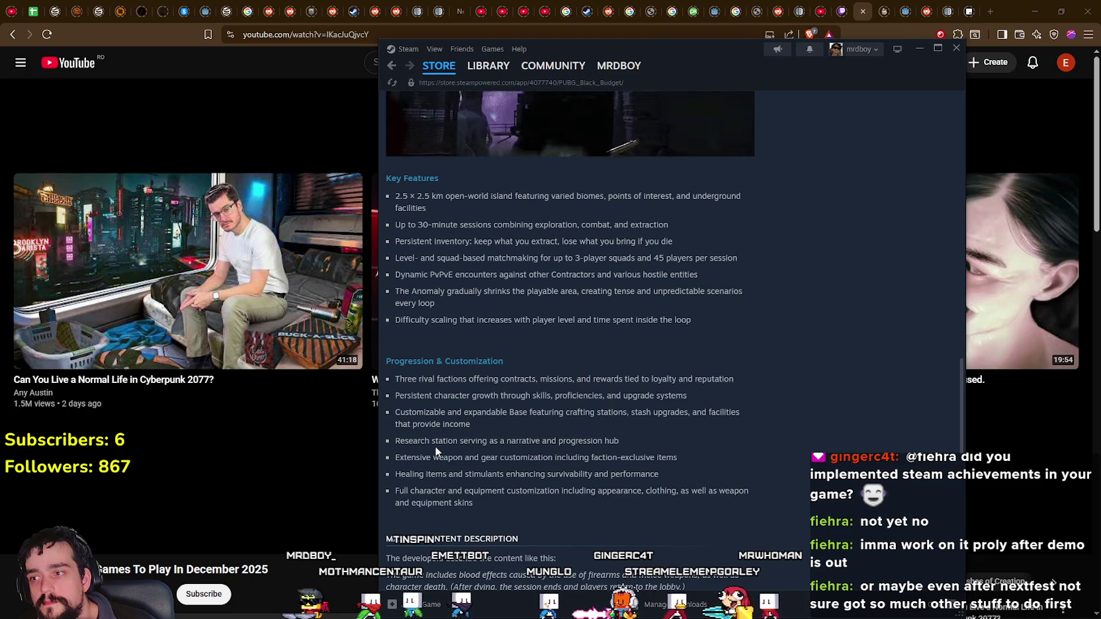
{"action": "scroll", "coordinate": [566, 448], "scroll_direction": "down", "scroll_amount": 3}
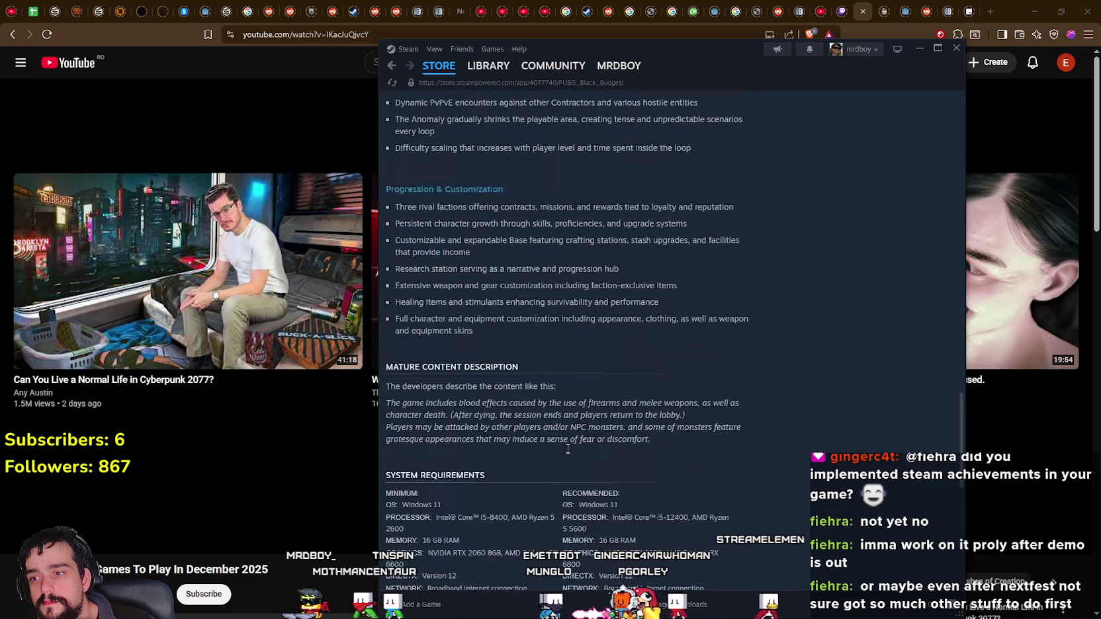
{"action": "left_click_drag", "start_coordinate": [964, 476], "coordinate": [994, 133]}
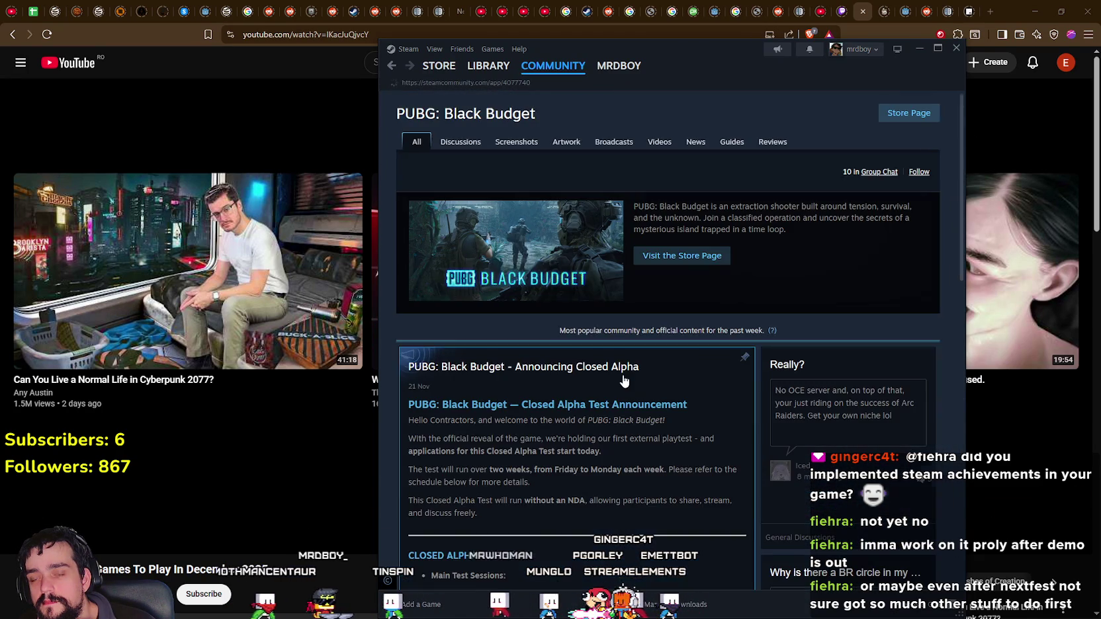
- Scroll through the PUBG: Black Budget community discussions, then return to the Steam Library home
{"action": "scroll", "coordinate": [850, 338], "scroll_direction": "down", "scroll_amount": 3}
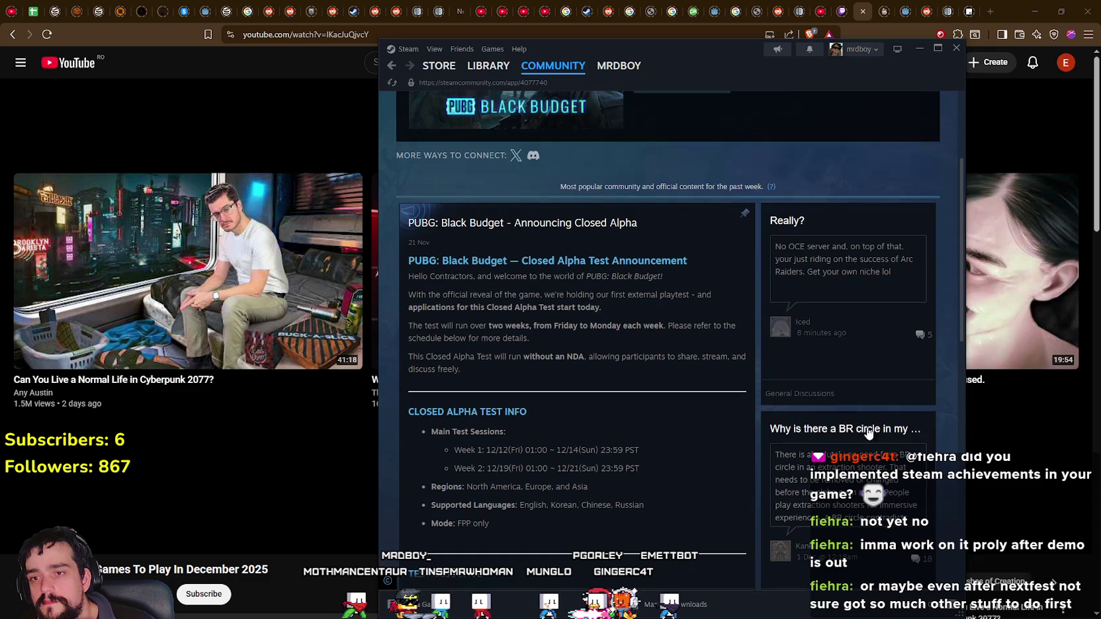
{"action": "scroll", "coordinate": [871, 448], "scroll_direction": "down", "scroll_amount": 4}
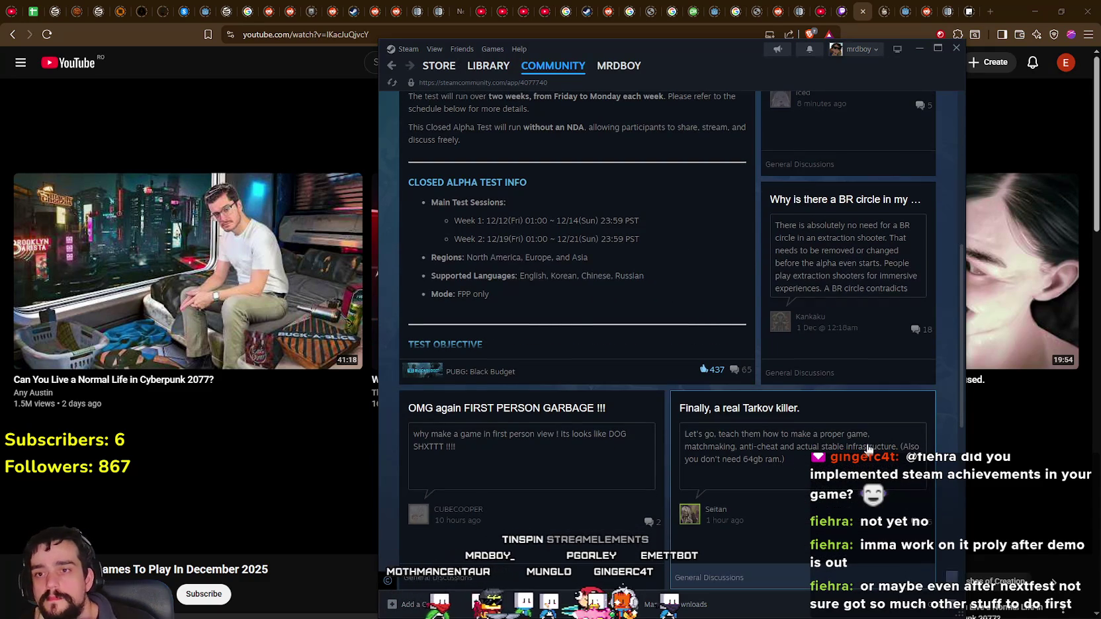
{"action": "scroll", "coordinate": [869, 448], "scroll_direction": "down", "scroll_amount": 2}
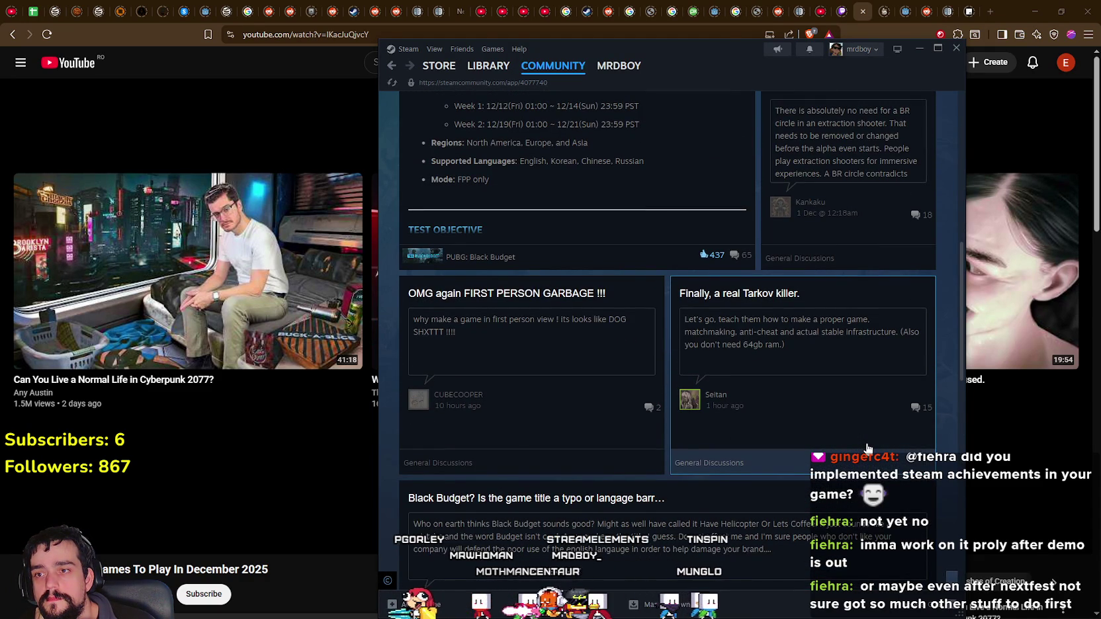
{"action": "scroll", "coordinate": [868, 448], "scroll_direction": "down", "scroll_amount": 2}
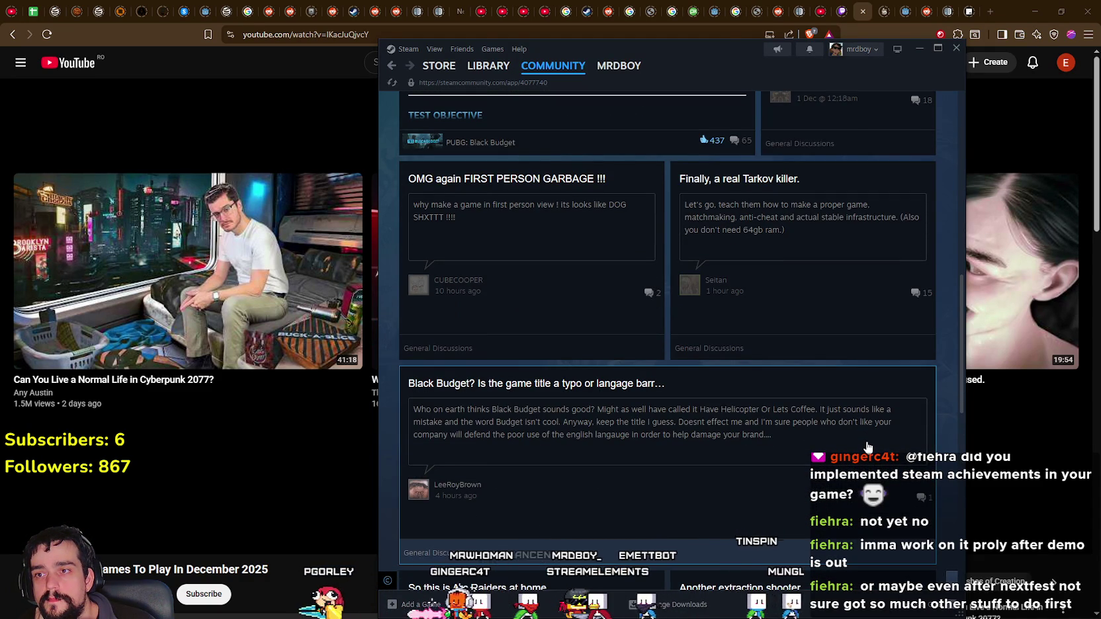
{"action": "scroll", "coordinate": [867, 447], "scroll_direction": "down", "scroll_amount": 6}
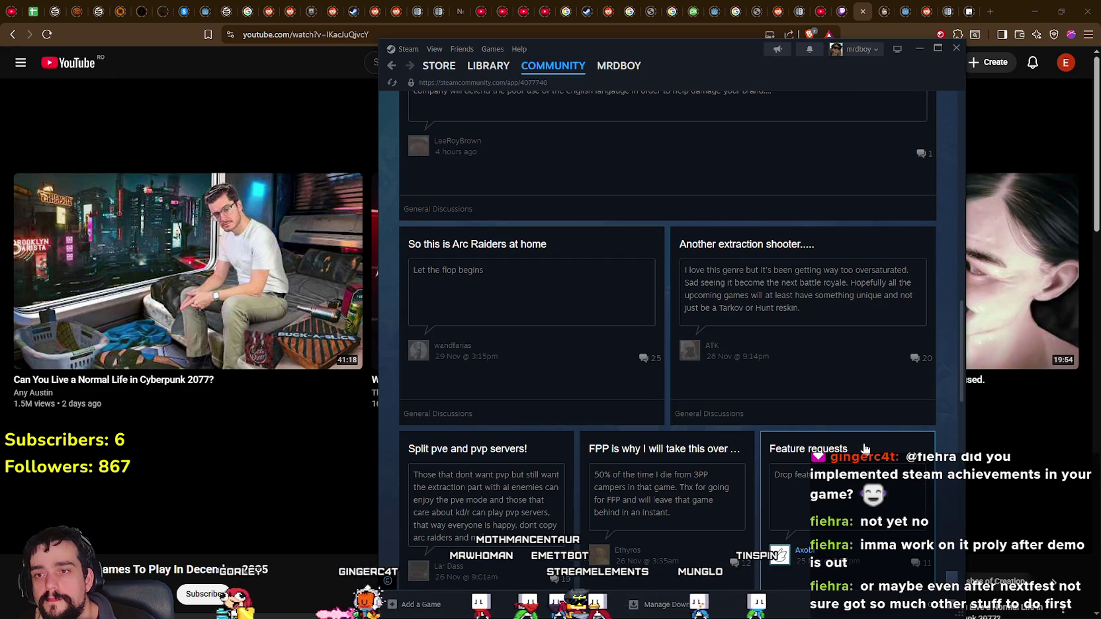
{"action": "scroll", "coordinate": [864, 448], "scroll_direction": "down", "scroll_amount": 3}
{"action": "scroll", "coordinate": [864, 448], "scroll_direction": "up", "scroll_amount": 2}
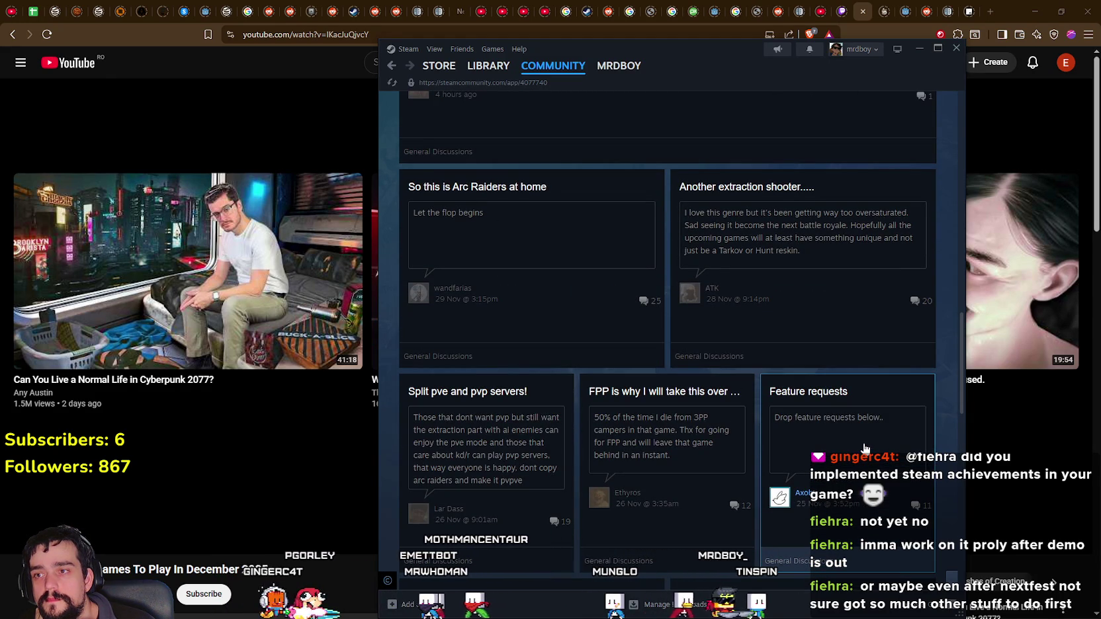
{"action": "scroll", "coordinate": [864, 449], "scroll_direction": "down", "scroll_amount": 8}
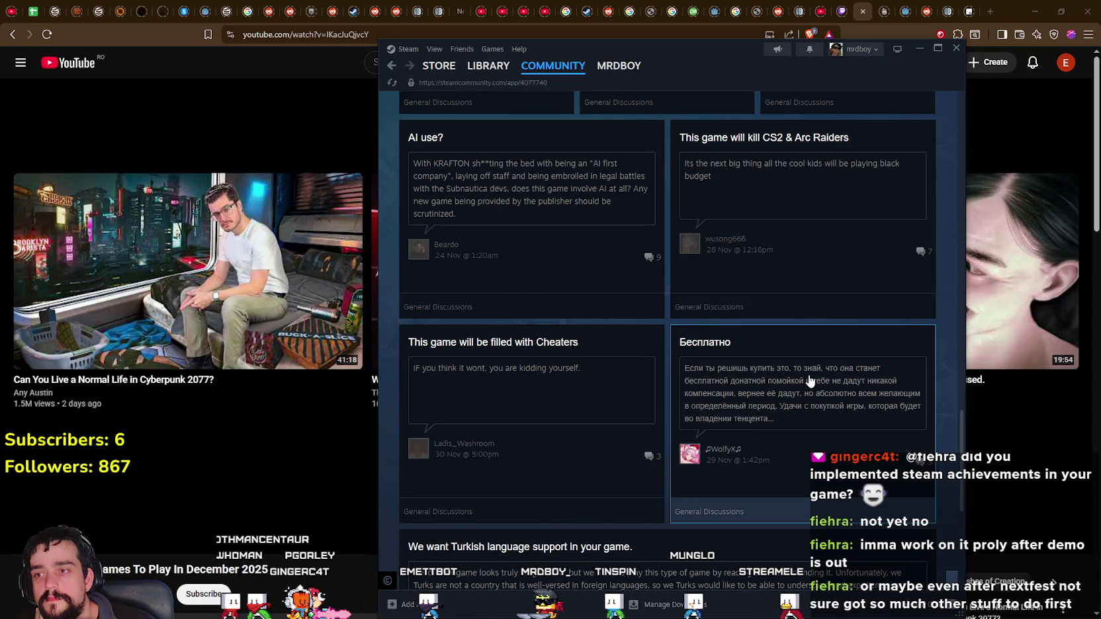
{"action": "scroll", "coordinate": [754, 397], "scroll_direction": "down", "scroll_amount": 5}
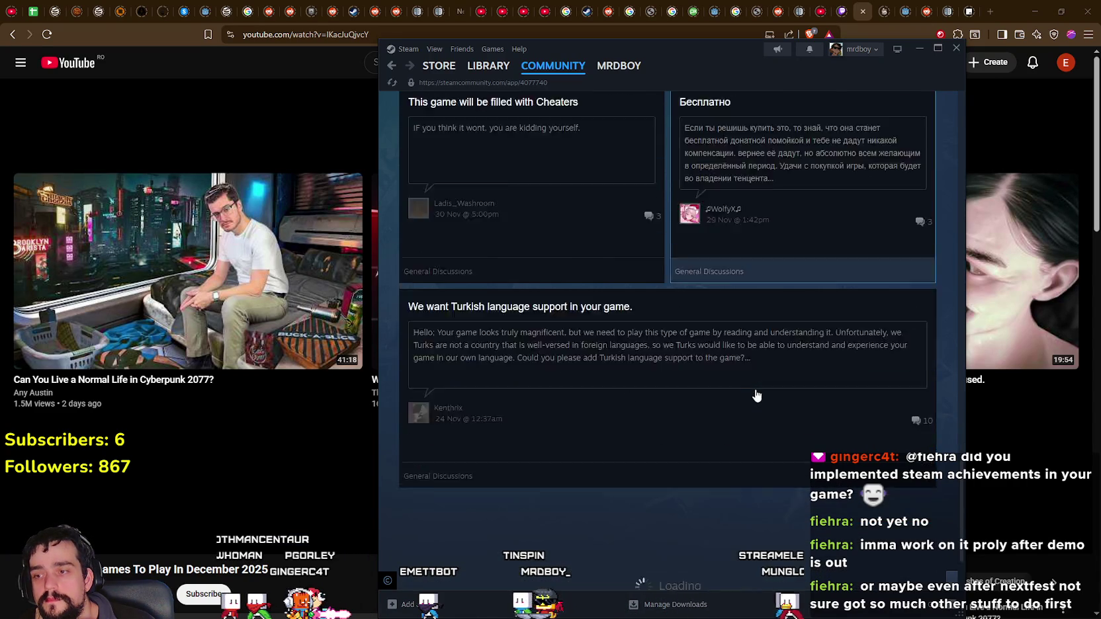
{"action": "scroll", "coordinate": [668, 344], "scroll_direction": "down", "scroll_amount": 7}
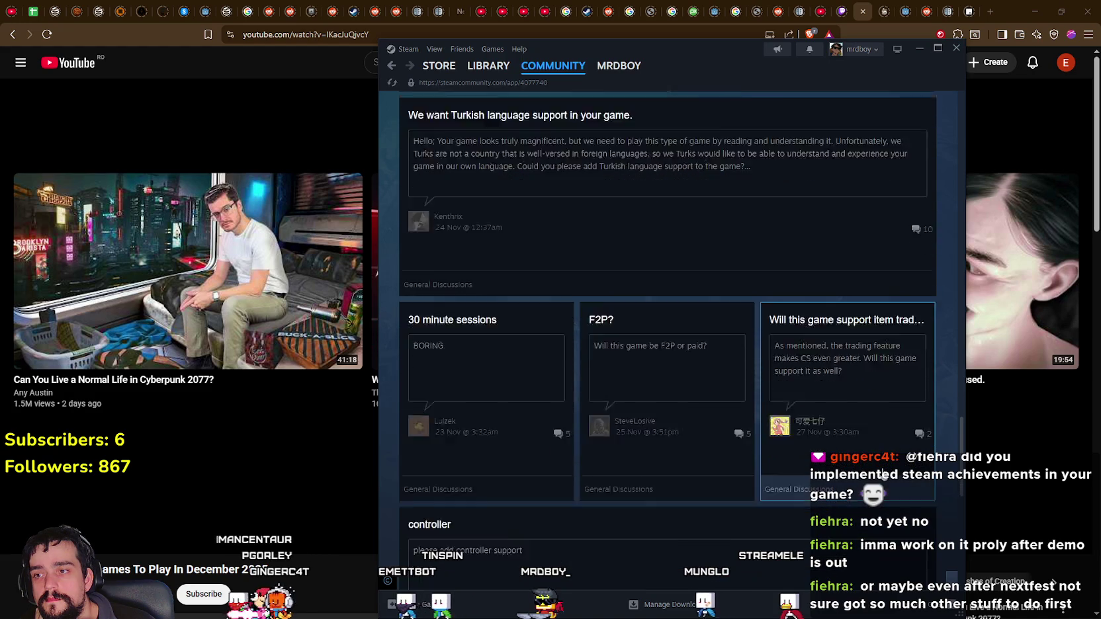
{"action": "scroll", "coordinate": [847, 423], "scroll_direction": "down", "scroll_amount": 5}
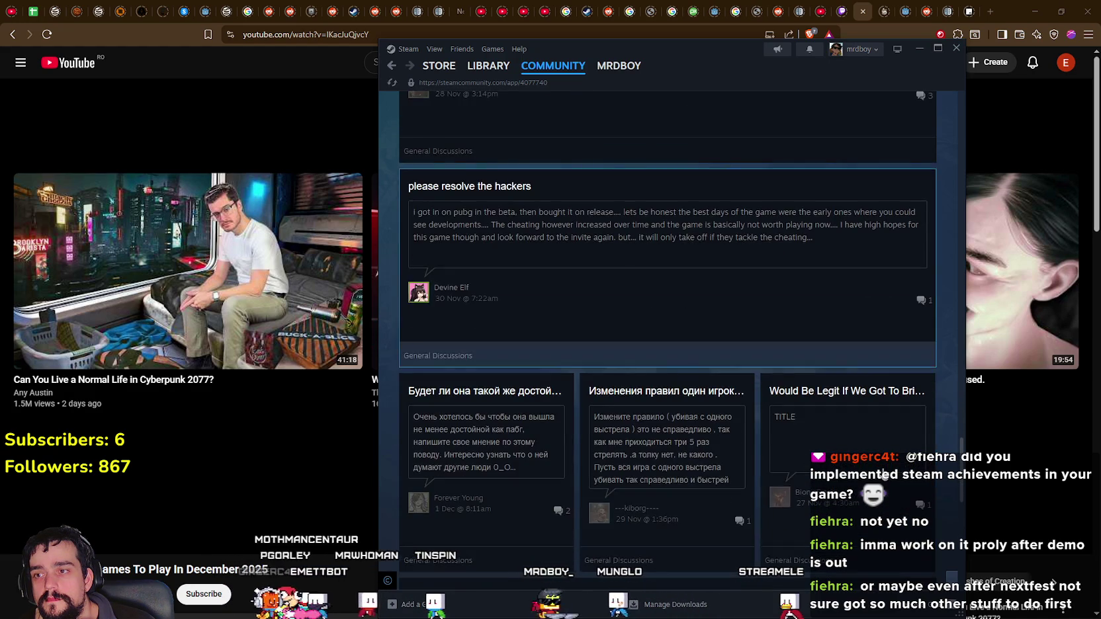
{"action": "scroll", "coordinate": [885, 475], "scroll_direction": "down", "scroll_amount": 10}
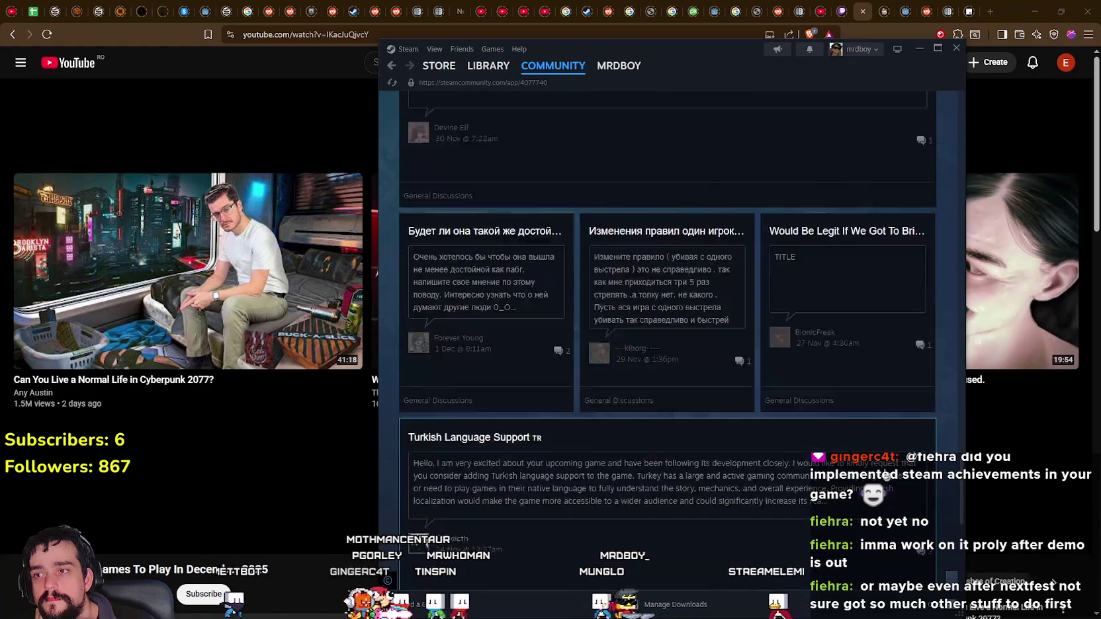
{"action": "scroll", "coordinate": [887, 475], "scroll_direction": "down", "scroll_amount": 6}
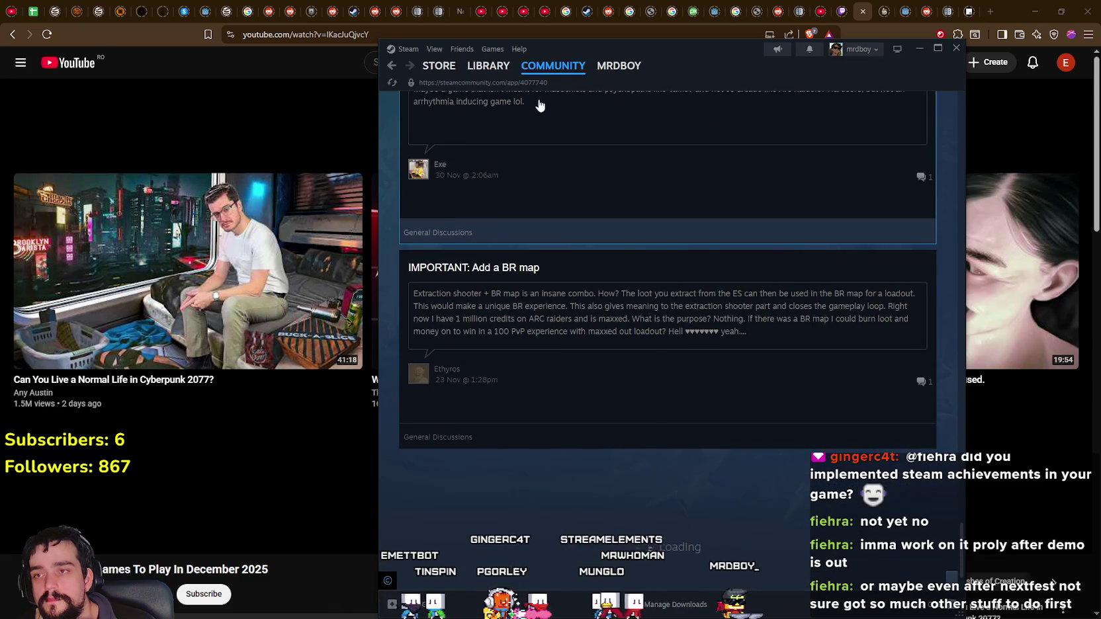
{"action": "left_click", "coordinate": [489, 66]}
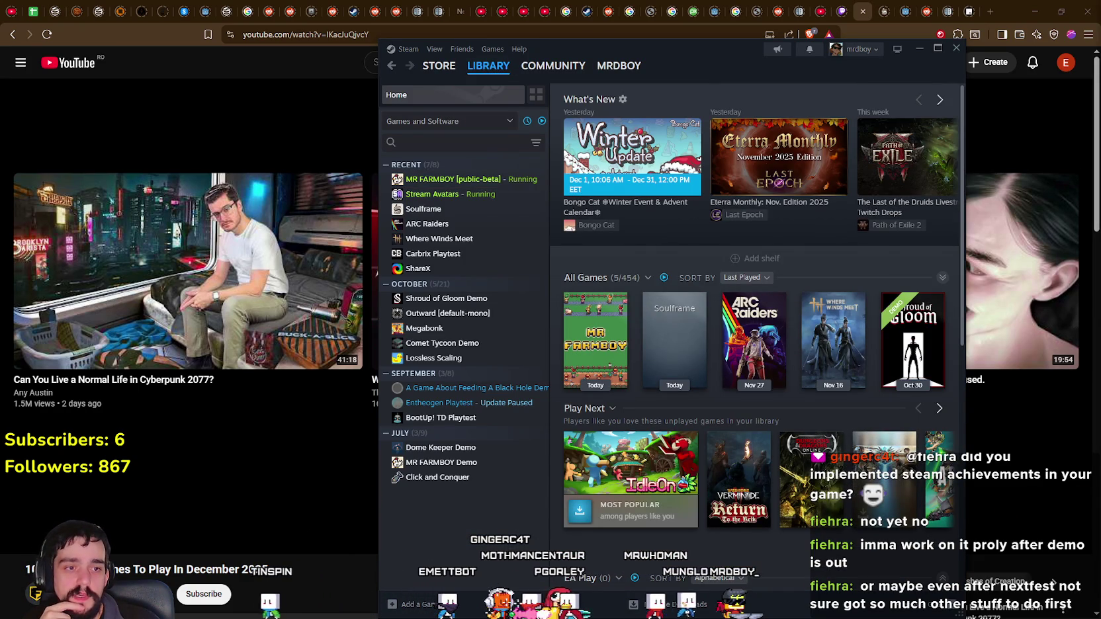
- Pause the MR FARMBOY game with Esc and bring the Spotify player forward
{"action": "key", "text": "alt+Tab"}
{"action": "key", "text": "Escape"}
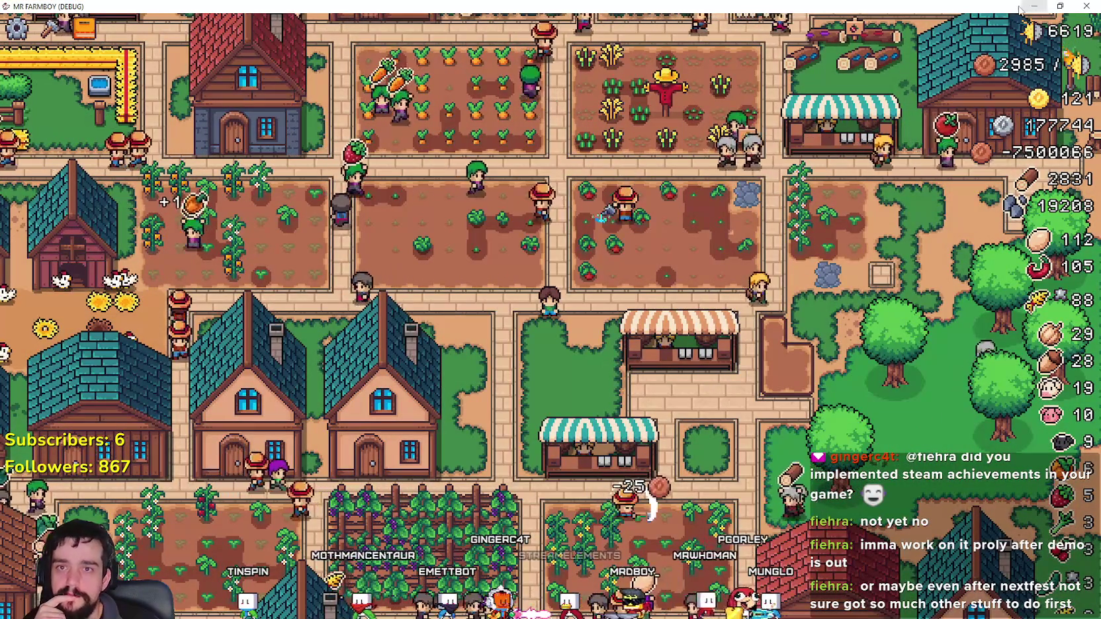
{"action": "key", "text": "Escape"}
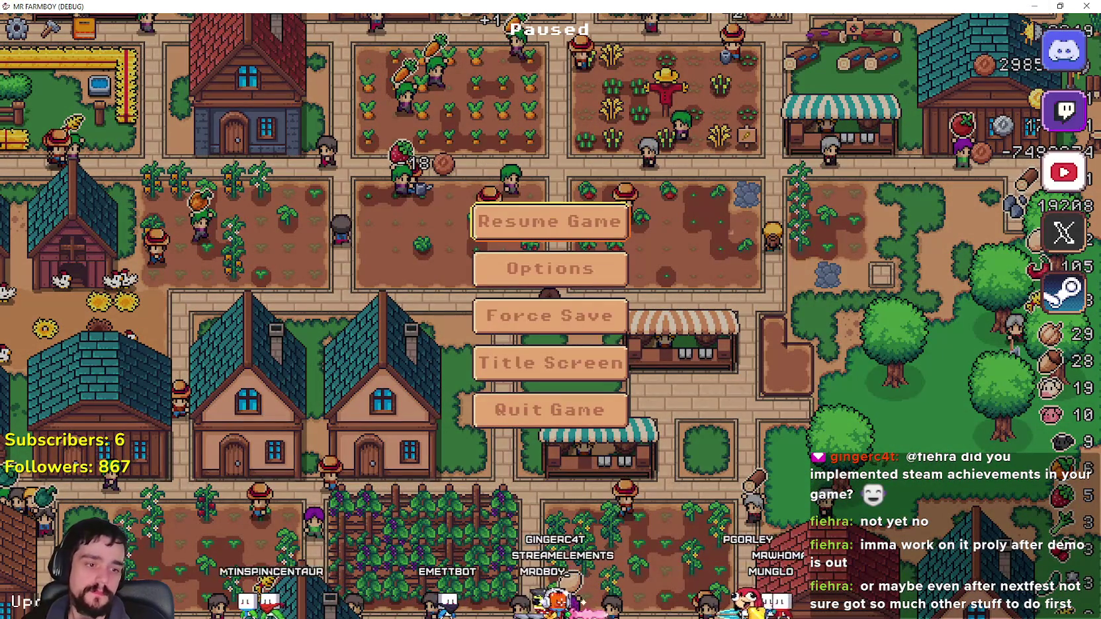
{"action": "key", "text": "alt+Tab"}
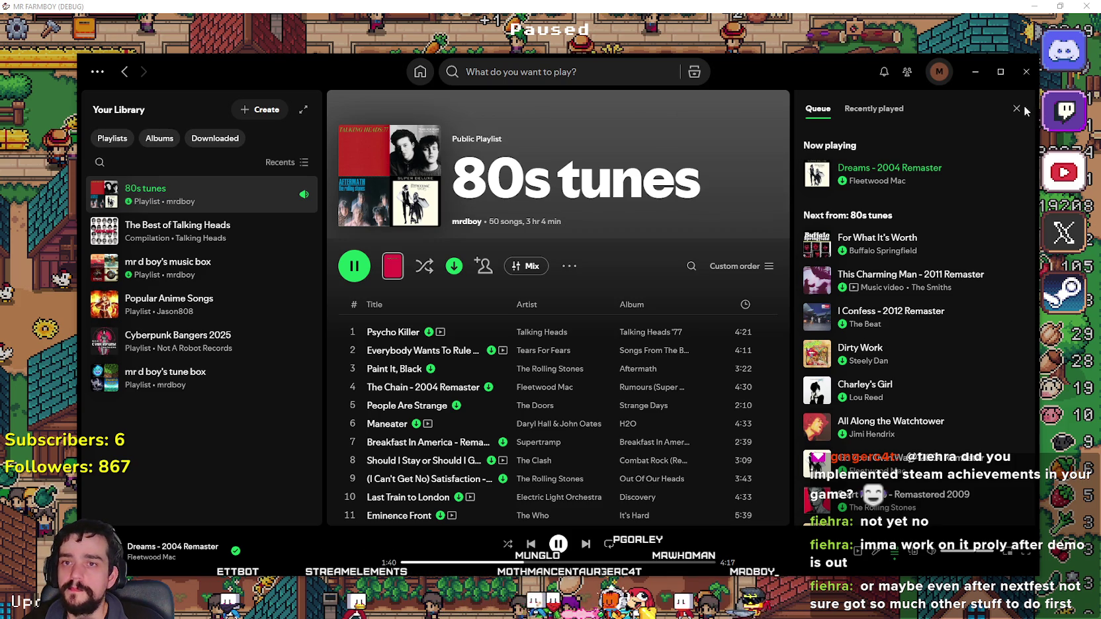
- Minimize Spotify so the paused MR FARMBOY pause menu is visible
{"action": "left_click", "coordinate": [999, 72]}
{"action": "left_click", "coordinate": [1039, 18]}
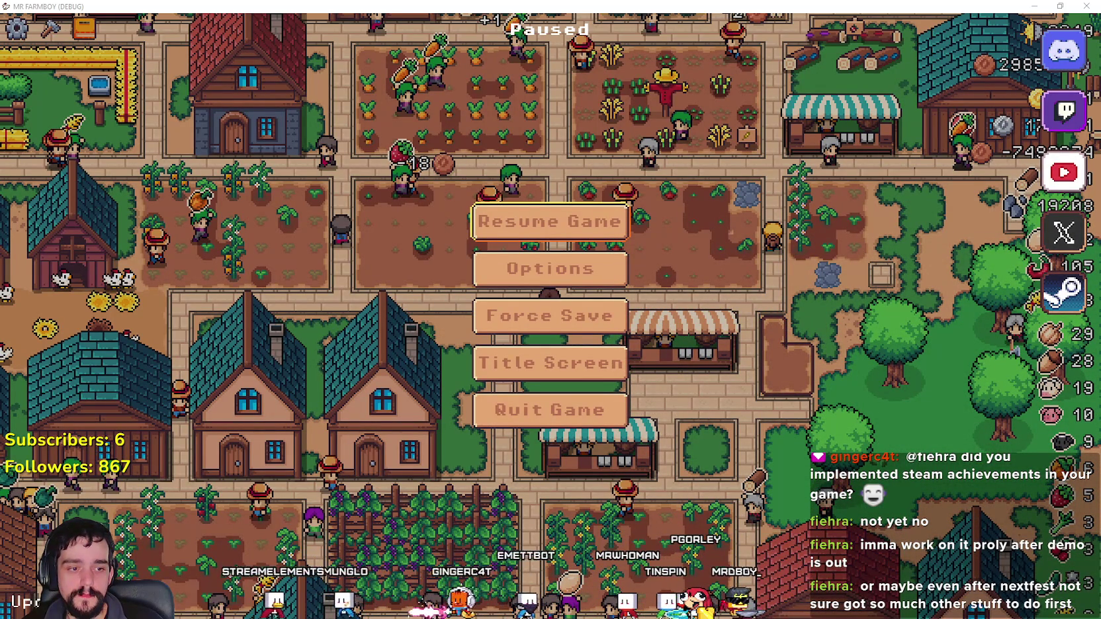
- In steamworks.gd, select ACHIEVEMENT_UNLOCK_FIRST_CROP on line 33 and checkReq's itemID parameter
{"action": "key", "text": "alt+Tab"}
{"action": "left_click", "coordinate": [842, 358]}
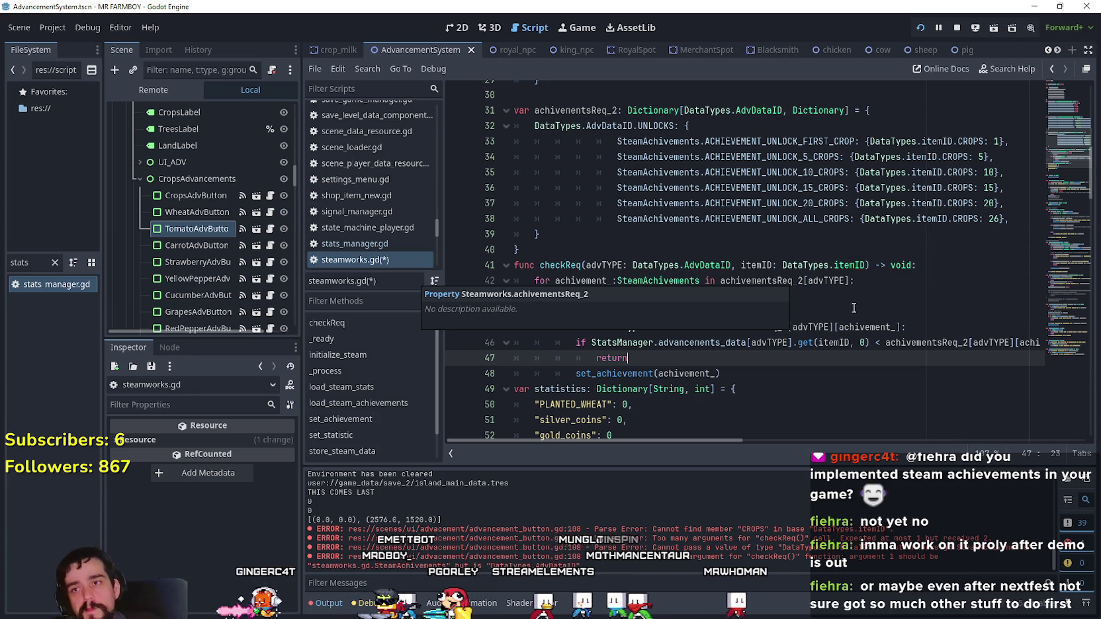
{"action": "left_click_drag", "start_coordinate": [854, 141], "coordinate": [617, 141]}
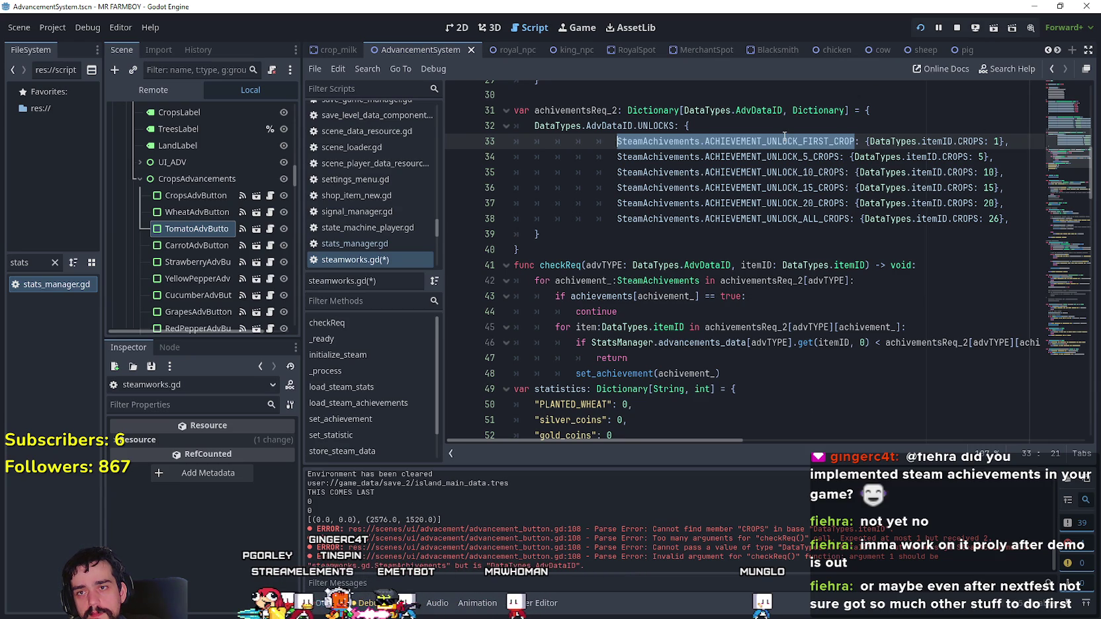
{"action": "left_click_drag", "start_coordinate": [754, 265], "coordinate": [849, 265]}
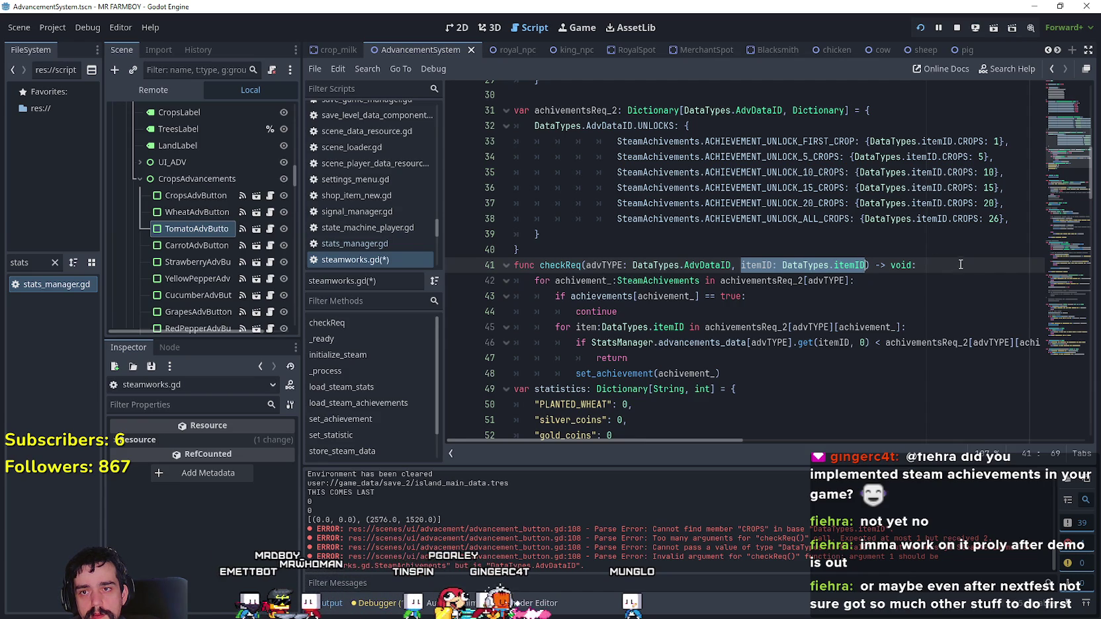
{"action": "mouse_move", "coordinate": [835, 209]}
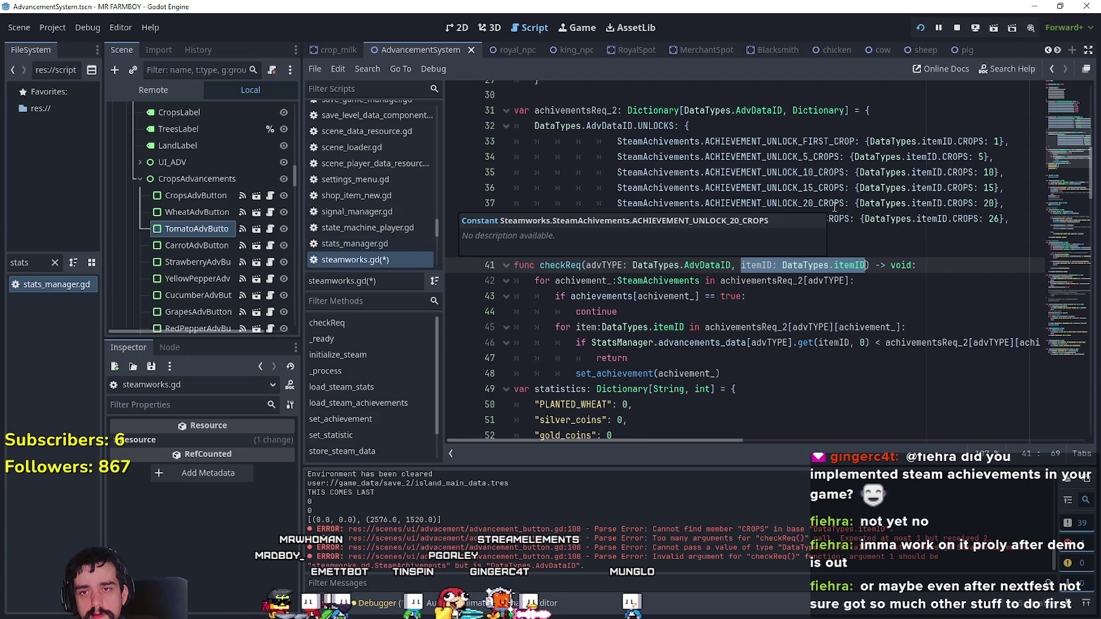
- Insert a blank line right after 'DataTypes.AdvDataID.UNLOCKS: {' in achievementsReq_2, above the crop achievements
{"action": "mouse_move", "coordinate": [739, 142]}
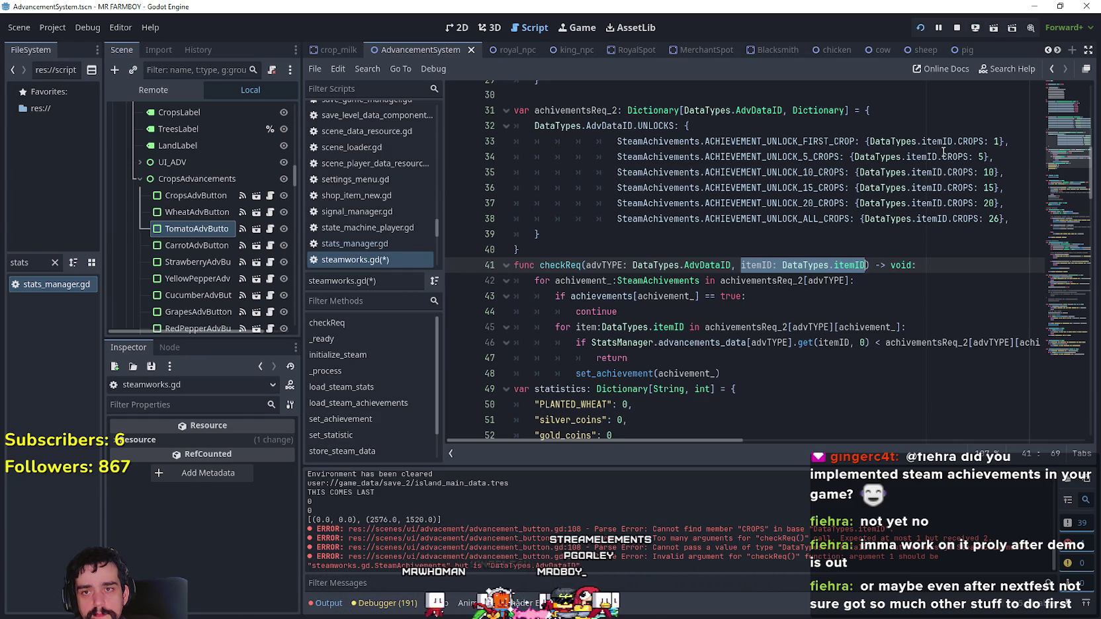
{"action": "mouse_move", "coordinate": [944, 151]}
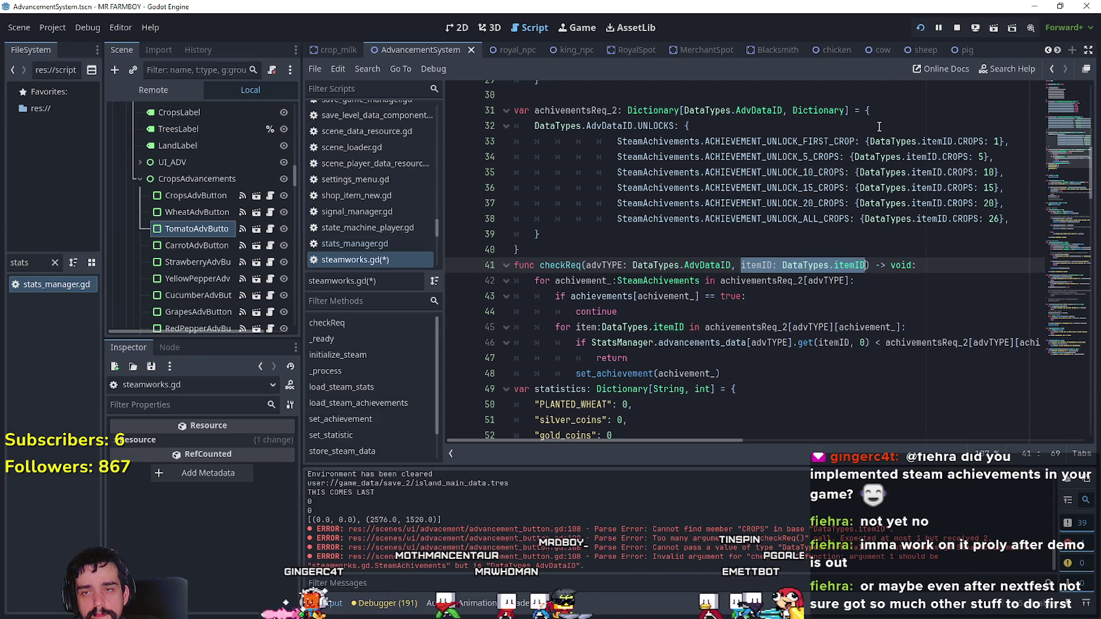
{"action": "left_click_drag", "start_coordinate": [617, 142], "coordinate": [856, 139]}
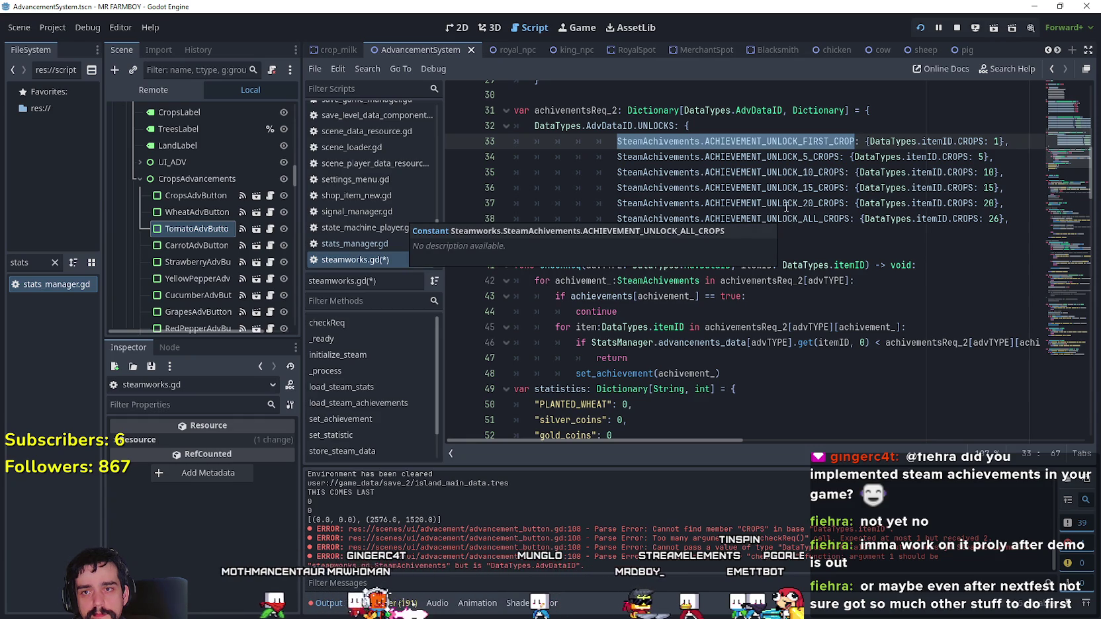
{"action": "left_click_drag", "start_coordinate": [983, 141], "coordinate": [869, 141]}
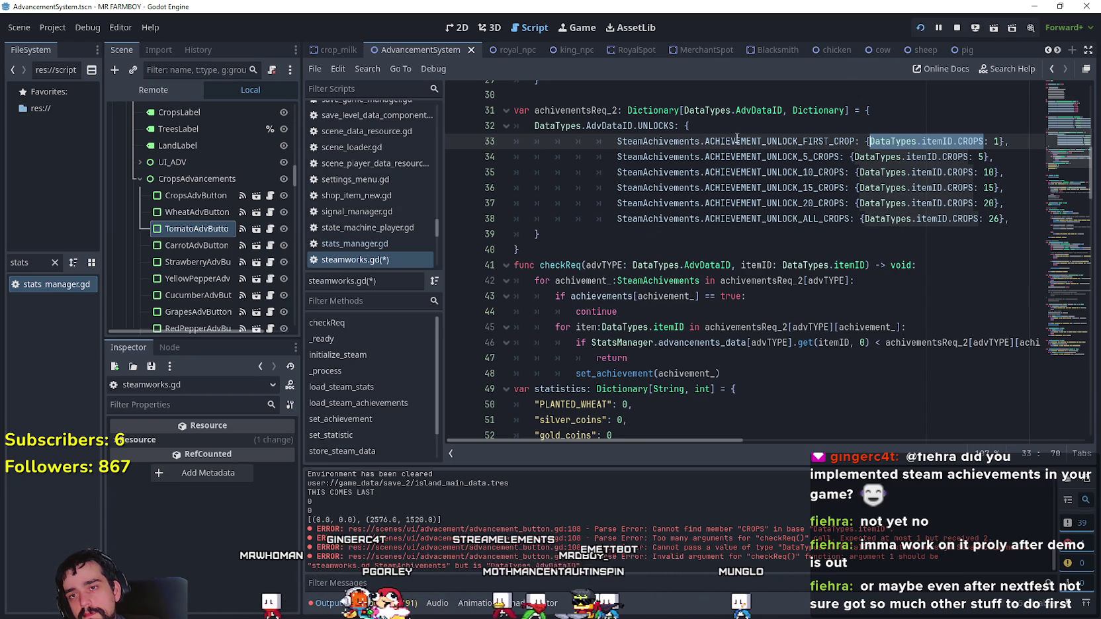
{"action": "left_click", "coordinate": [709, 130]}
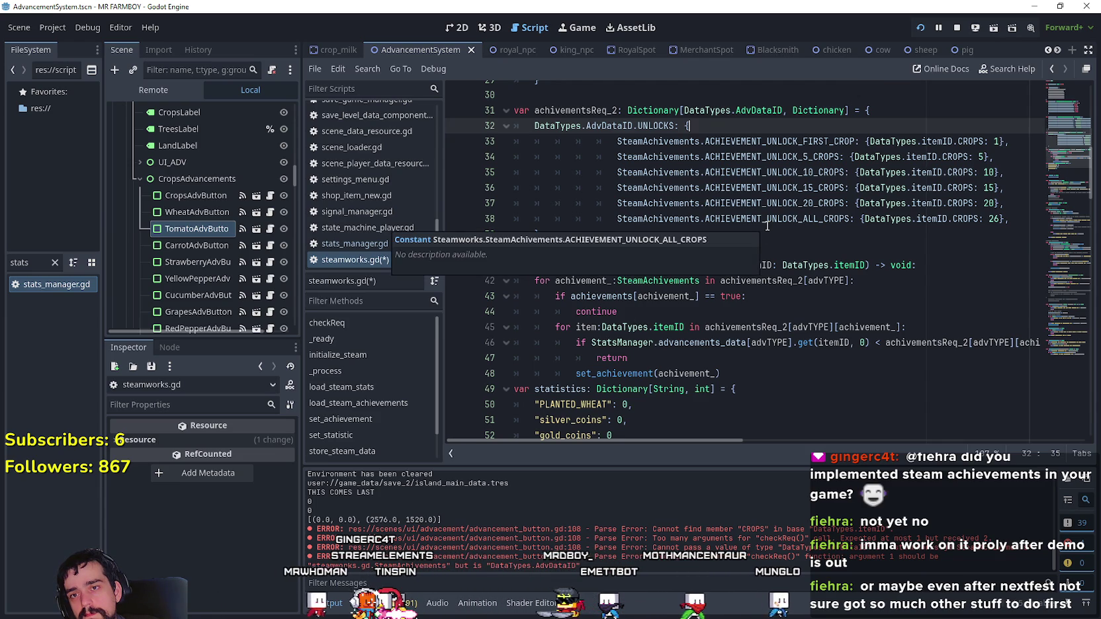
{"action": "double_click", "coordinate": [967, 141]}
{"action": "left_click_drag", "start_coordinate": [949, 141], "coordinate": [892, 134]}
{"action": "left_click", "coordinate": [752, 131]}
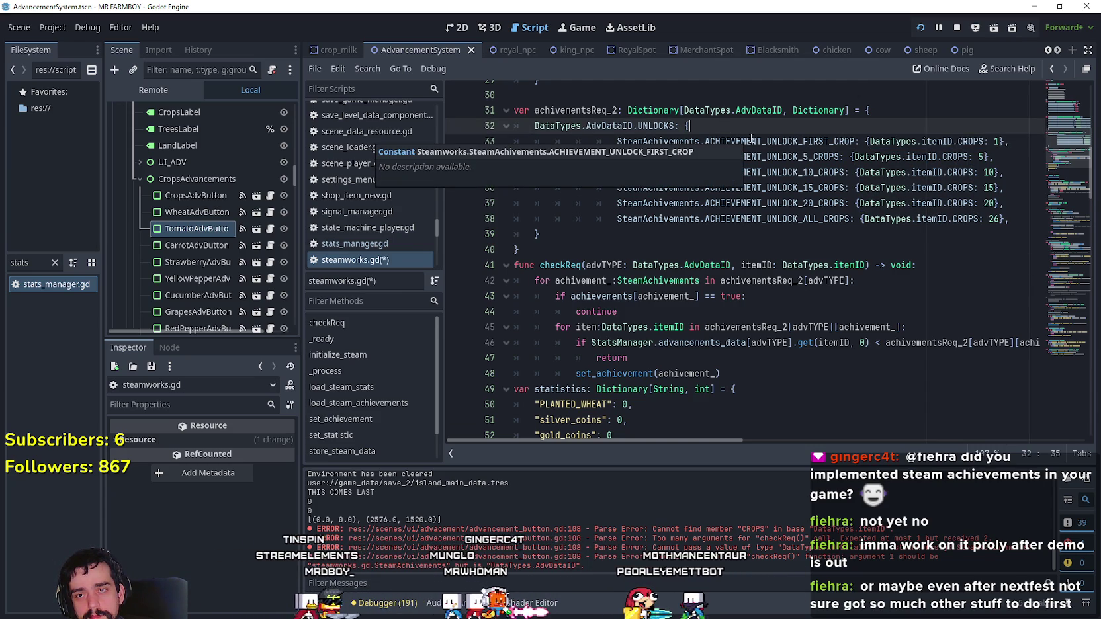
{"action": "key", "text": "Return"}
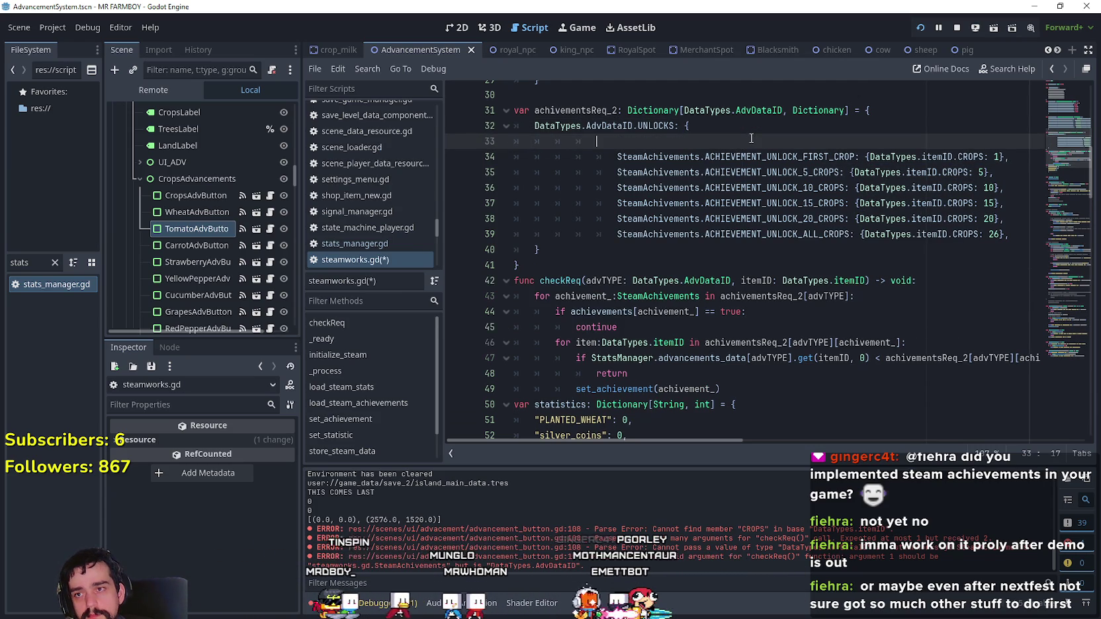
- Add an indented DataTypes.itemID.CROPS key with an opening brace and a SteamAchivements.ACHIEVEMENT_UNLOCK_FIRST_CROP entry
{"action": "key", "text": "Tab"}
{"action": "type", "text": "DataTypes.itemID.CROPS"}
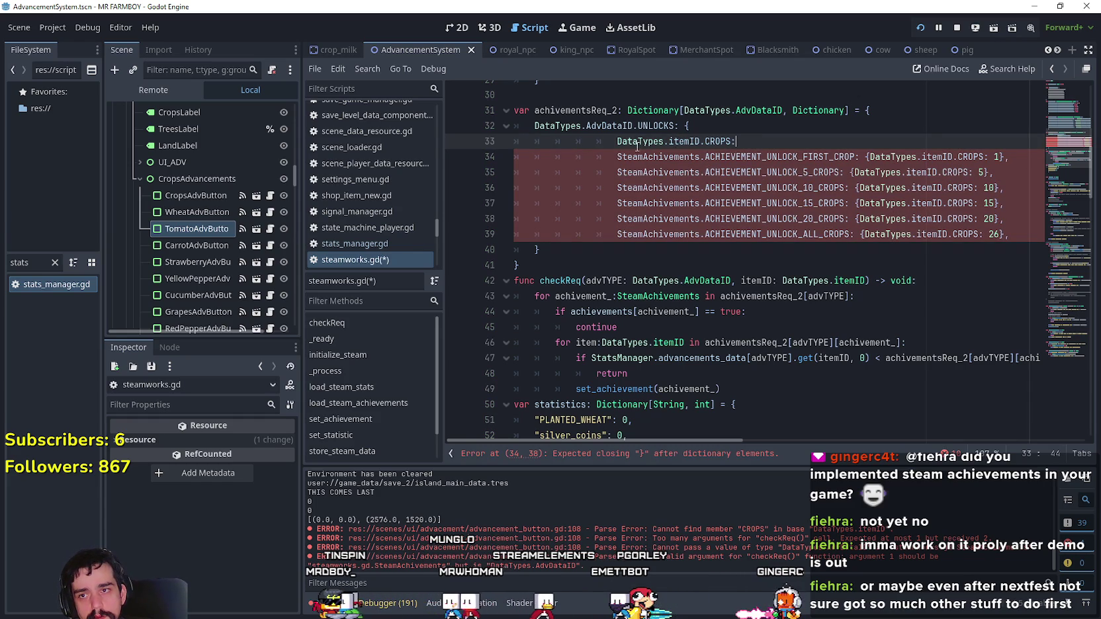
{"action": "left_click", "coordinate": [618, 160]}
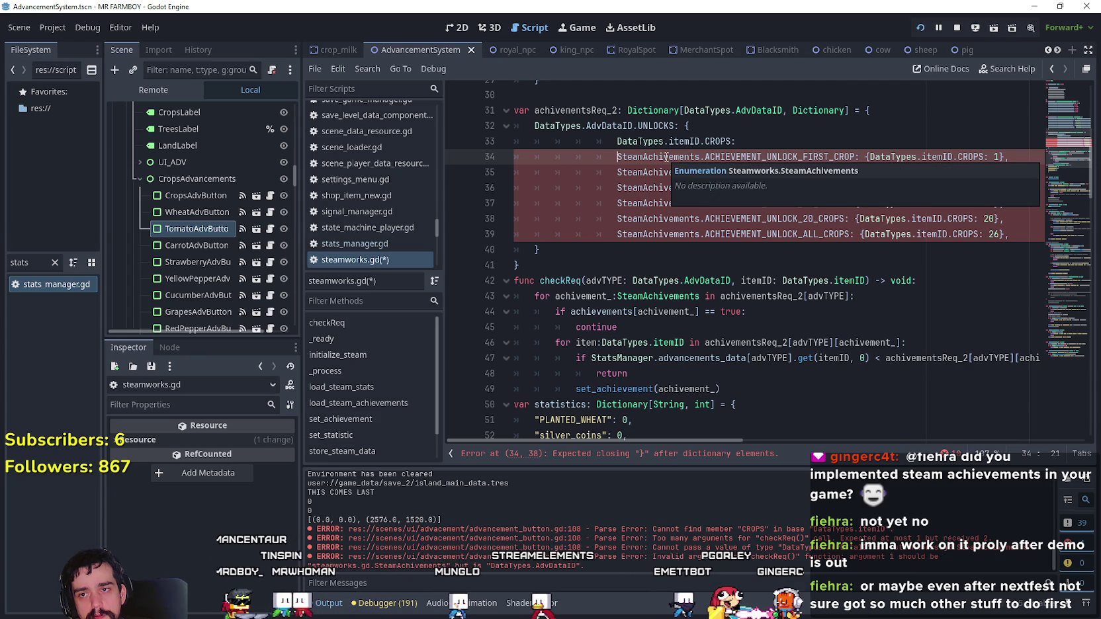
{"action": "left_click", "coordinate": [756, 141]}
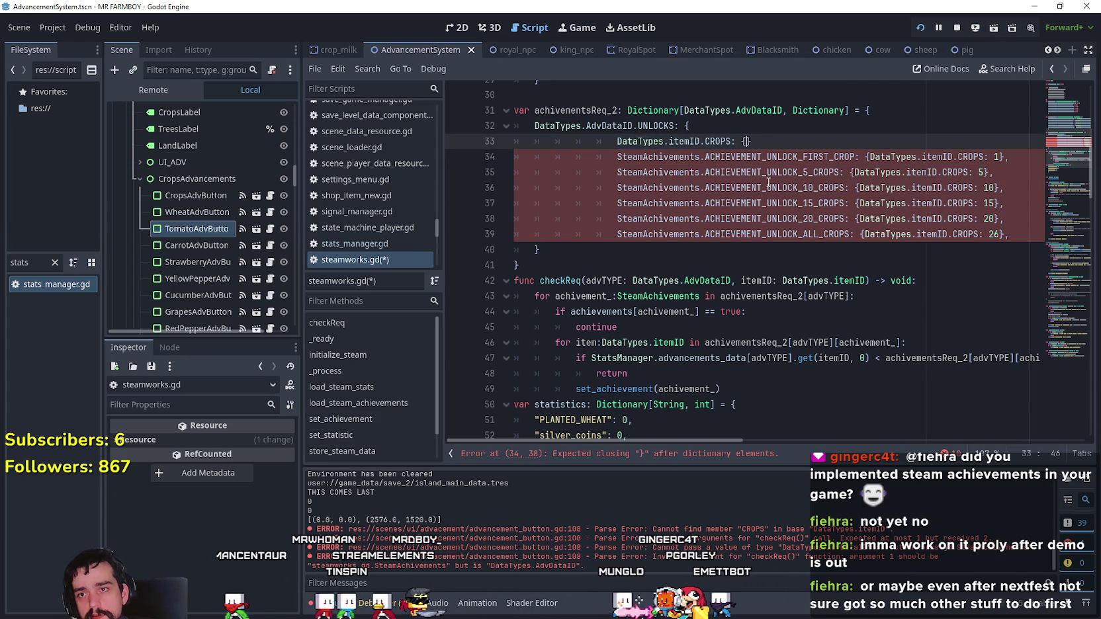
{"action": "type", "text": "{"}
{"action": "key", "text": "Return"}
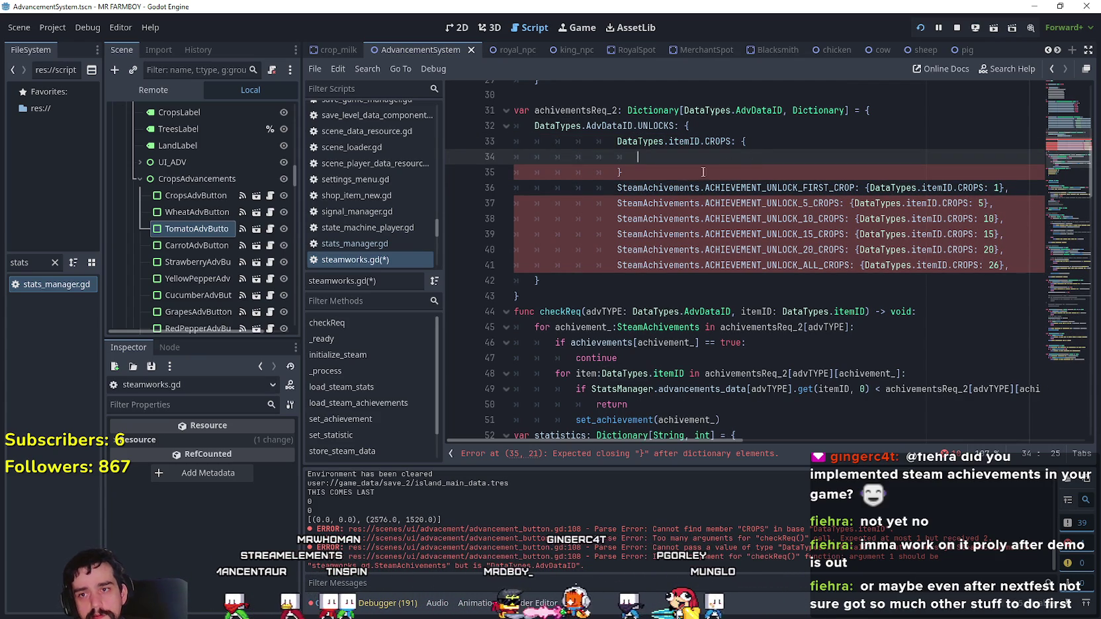
{"action": "left_click", "coordinate": [664, 187]}
{"action": "left_click", "coordinate": [818, 141]}
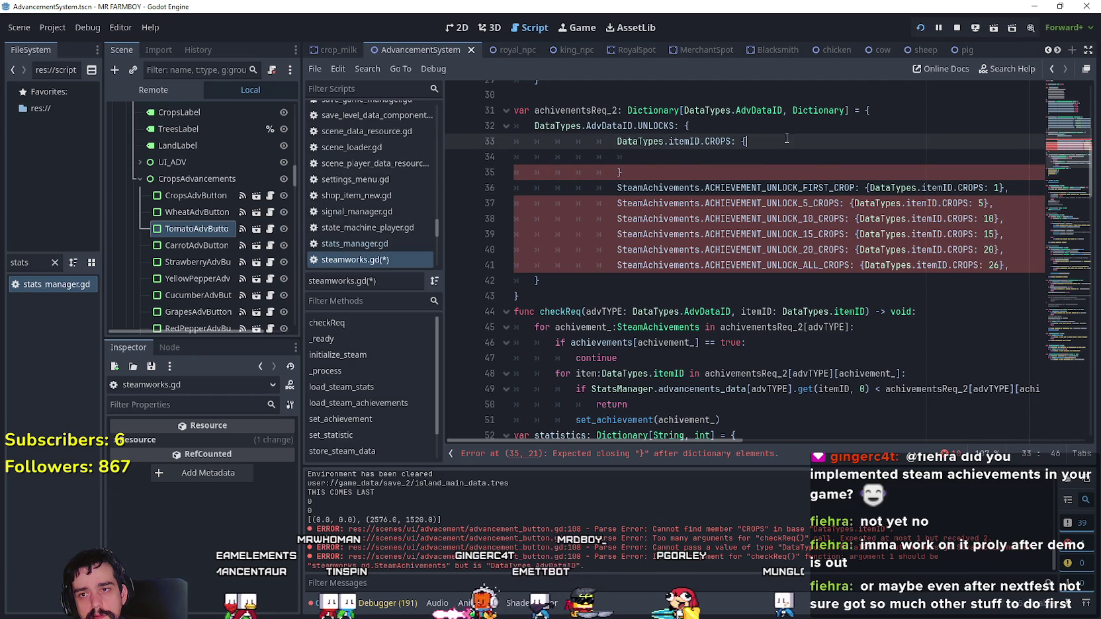
{"action": "type", "text": "SteamAchivements.ACHIEVEMENT_UNLOCK_FIRST_CROP"}
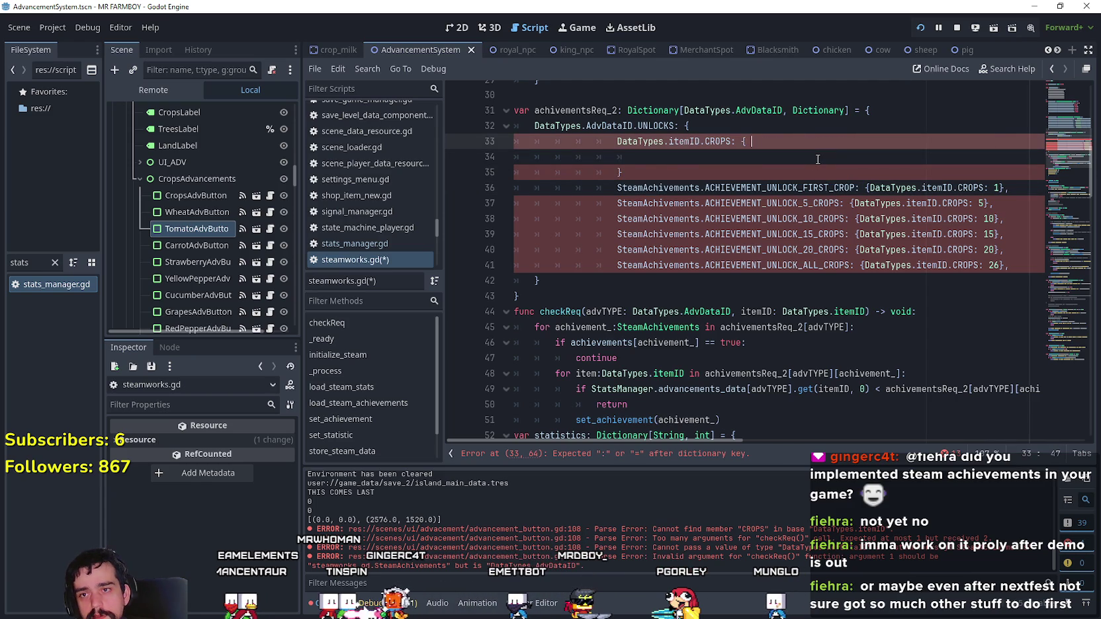
{"action": "key", "text": "BackSpace"}
{"action": "type", "text": "SteamAchivements.ACHIEVEMENT_UNLOCK_FIRST_CROP: 1"}
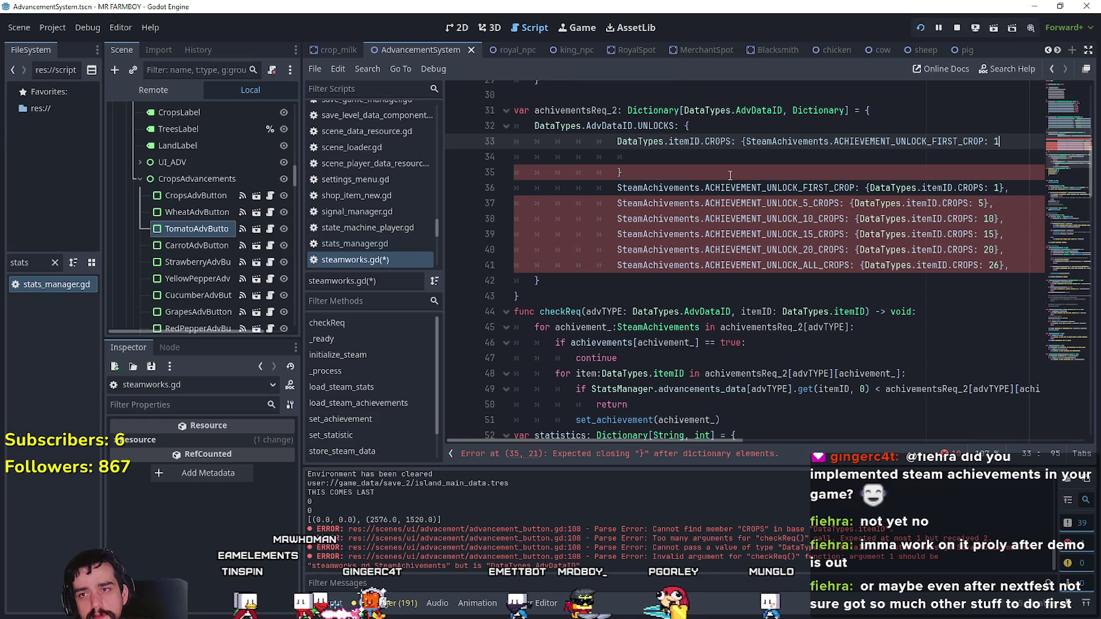
{"action": "left_click", "coordinate": [748, 143]}
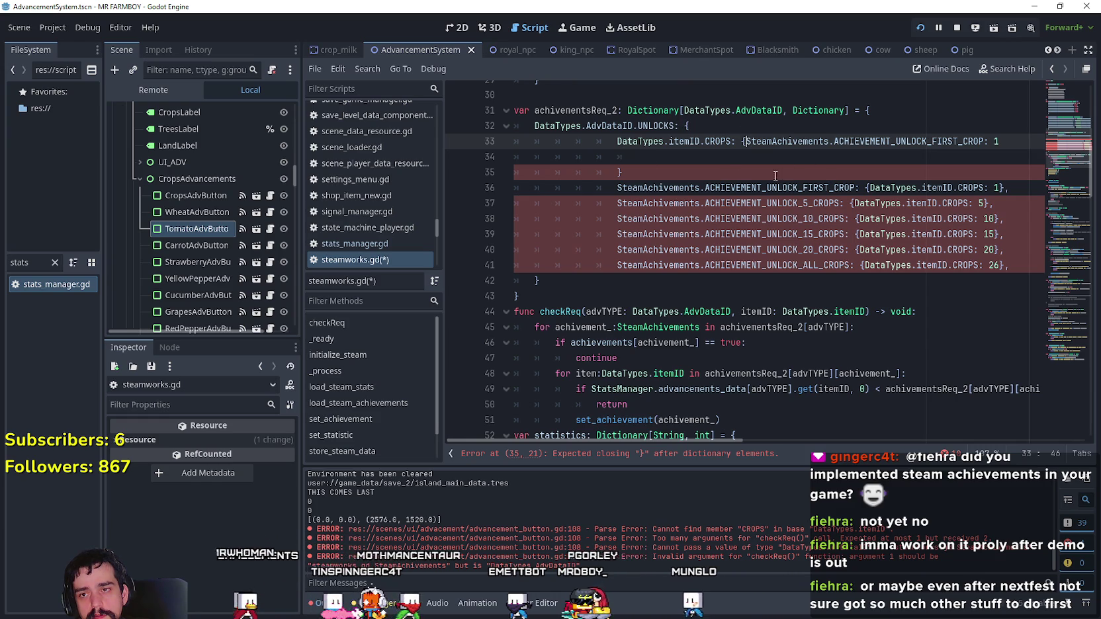
{"action": "key", "text": "Return"}
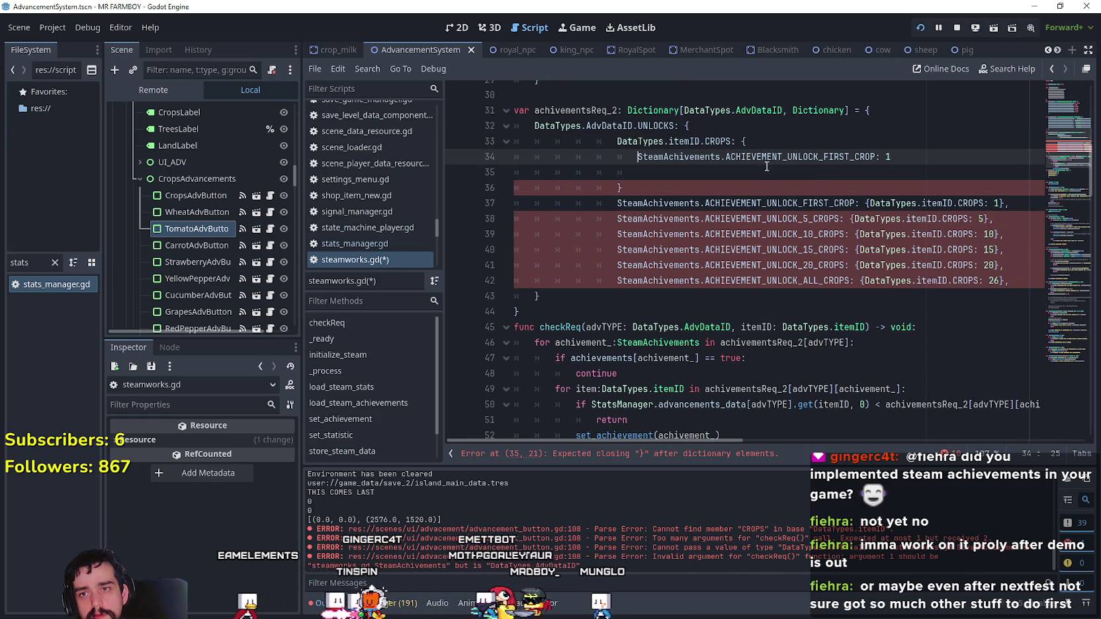
{"action": "key", "text": "End"}
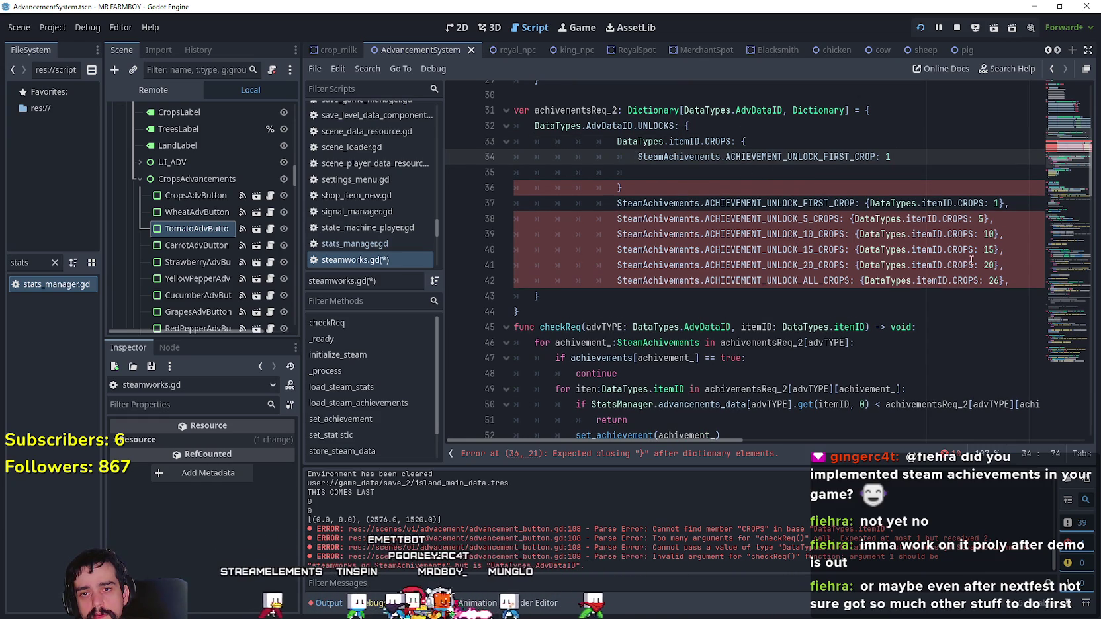
- Add the ACHIEVEMENT_UNLOCK_5_CROPS and 10-crops entries, copying the 10-crops name from the old list
{"action": "left_click", "coordinate": [835, 219]}
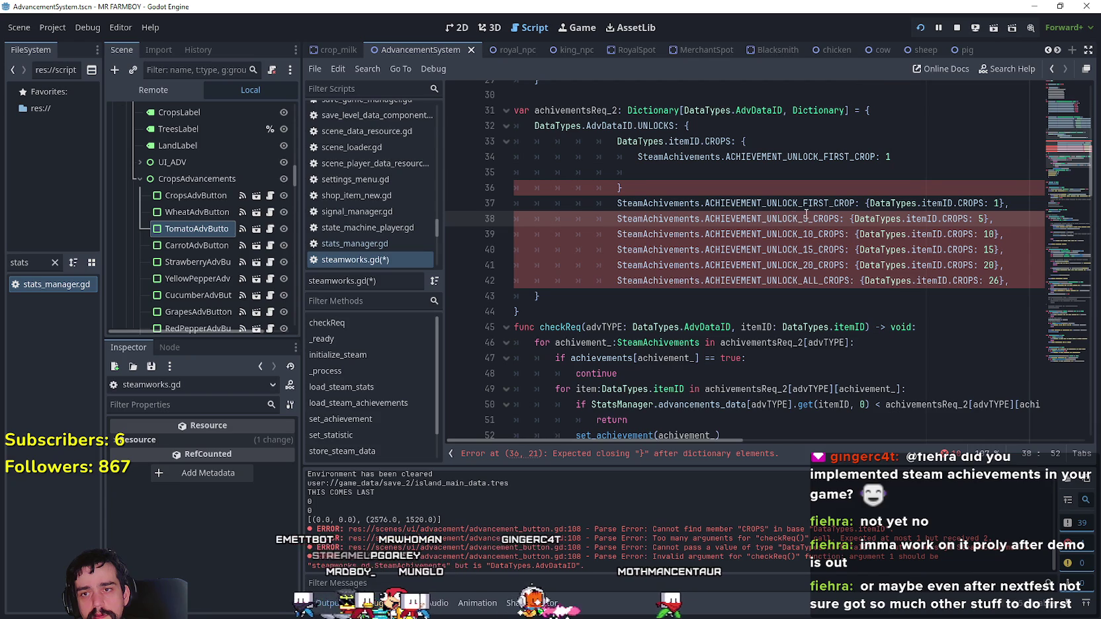
{"action": "left_click", "coordinate": [908, 159]}
{"action": "type", "text": ","}
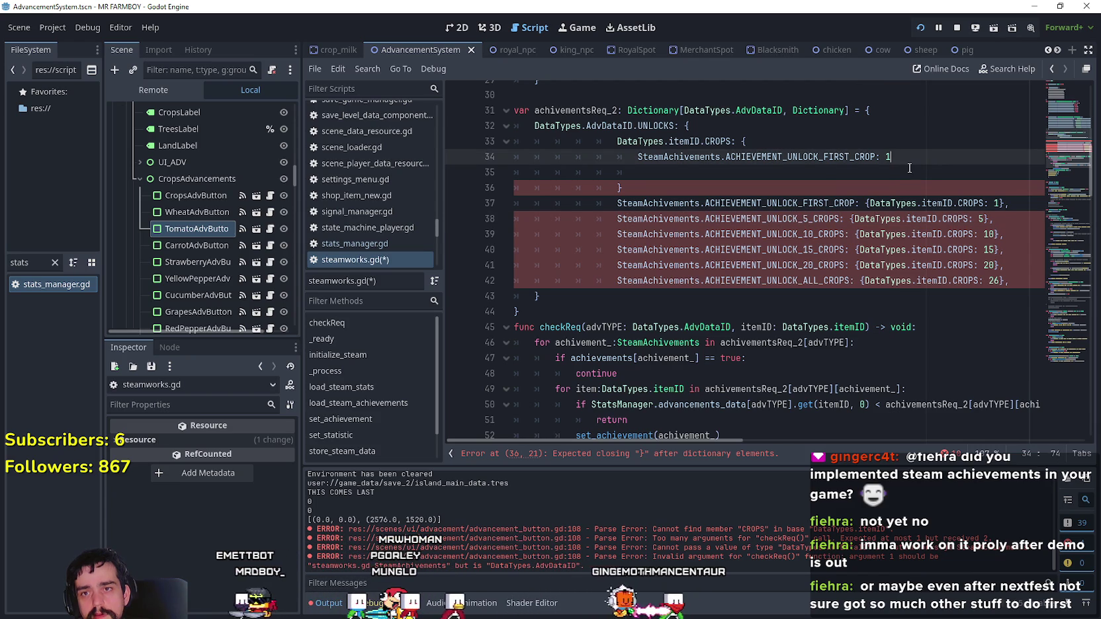
{"action": "key", "text": "Return"}
{"action": "type", "text": "SteamAchivements.ACHIEVEMENT_UNLOCK_5_CROPS: 5,"}
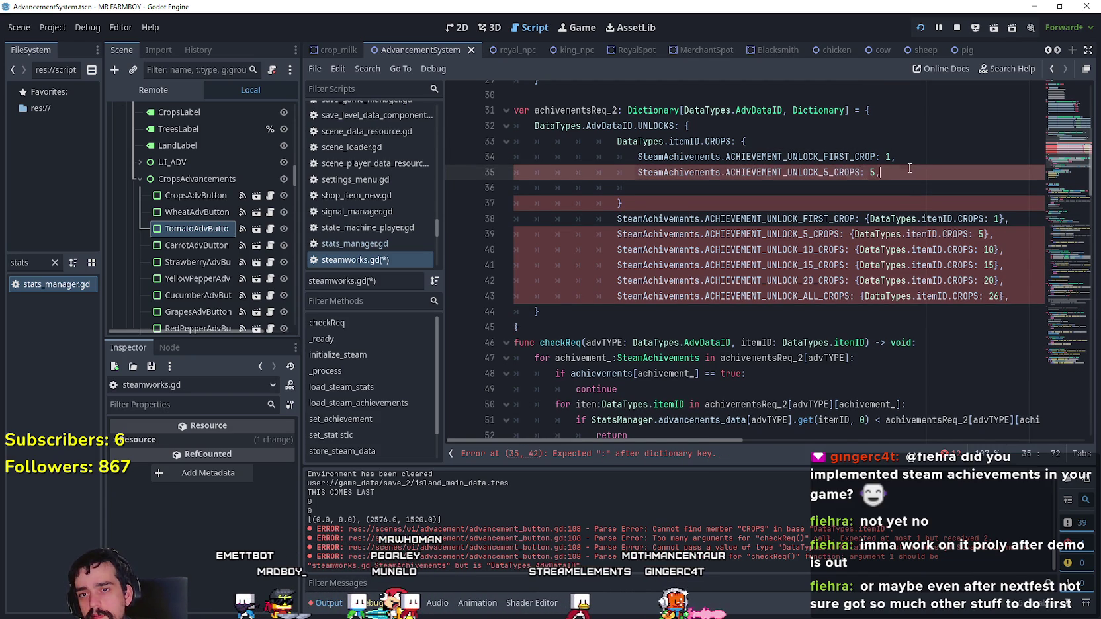
{"action": "key", "text": "Return"}
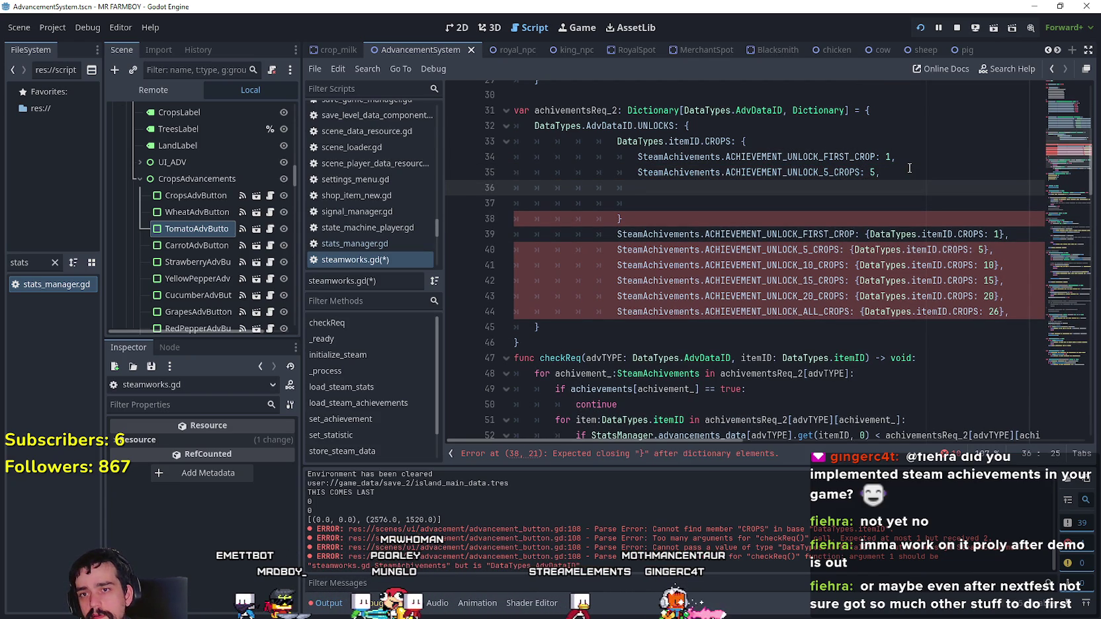
{"action": "double_click", "coordinate": [816, 264]}
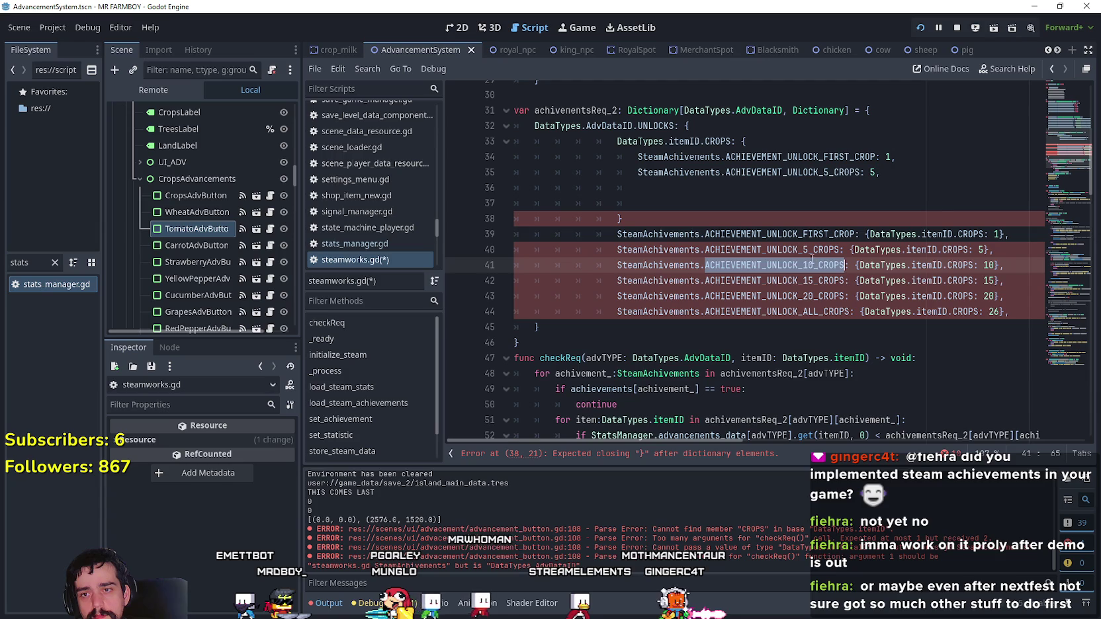
{"action": "left_click_drag", "start_coordinate": [816, 264], "coordinate": [652, 264]}
{"action": "key", "text": "ctrl+c"}
{"action": "left_click", "coordinate": [820, 188]}
{"action": "key", "text": "ctrl+v"}
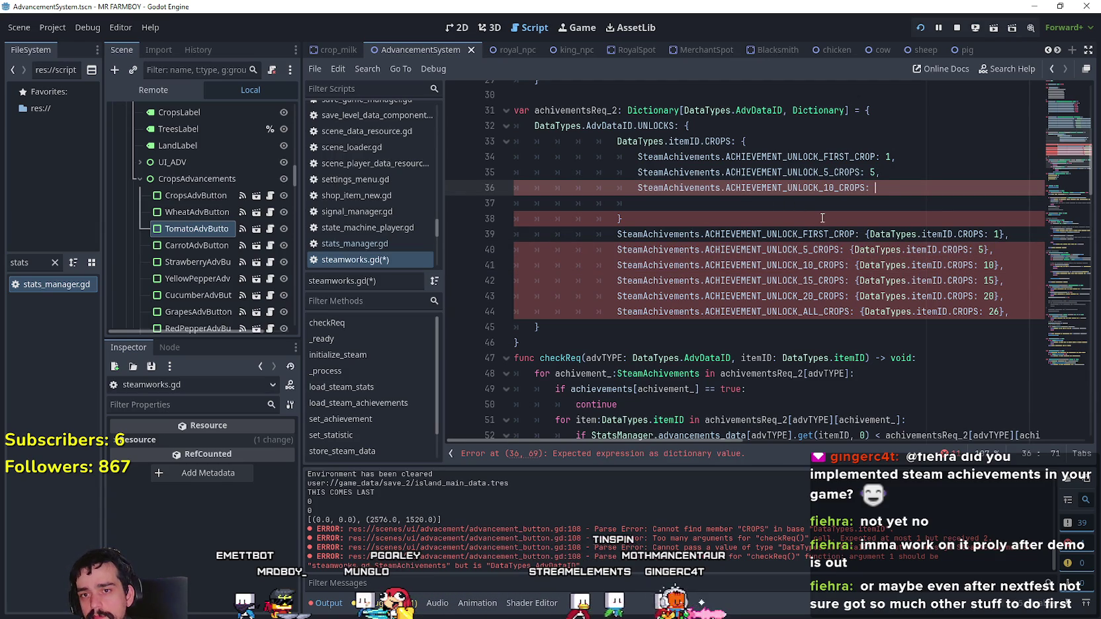
{"action": "type", "text": "10,"}
- Add the 15-crops entry with count 15 and the 20-crops entry with count 20
{"action": "key", "text": "Return"}
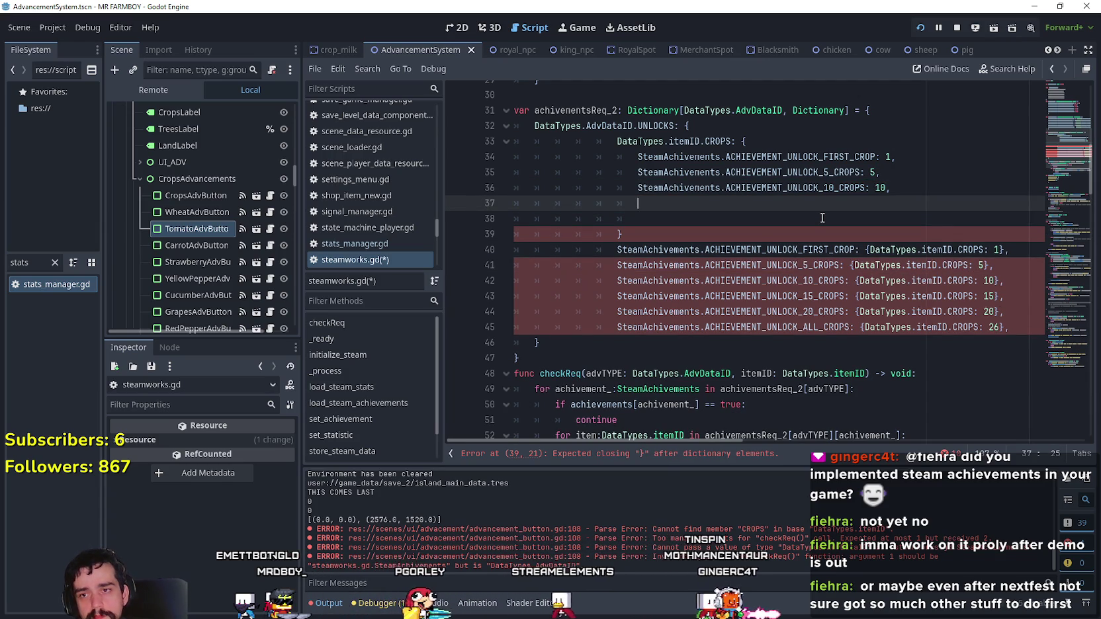
{"action": "left_click", "coordinate": [774, 295]}
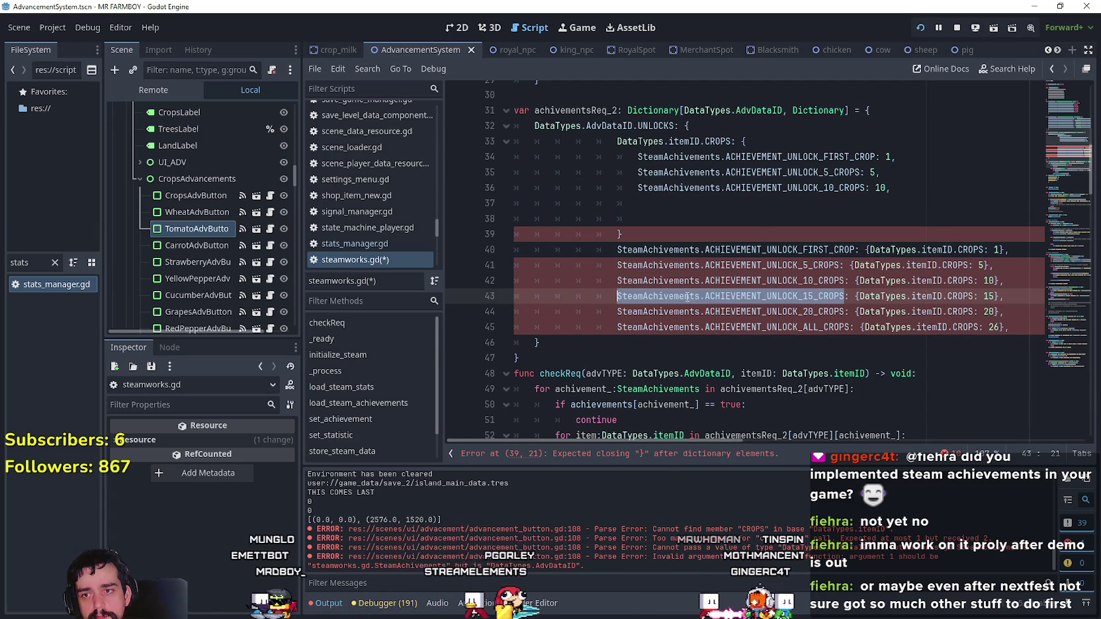
{"action": "left_click", "coordinate": [697, 209]}
{"action": "key", "text": "ctrl+v"}
{"action": "type", "text": ":"}
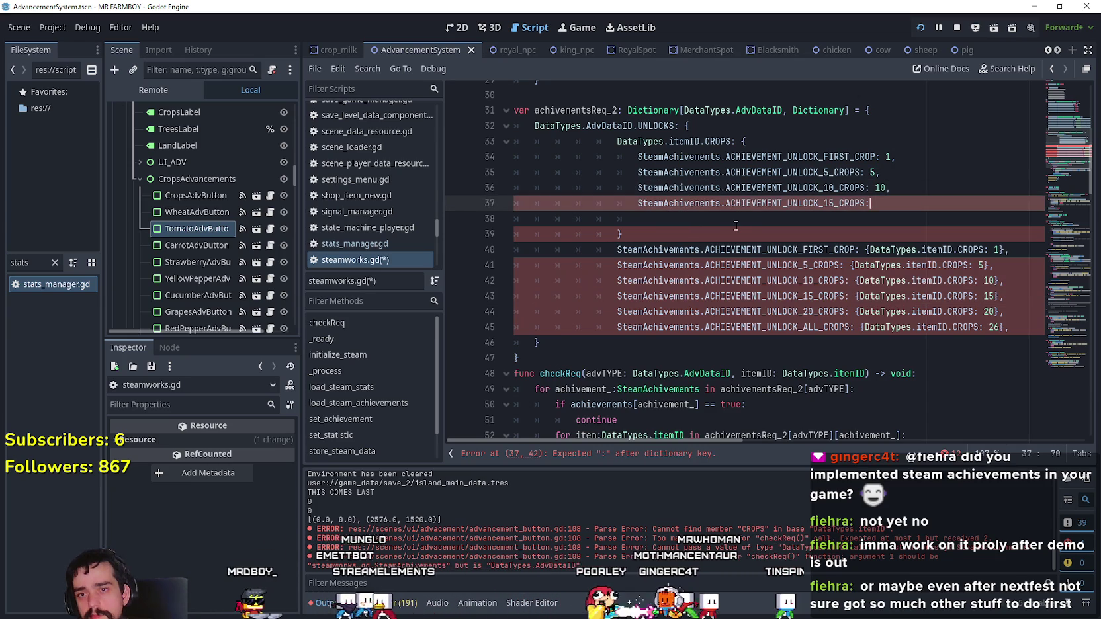
{"action": "type", "text": " 15,"}
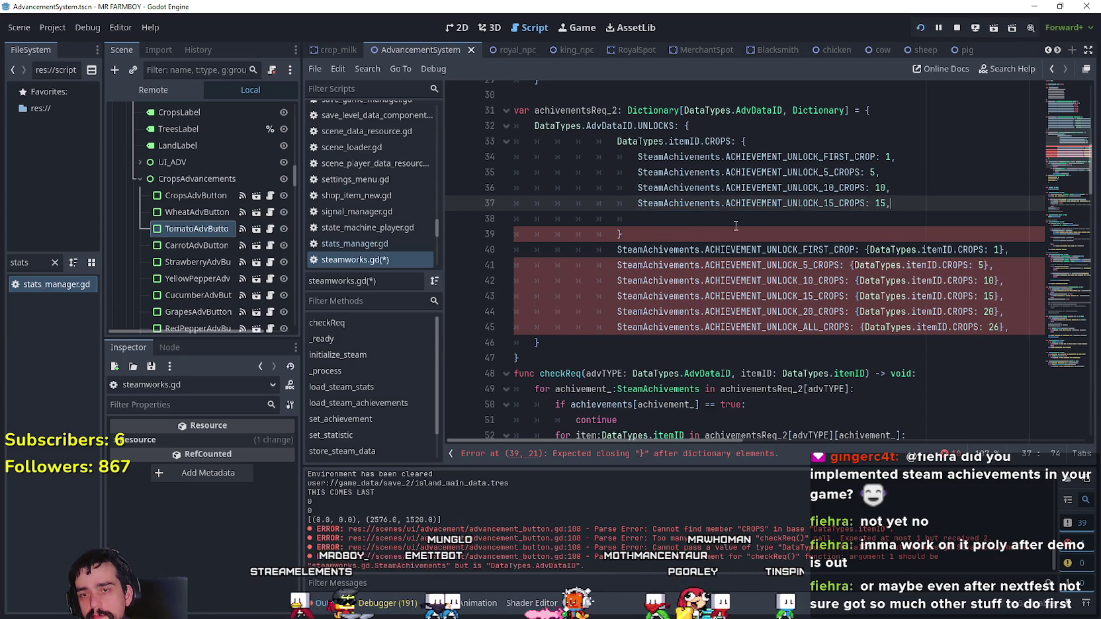
{"action": "key", "text": "Return"}
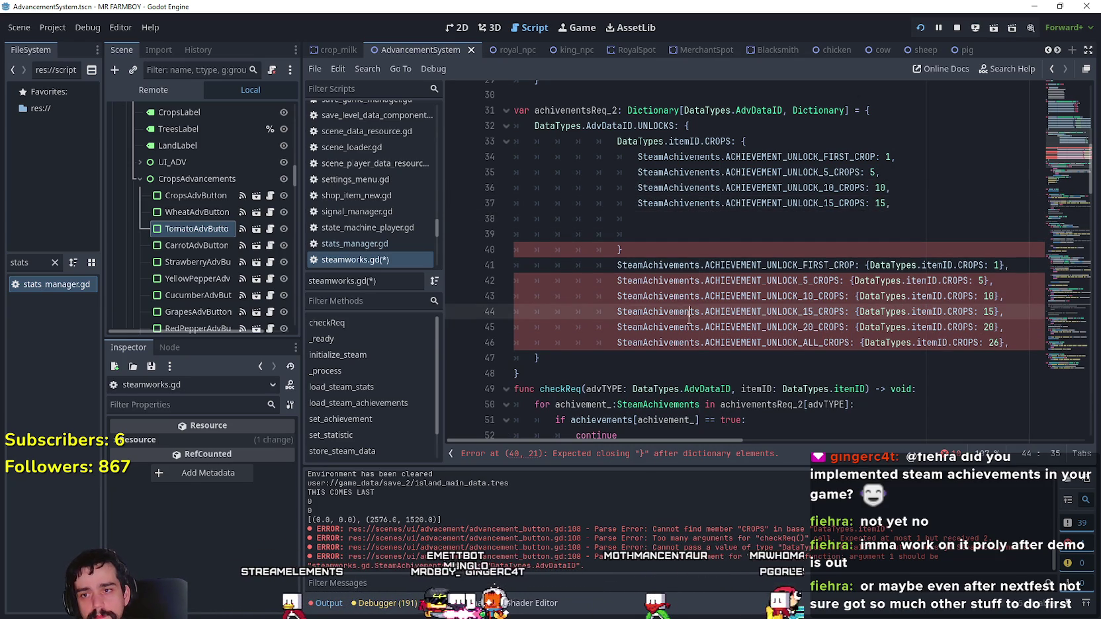
{"action": "double_click", "coordinate": [689, 327]}
{"action": "left_click_drag", "start_coordinate": [689, 327], "coordinate": [775, 332]}
{"action": "left_click", "coordinate": [720, 221]}
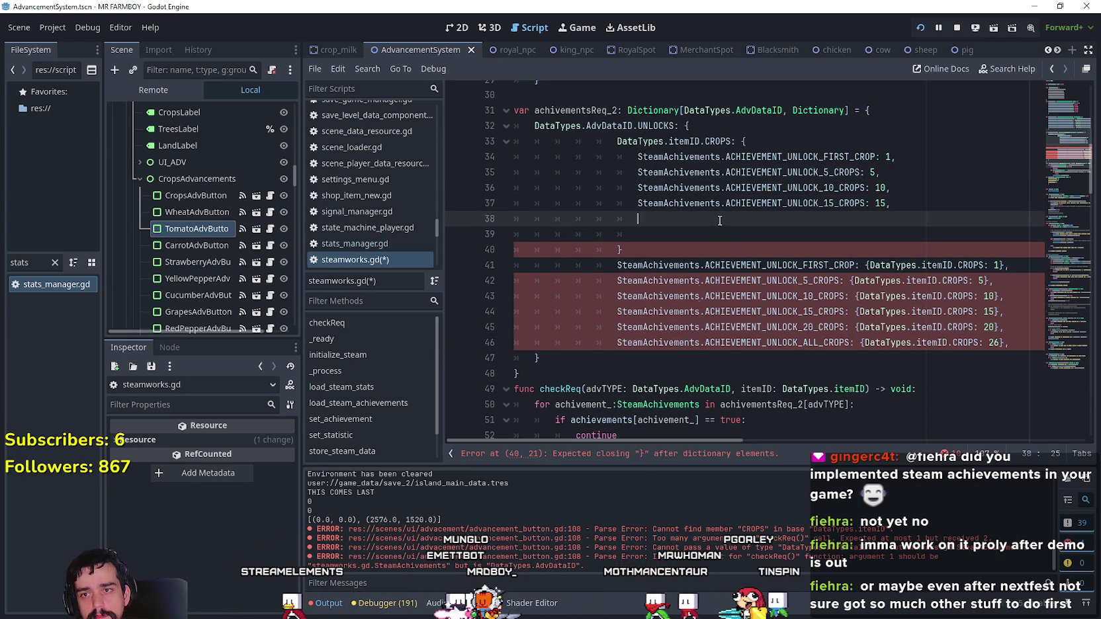
{"action": "type", "text": ": 20"}
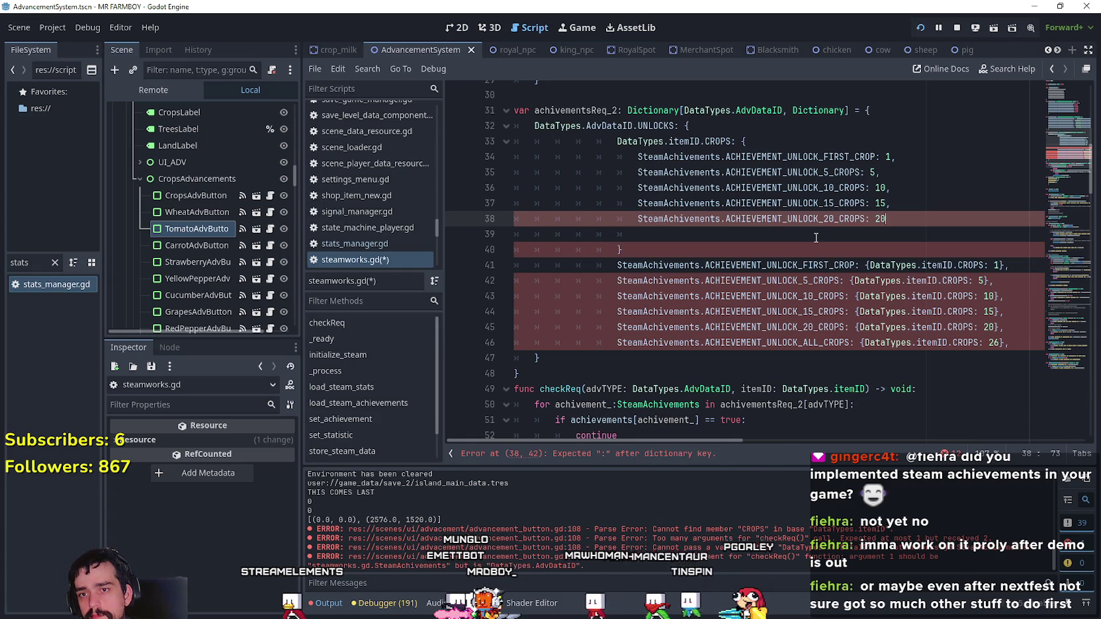
{"action": "type", "text": ","}
- Add the all-crops entry, then delete the old flat list of crop achievements
{"action": "key", "text": "Return"}
{"action": "left_click_drag", "start_coordinate": [818, 358], "coordinate": [681, 350]}
{"action": "left_click", "coordinate": [664, 229]}
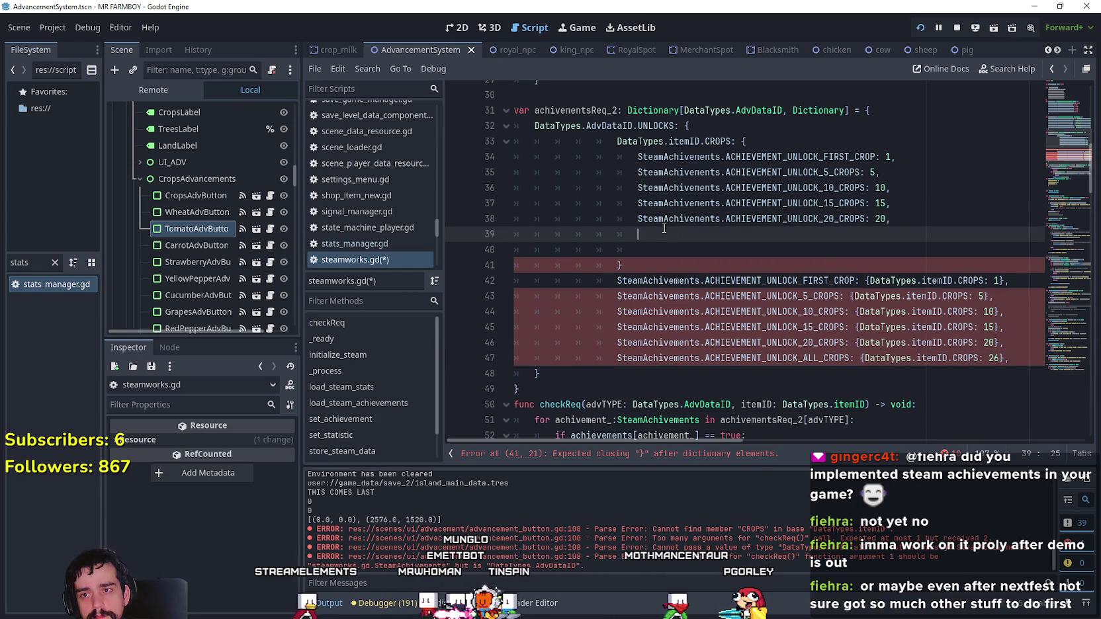
{"action": "type", "text": ": 25"}
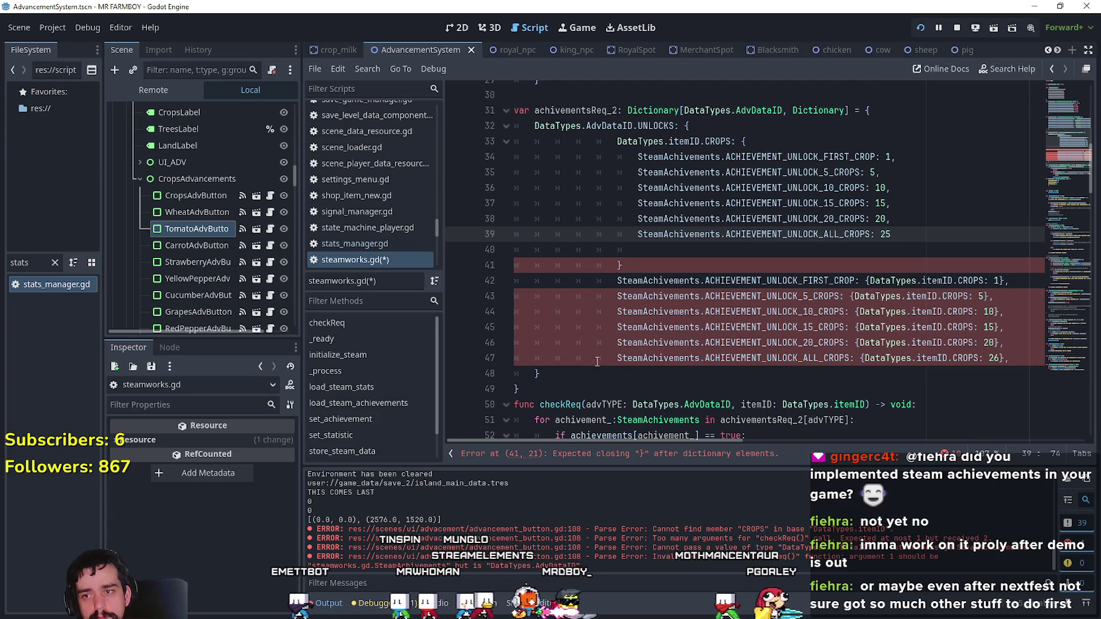
{"action": "left_click_drag", "start_coordinate": [1019, 358], "coordinate": [521, 279]}
{"action": "key", "text": "BackSpace"}
{"action": "key", "text": "BackSpace"}
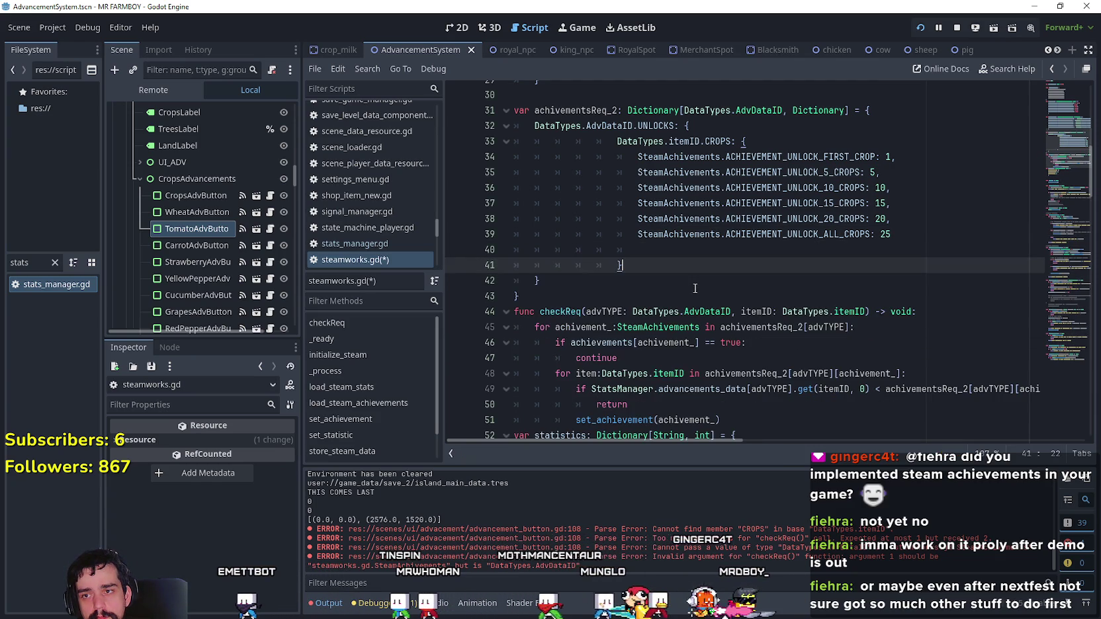
- Delete blank line 40 after ACHIEVEMENT_UNLOCK_ALL_CROPS so the CROPS dictionary's closing brace follows it
{"action": "left_click", "coordinate": [616, 290]}
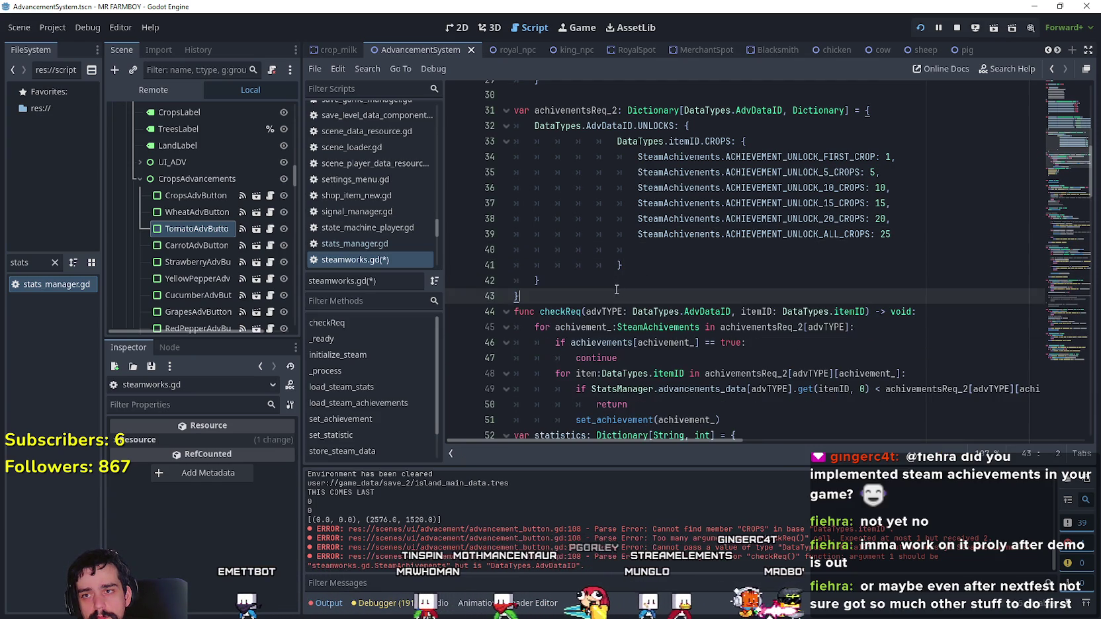
{"action": "left_click", "coordinate": [545, 278]}
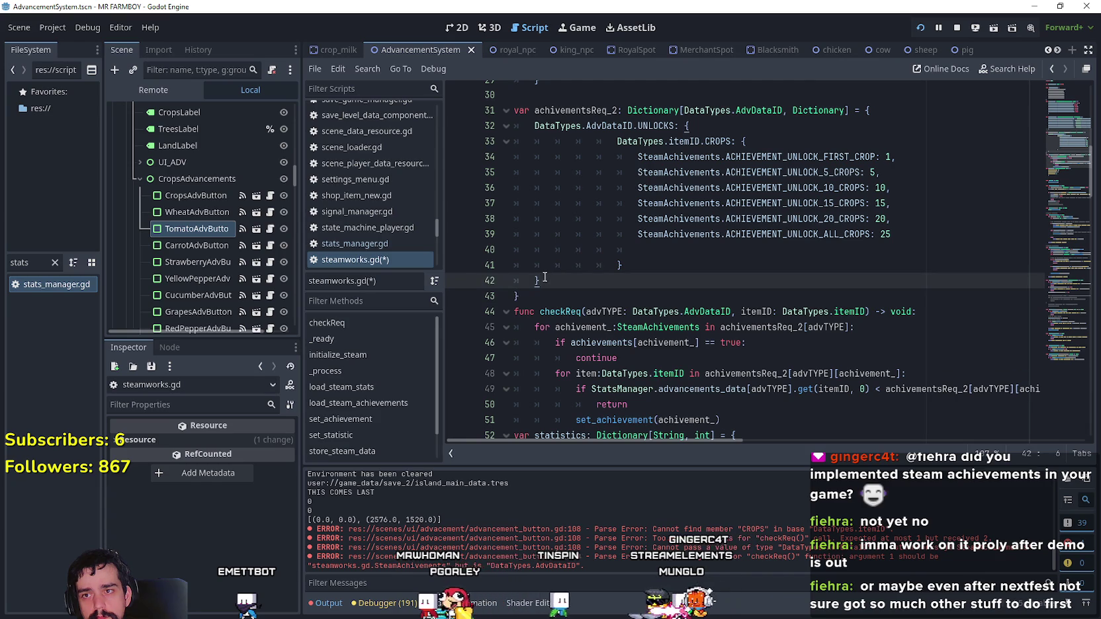
{"action": "left_click", "coordinate": [635, 258]}
{"action": "left_click", "coordinate": [633, 251]}
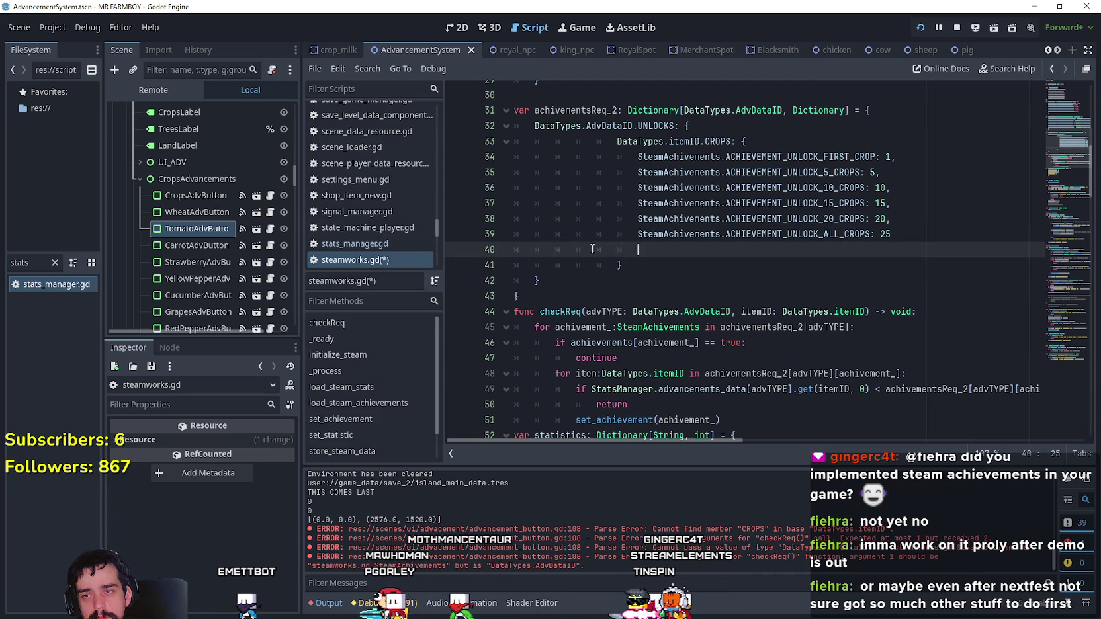
{"action": "key", "text": "Delete"}
{"action": "key", "text": "Delete"}
{"action": "left_click", "coordinate": [675, 254]}
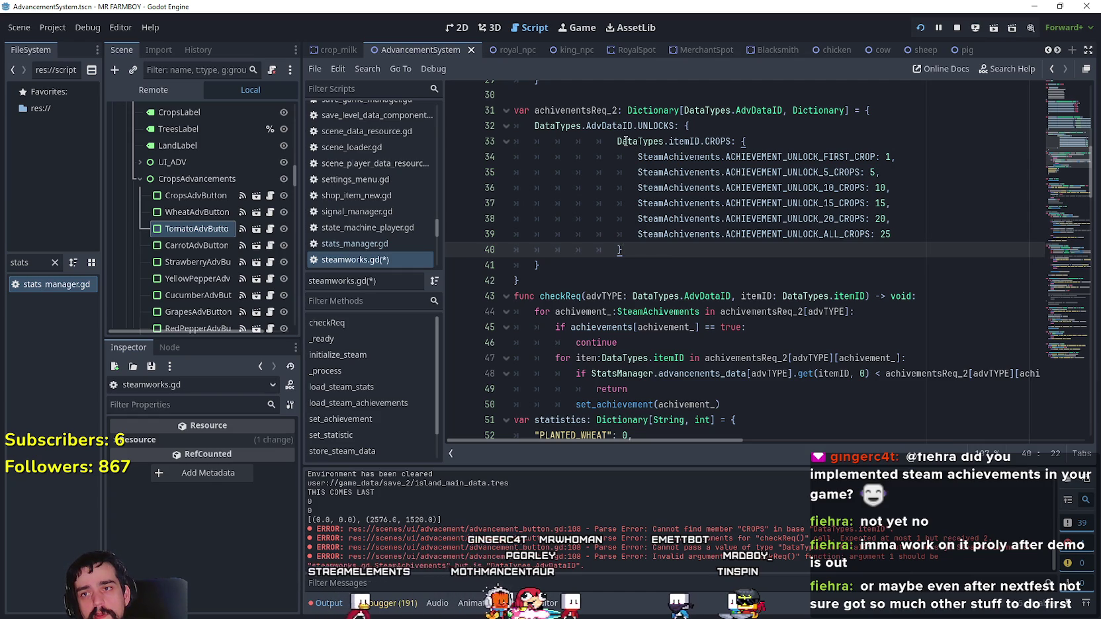
- Rename checkReq's loop variable achivement_ on line 44 to item_, then restore it to achivement_
{"action": "left_click_drag", "start_coordinate": [617, 141], "coordinate": [731, 141]}
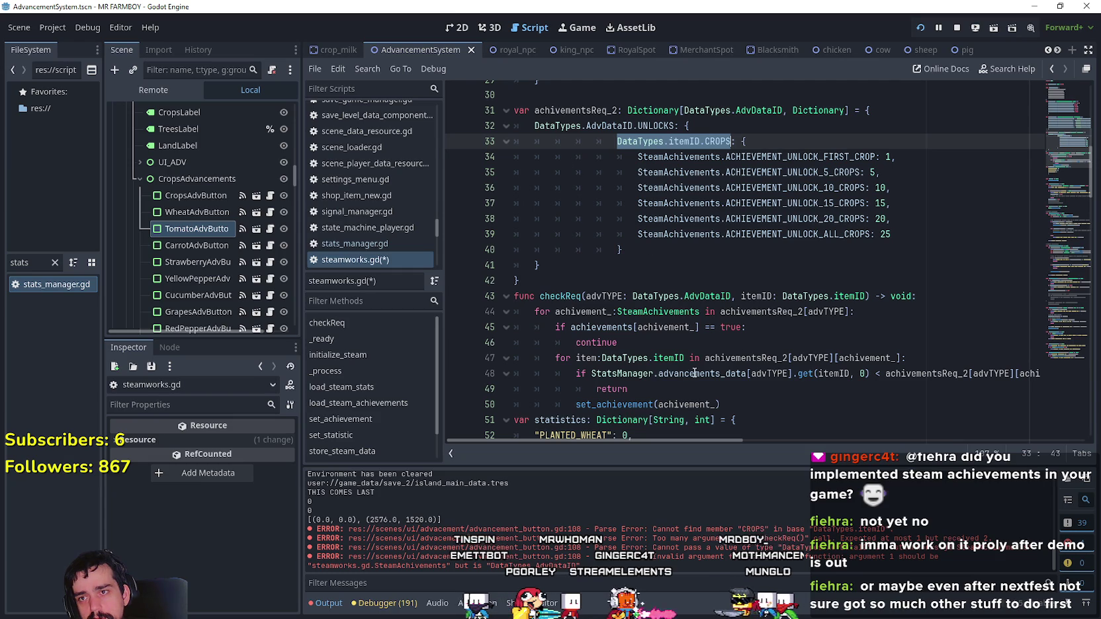
{"action": "double_click", "coordinate": [576, 111]}
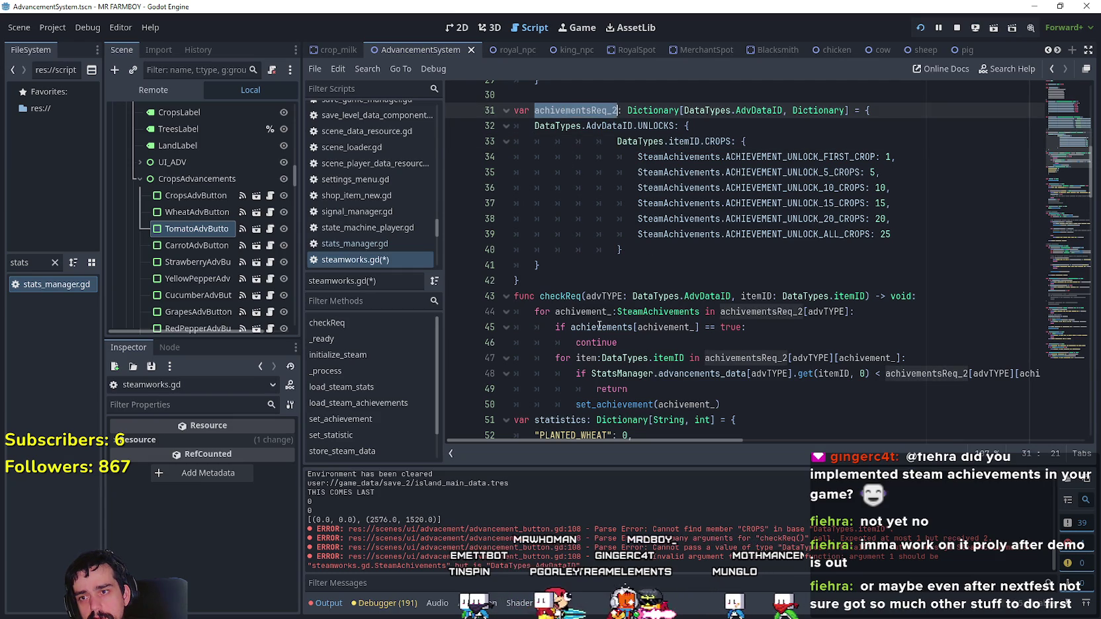
{"action": "double_click", "coordinate": [582, 311]}
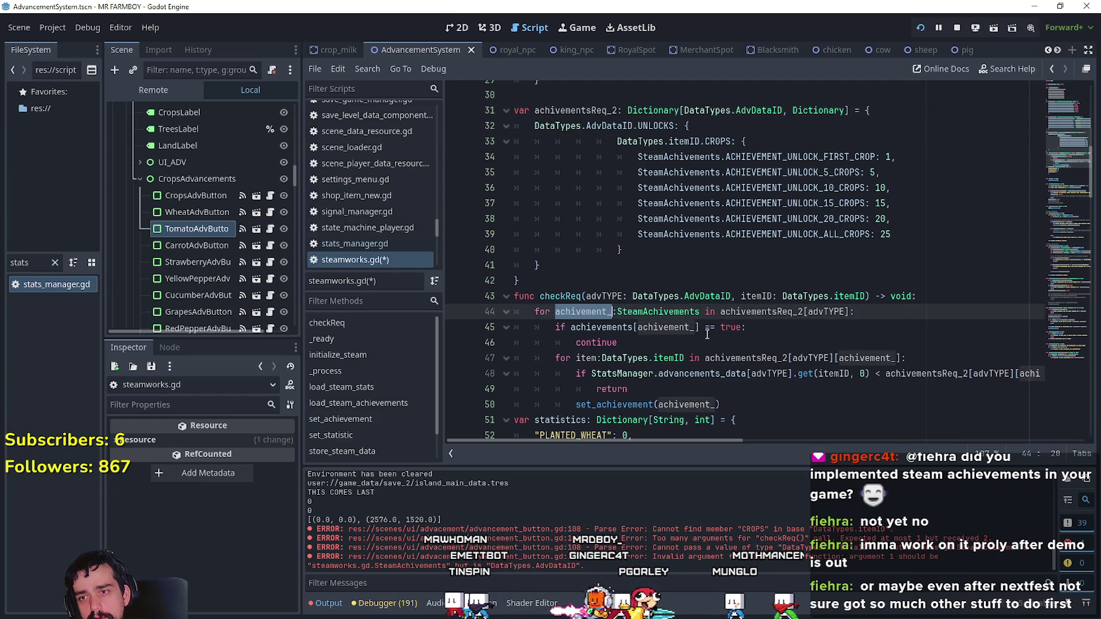
{"action": "double_click", "coordinate": [764, 295]}
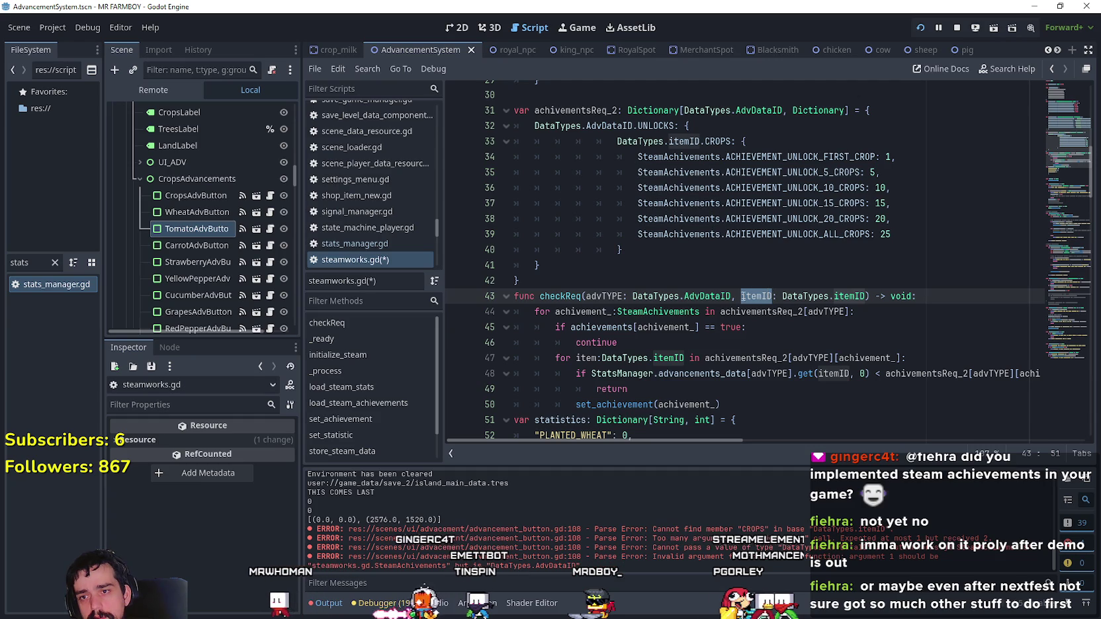
{"action": "left_click", "coordinate": [591, 312]}
{"action": "double_click", "coordinate": [591, 312]}
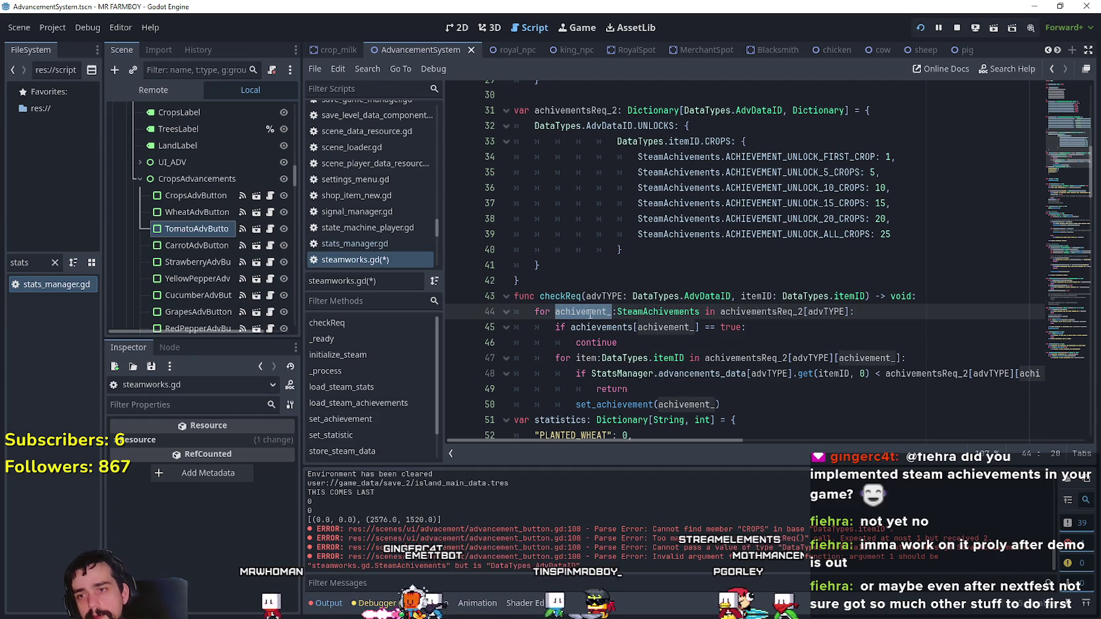
{"action": "type", "text": "item_"}
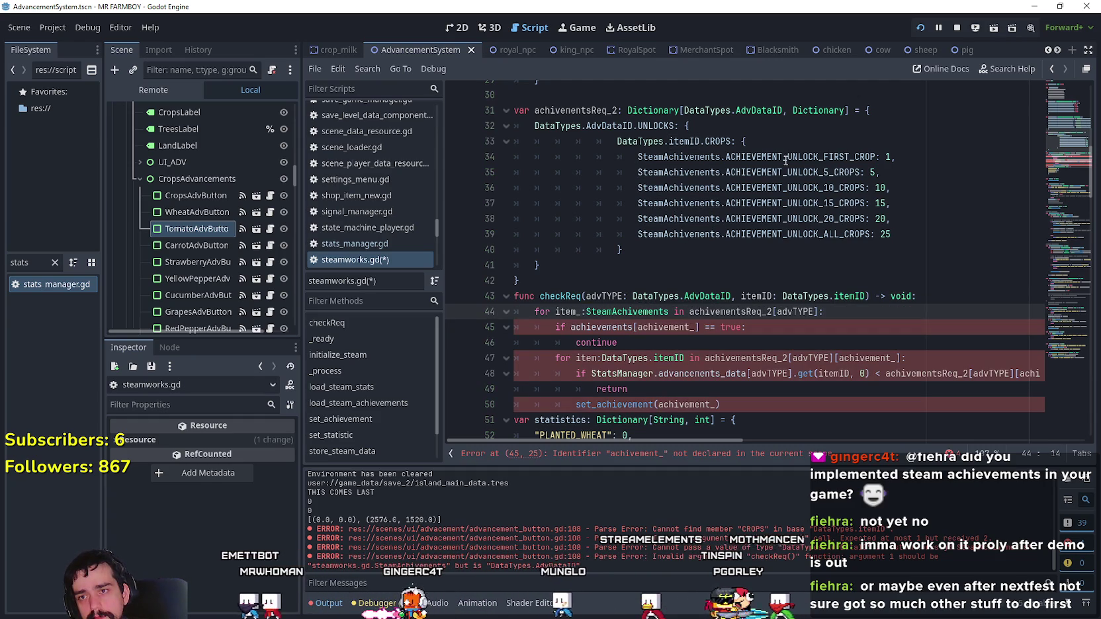
{"action": "left_click_drag", "start_coordinate": [867, 298], "coordinate": [782, 298]}
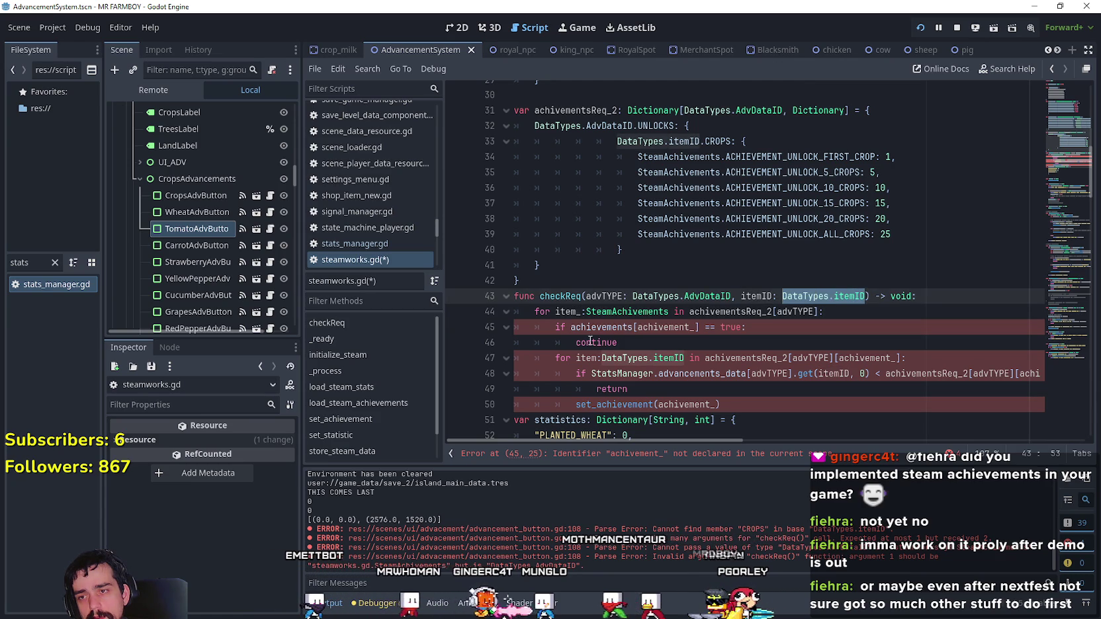
{"action": "double_click", "coordinate": [628, 312]}
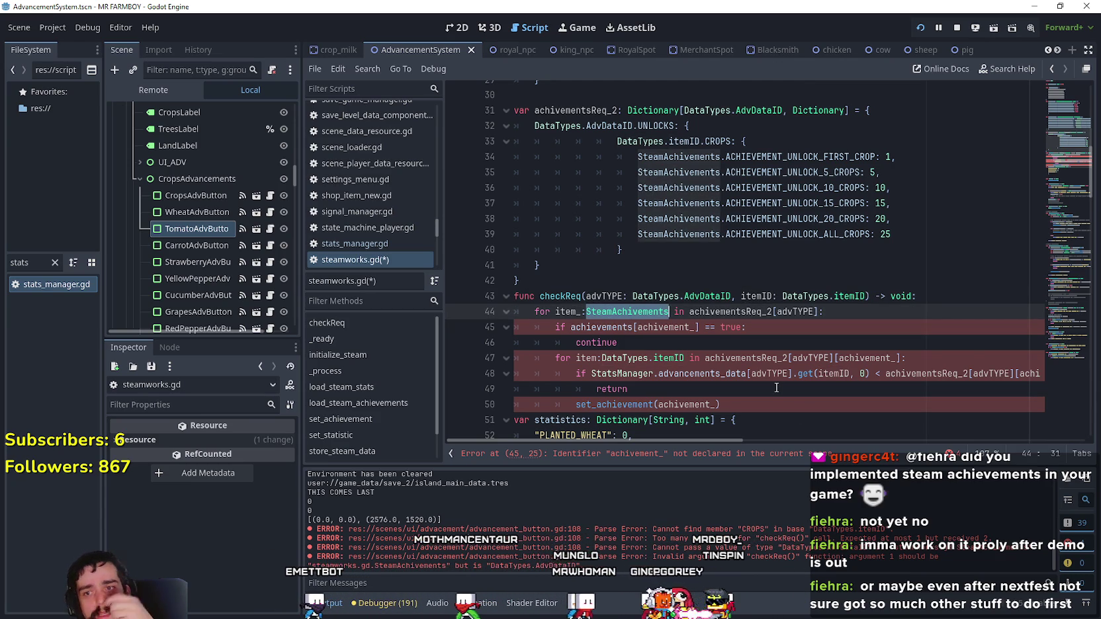
{"action": "double_click", "coordinate": [565, 312]}
{"action": "type", "text": "achivement_"}
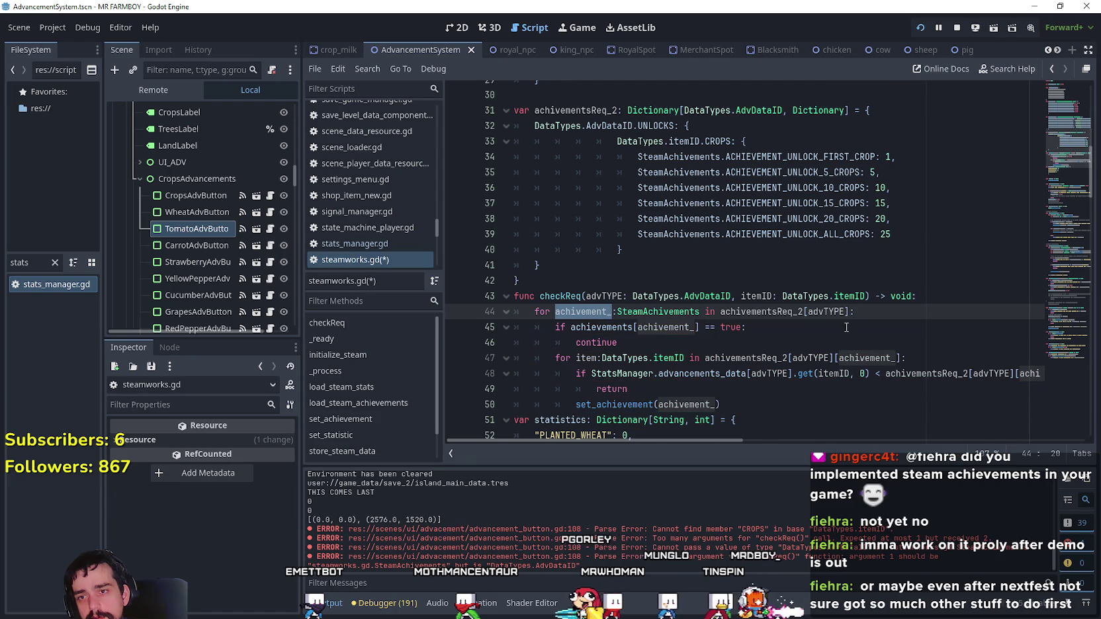
{"action": "double_click", "coordinate": [821, 311]}
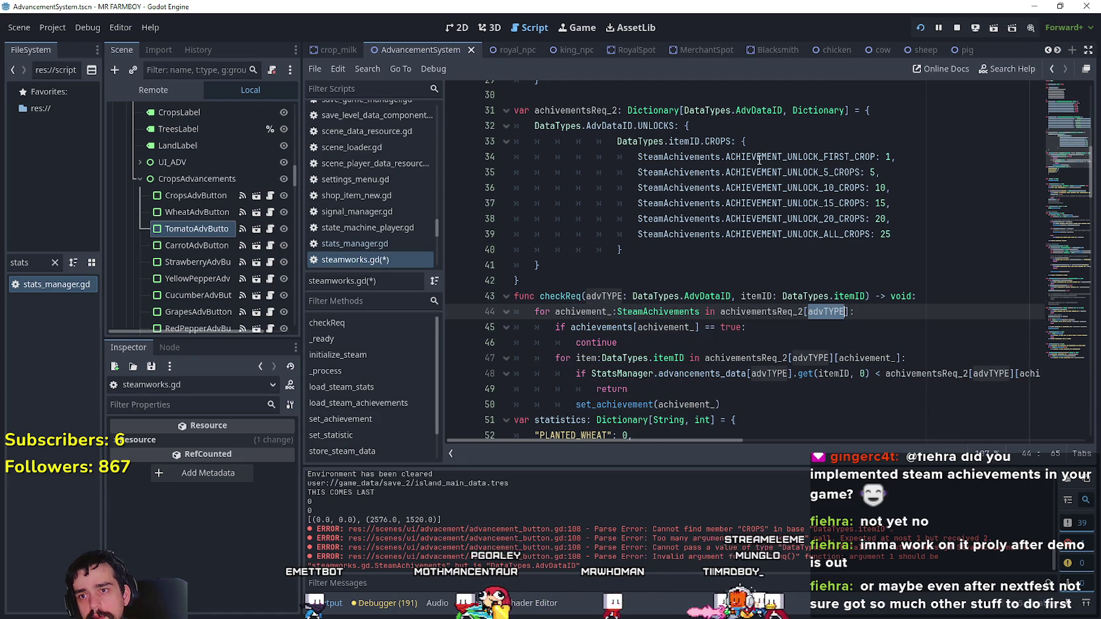
{"action": "mouse_move", "coordinate": [731, 141]}
{"action": "left_mouse_down"}
{"action": "mouse_move", "coordinate": [662, 125]}
{"action": "mouse_move", "coordinate": [616, 141]}
{"action": "left_mouse_up"}
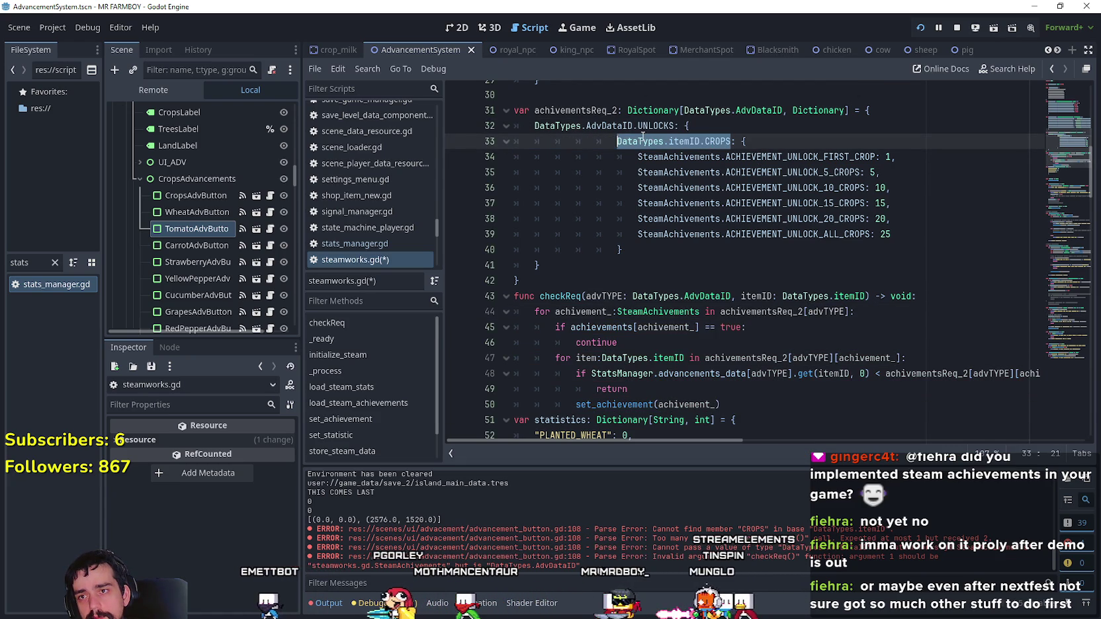
{"action": "left_click", "coordinate": [852, 312]}
- Append an [itemID] index after [advTYPE] in the loop's achivementsReq_2 lookup on line 44
{"action": "type", "text": "["}
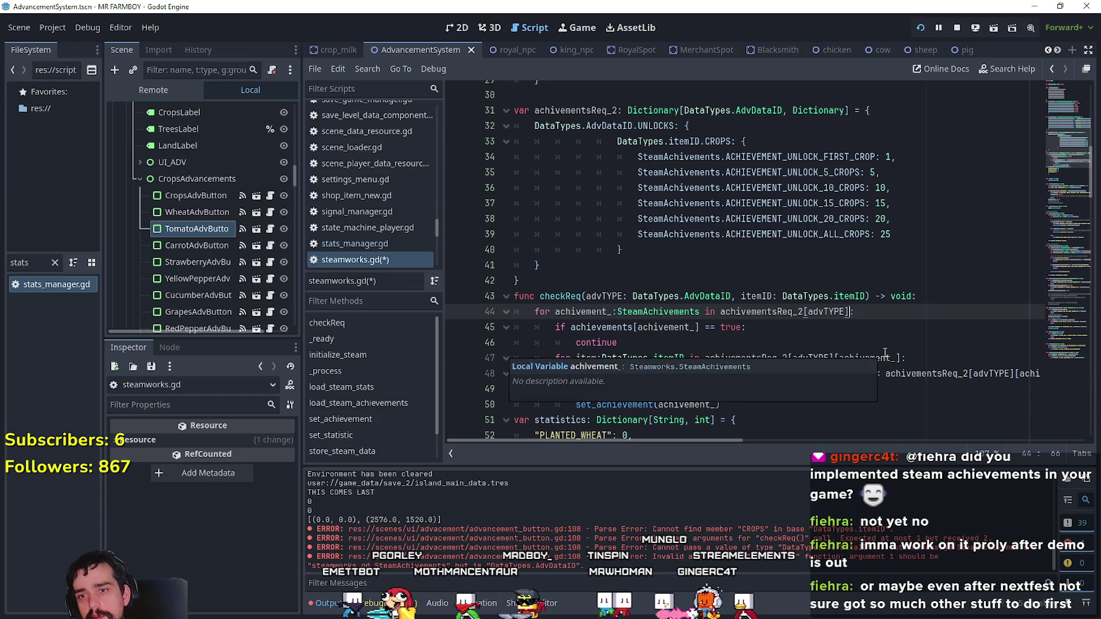
{"action": "double_click", "coordinate": [758, 296]}
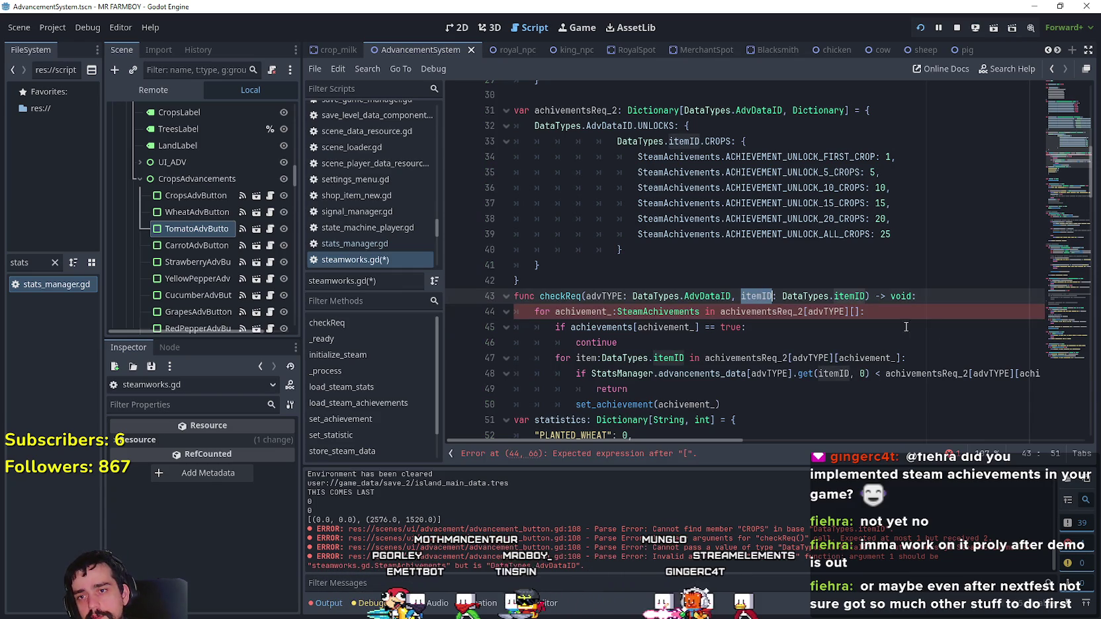
{"action": "key", "text": "ctrl+c"}
{"action": "left_click", "coordinate": [854, 311]}
{"action": "key", "text": "ctrl+v"}
- Review the already-unlocked check and the achivementsReq_2[advTYPE][itemID] lookup in checkReq
{"action": "left_click", "coordinate": [850, 328]}
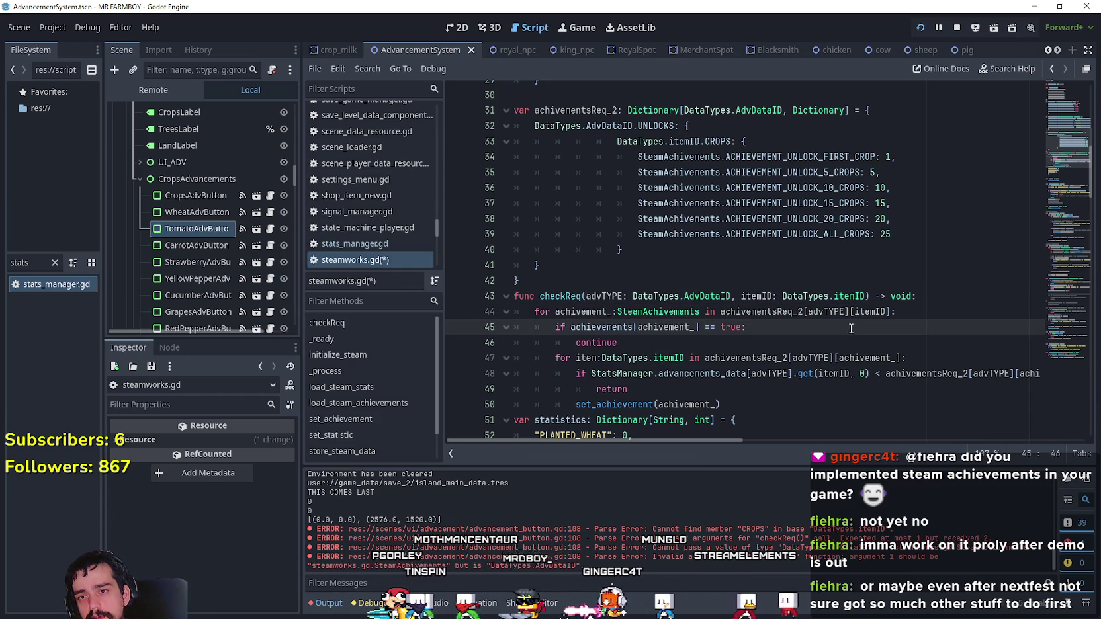
{"action": "double_click", "coordinate": [665, 326]}
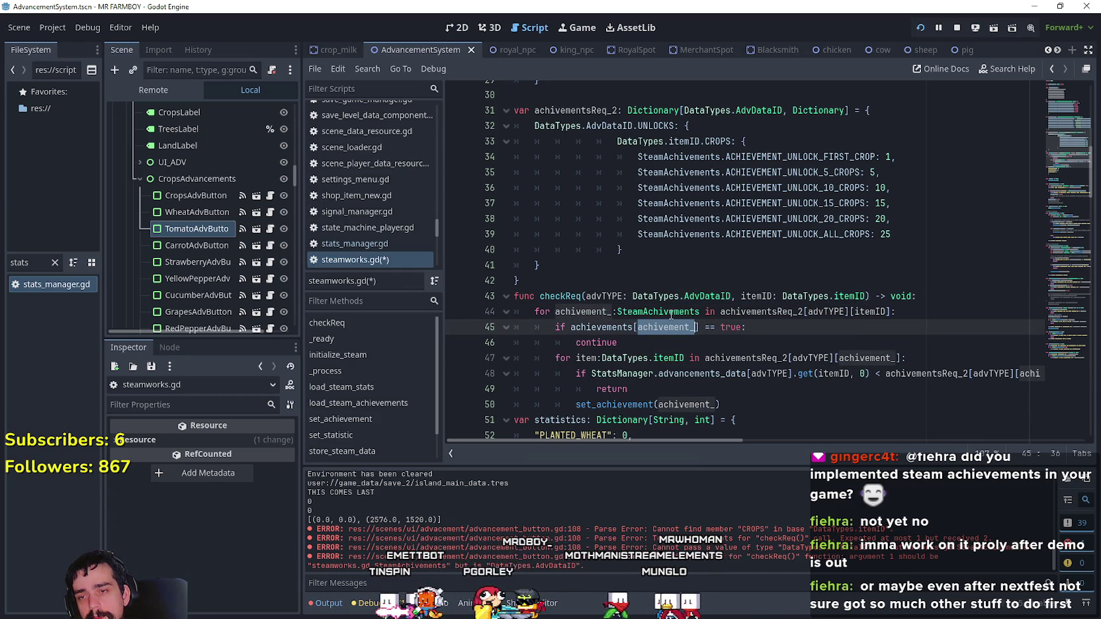
{"action": "left_click_drag", "start_coordinate": [618, 343], "coordinate": [490, 327]}
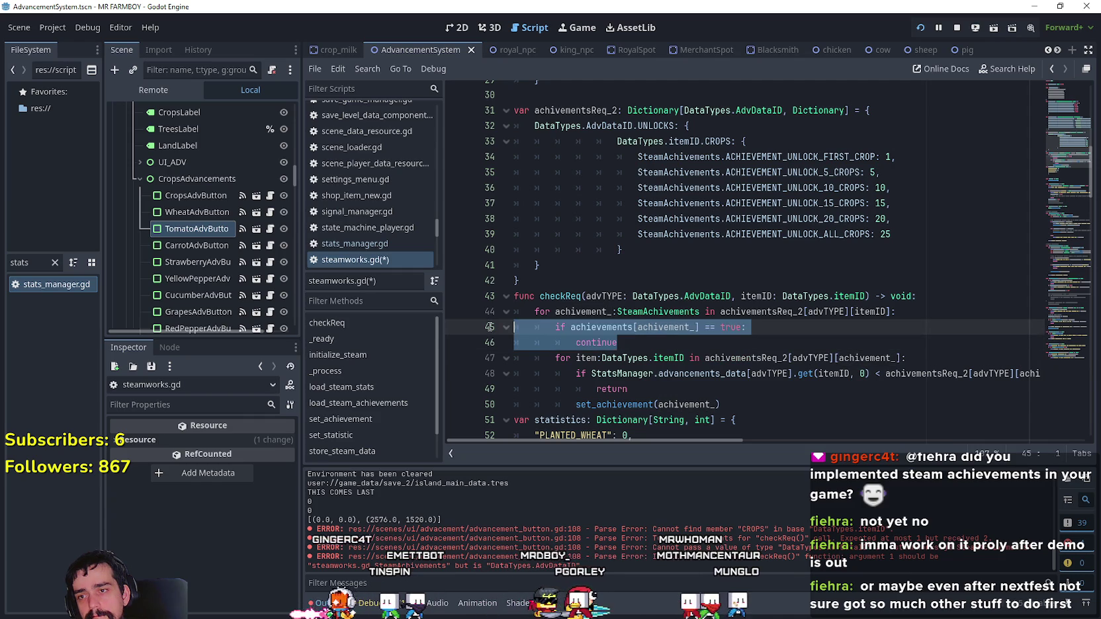
{"action": "double_click", "coordinate": [653, 327]}
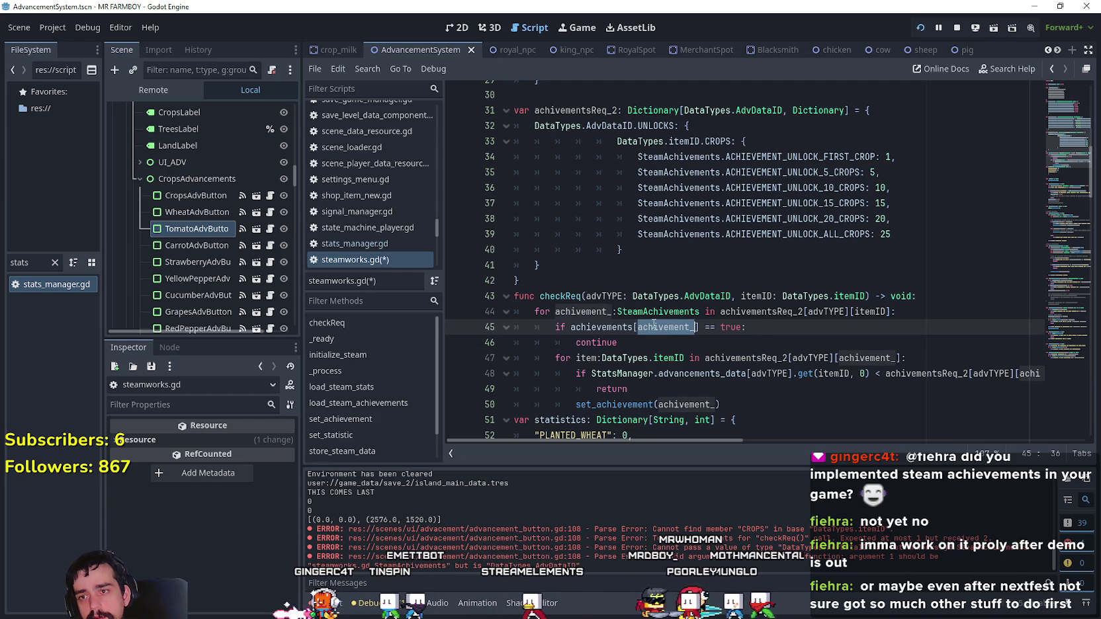
{"action": "left_click", "coordinate": [662, 157]}
{"action": "double_click", "coordinate": [839, 158]}
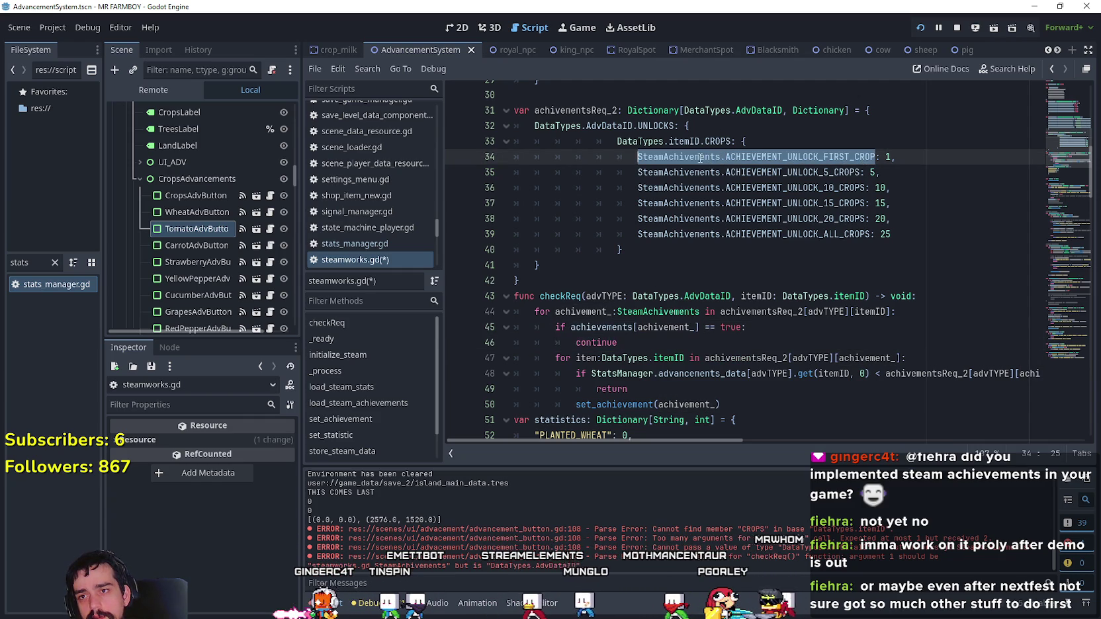
{"action": "left_click_drag", "start_coordinate": [688, 346], "coordinate": [514, 327]}
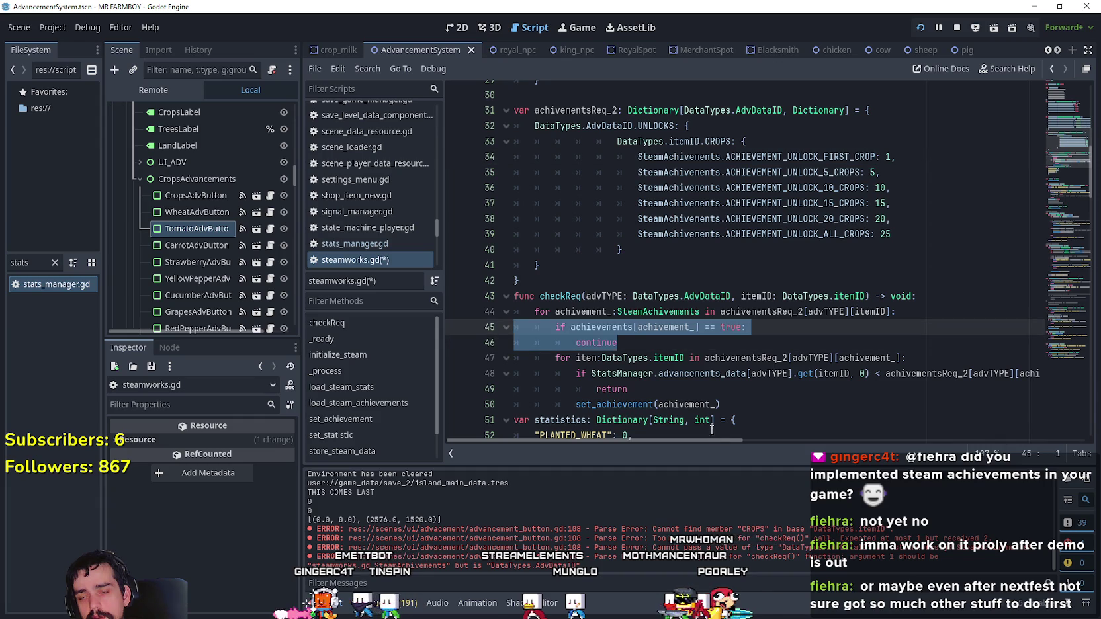
{"action": "scroll", "coordinate": [712, 430], "scroll_direction": "down", "scroll_amount": 1}
{"action": "scroll", "coordinate": [651, 336], "scroll_direction": "up", "scroll_amount": 1}
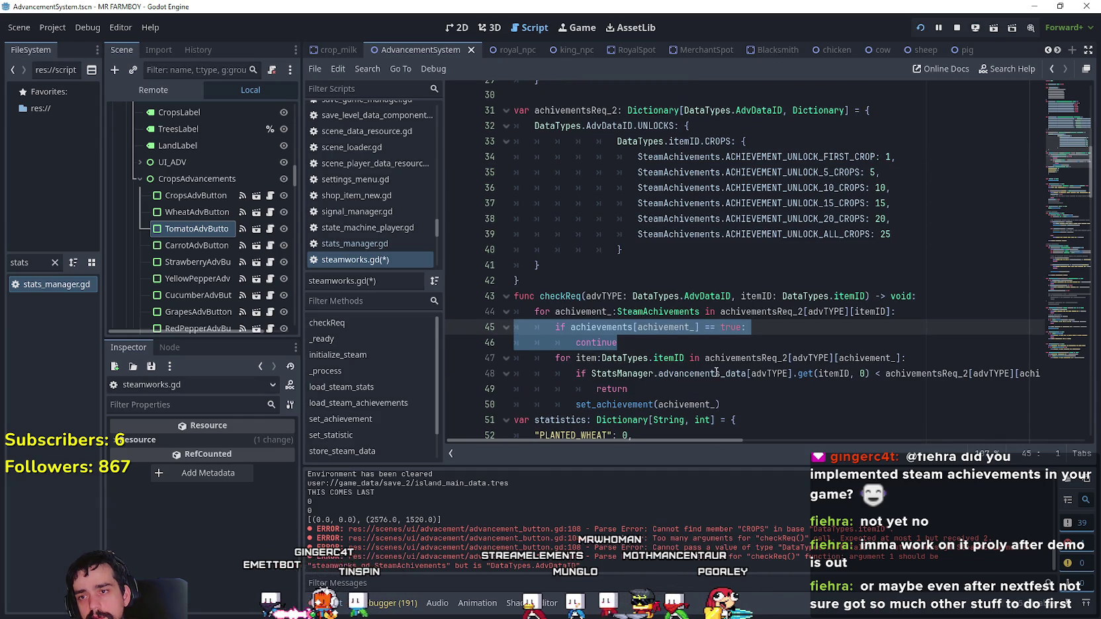
{"action": "left_click", "coordinate": [669, 346]}
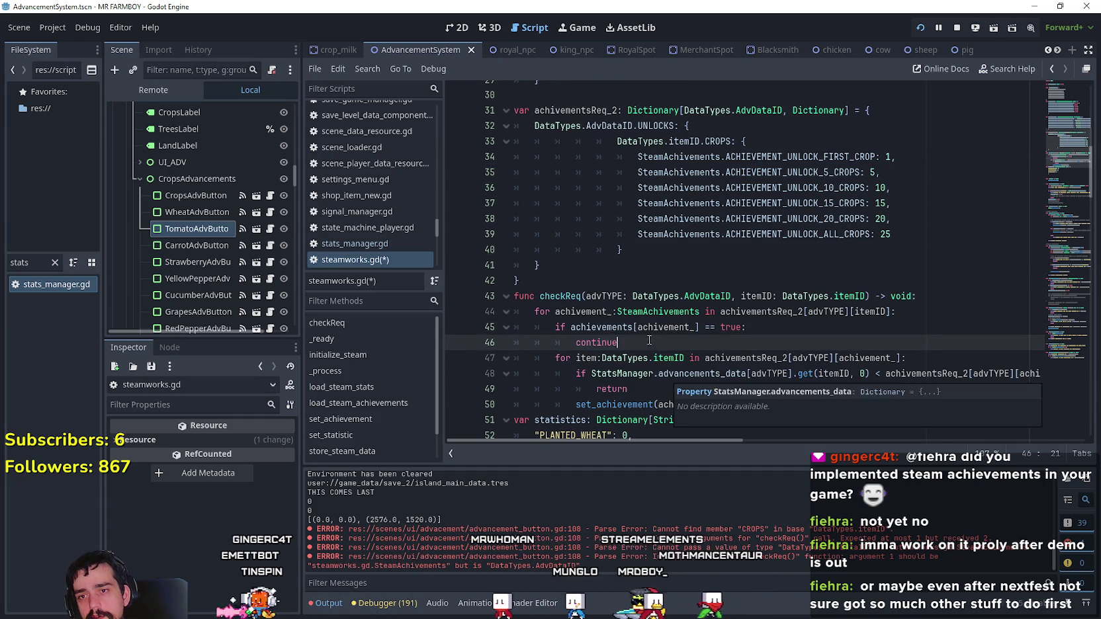
{"action": "double_click", "coordinate": [583, 311]}
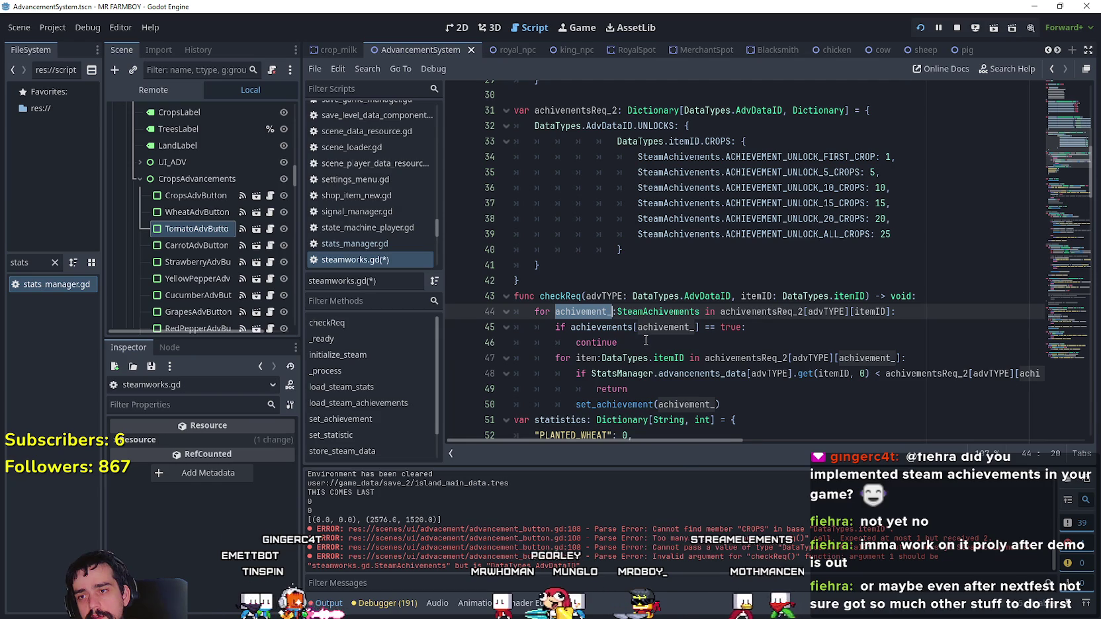
{"action": "left_click", "coordinate": [619, 340]}
{"action": "double_click", "coordinate": [595, 312]}
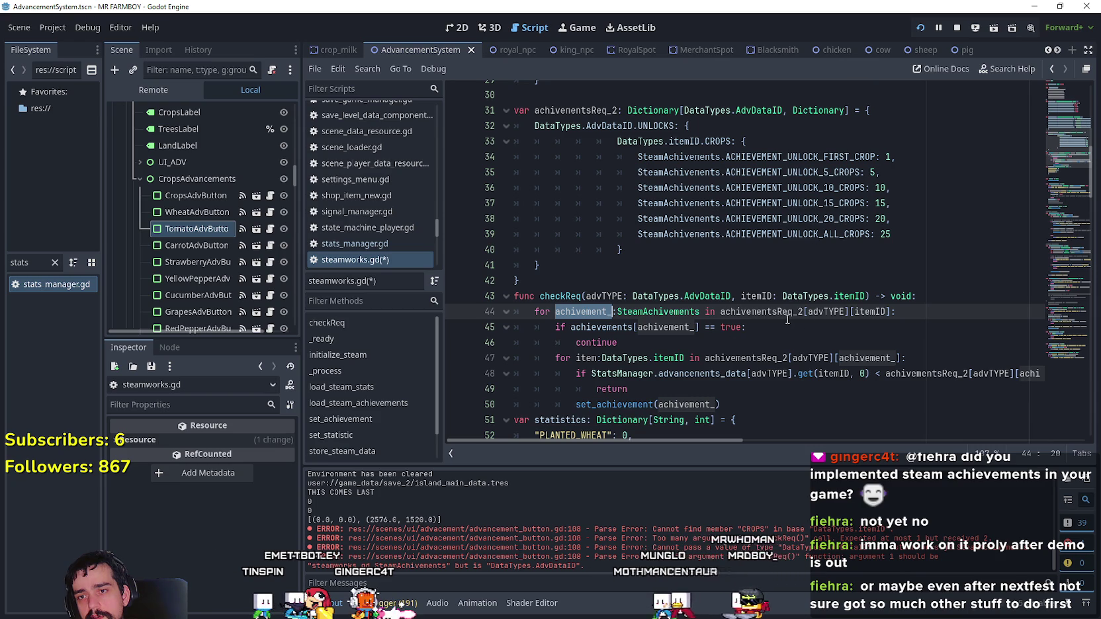
{"action": "double_click", "coordinate": [864, 313]}
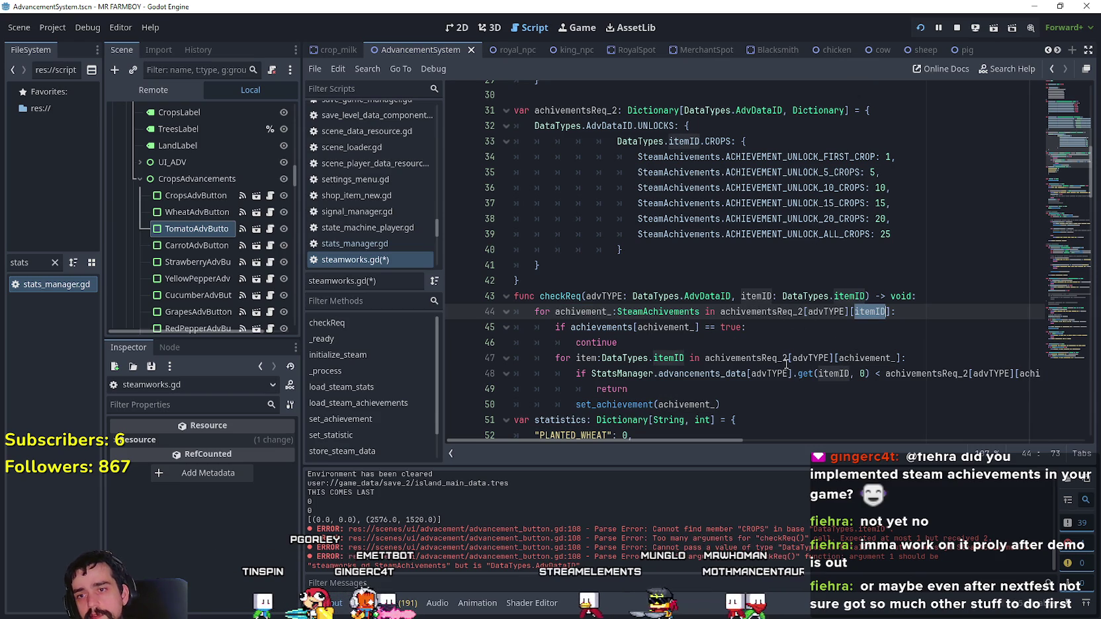
{"action": "double_click", "coordinate": [753, 312]}
{"action": "left_click_drag", "start_coordinate": [753, 312], "coordinate": [893, 315]}
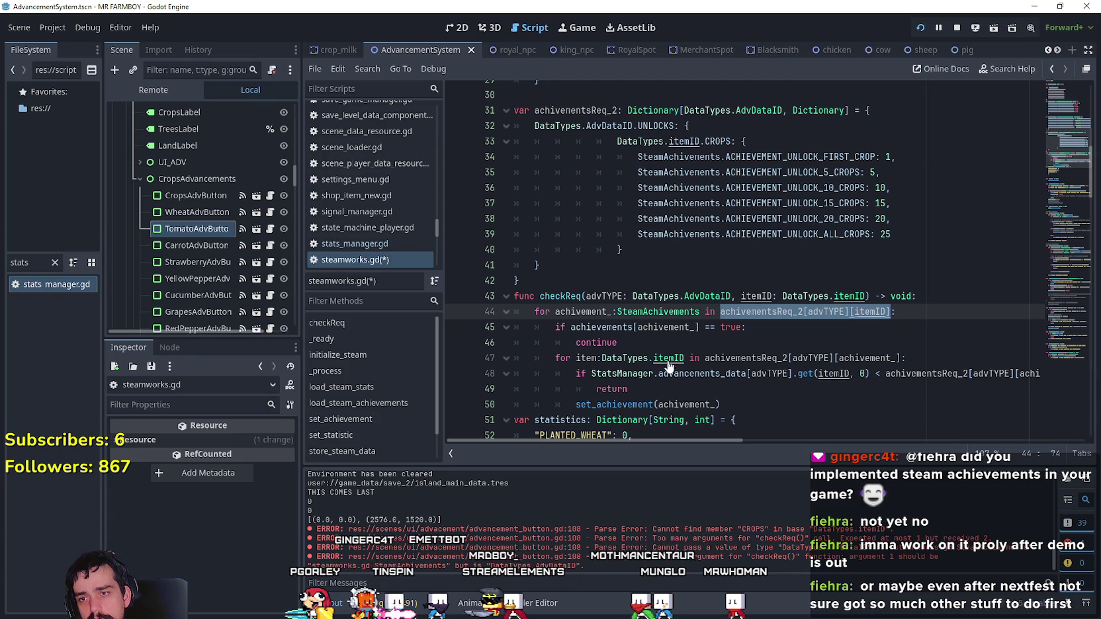
{"action": "left_click", "coordinate": [781, 343]}
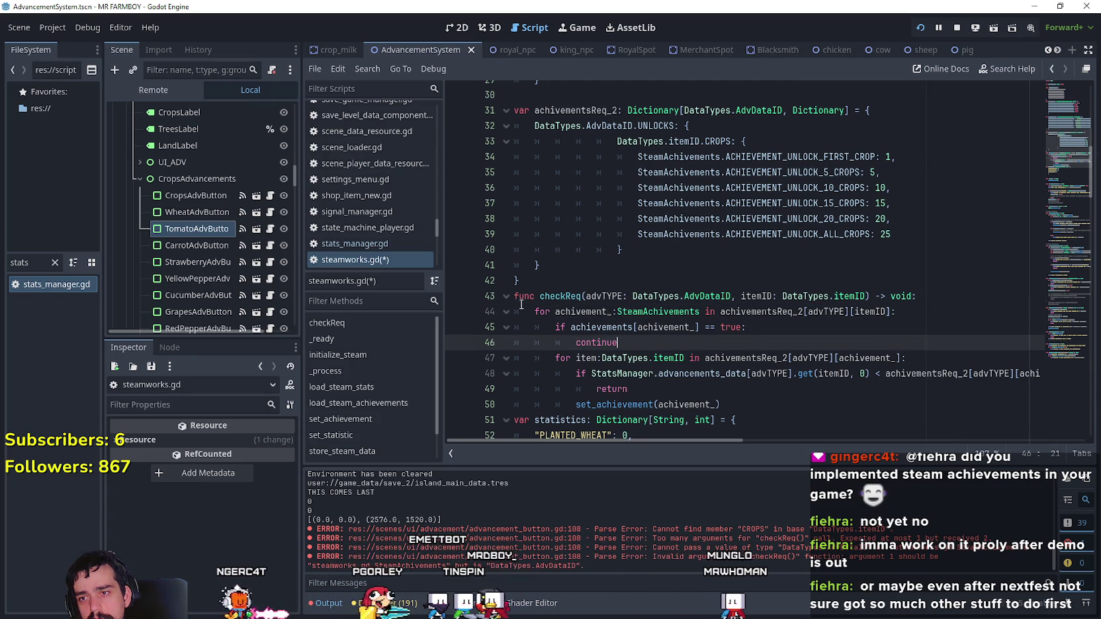
- Delete the inner 'for item' loop line and un-indent the StatsManager check and set_achievement call
{"action": "mouse_move", "coordinate": [908, 358]}
{"action": "left_mouse_down"}
{"action": "mouse_move", "coordinate": [536, 358]}
{"action": "mouse_move", "coordinate": [685, 358]}
{"action": "left_mouse_up"}
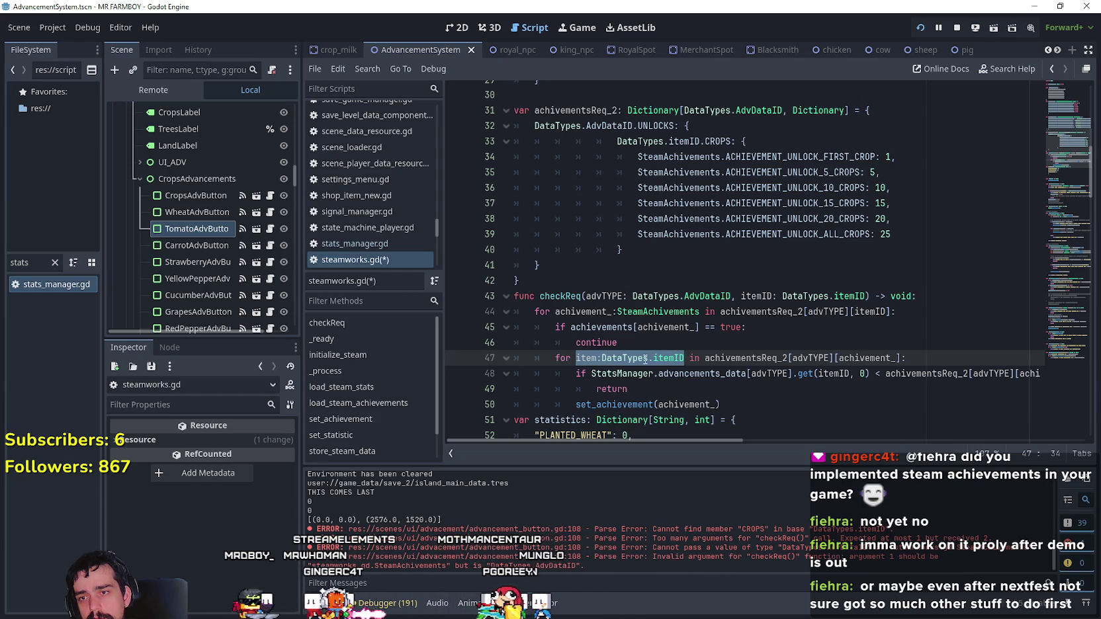
{"action": "double_click", "coordinate": [675, 357]}
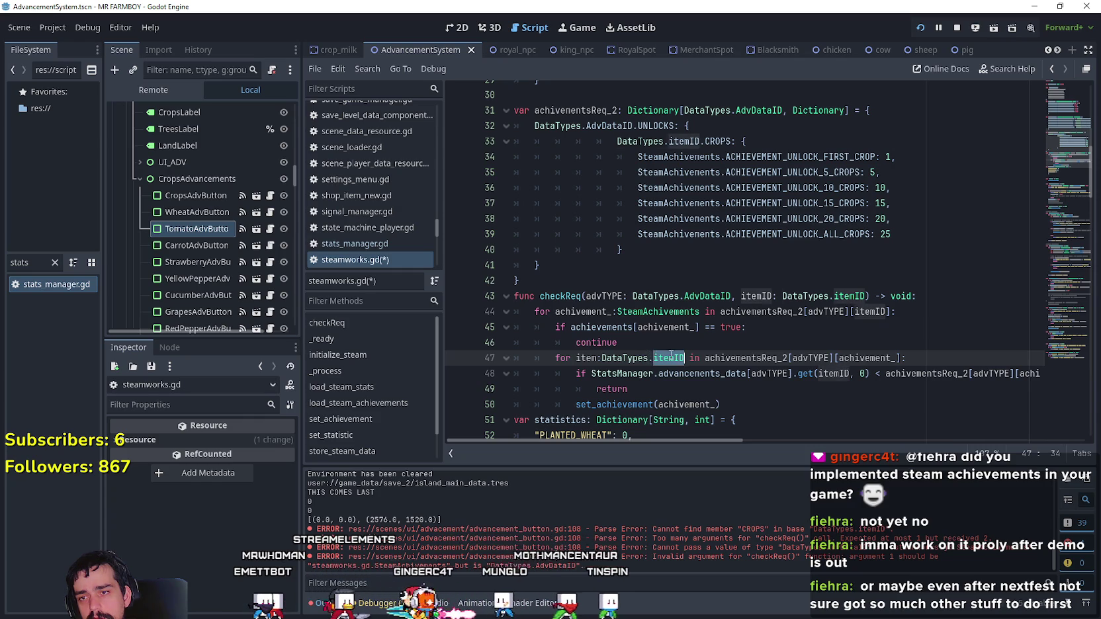
{"action": "left_click", "coordinate": [914, 357]}
{"action": "left_click_drag", "start_coordinate": [914, 357], "coordinate": [513, 358]}
{"action": "key", "text": "BackSpace"}
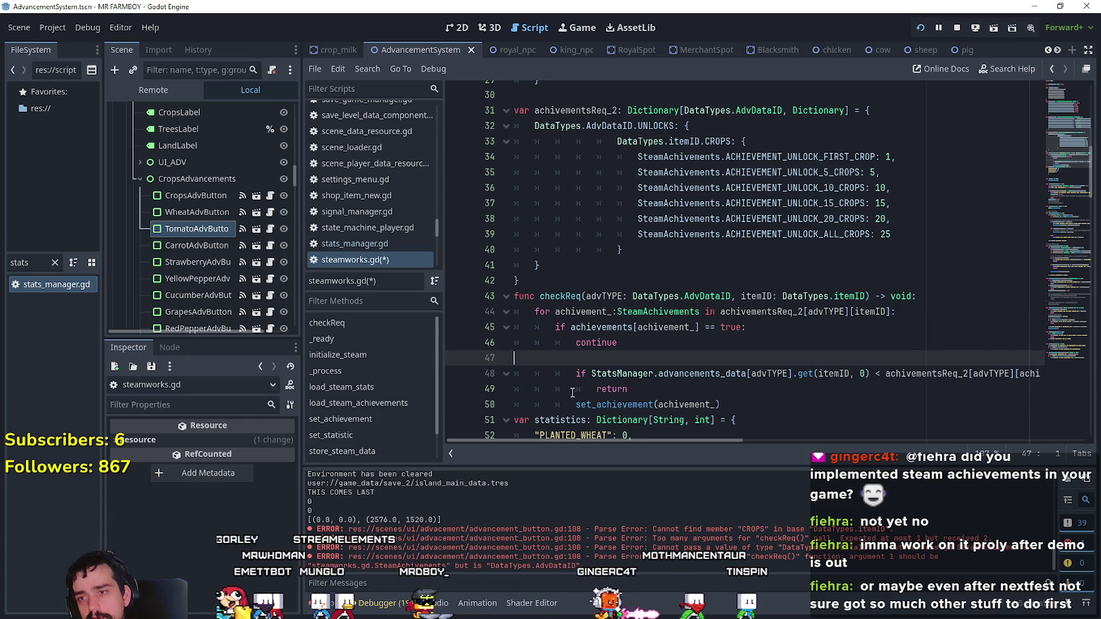
{"action": "key", "text": "BackSpace"}
{"action": "left_click", "coordinate": [563, 364]}
{"action": "key", "text": "BackSpace"}
{"action": "left_click", "coordinate": [578, 375]}
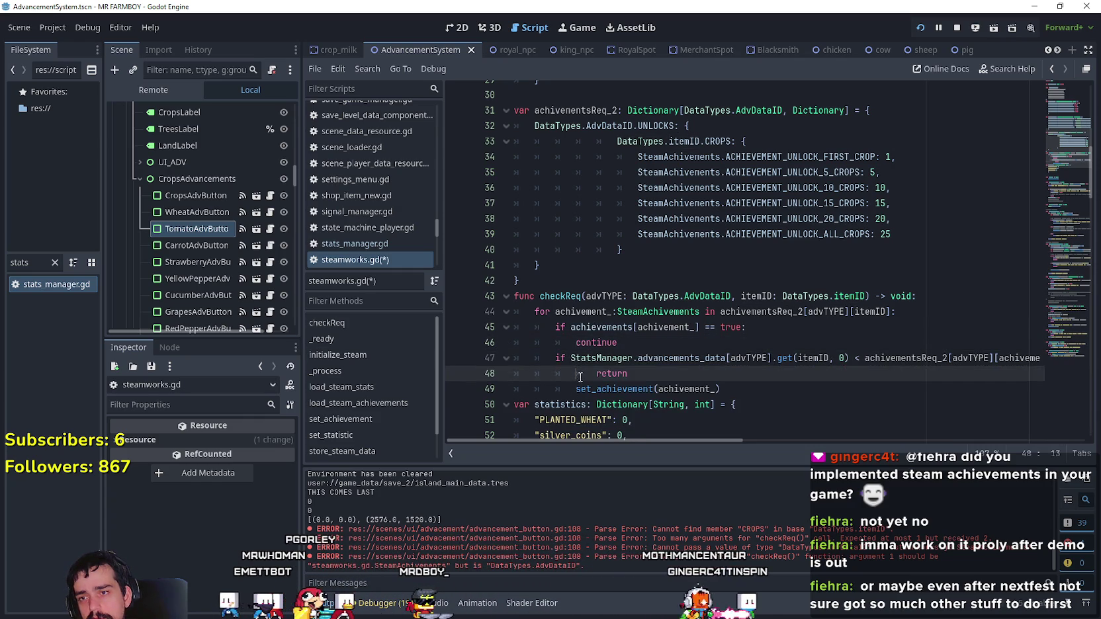
{"action": "left_click", "coordinate": [570, 394]}
{"action": "key", "text": "BackSpace"}
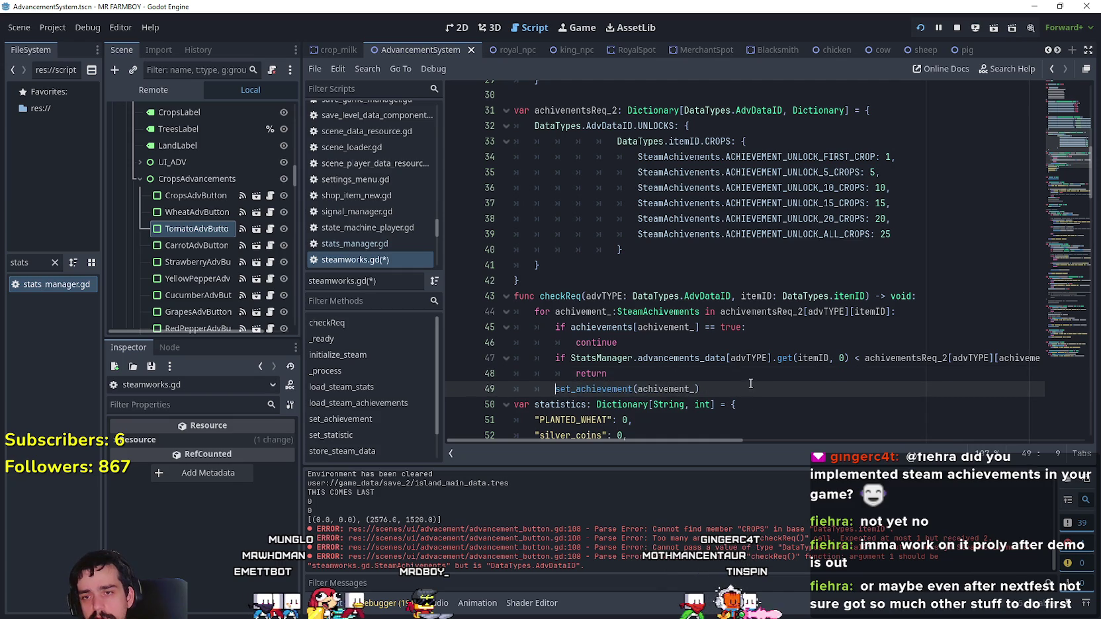
{"action": "left_click", "coordinate": [810, 359]}
{"action": "double_click", "coordinate": [814, 357]}
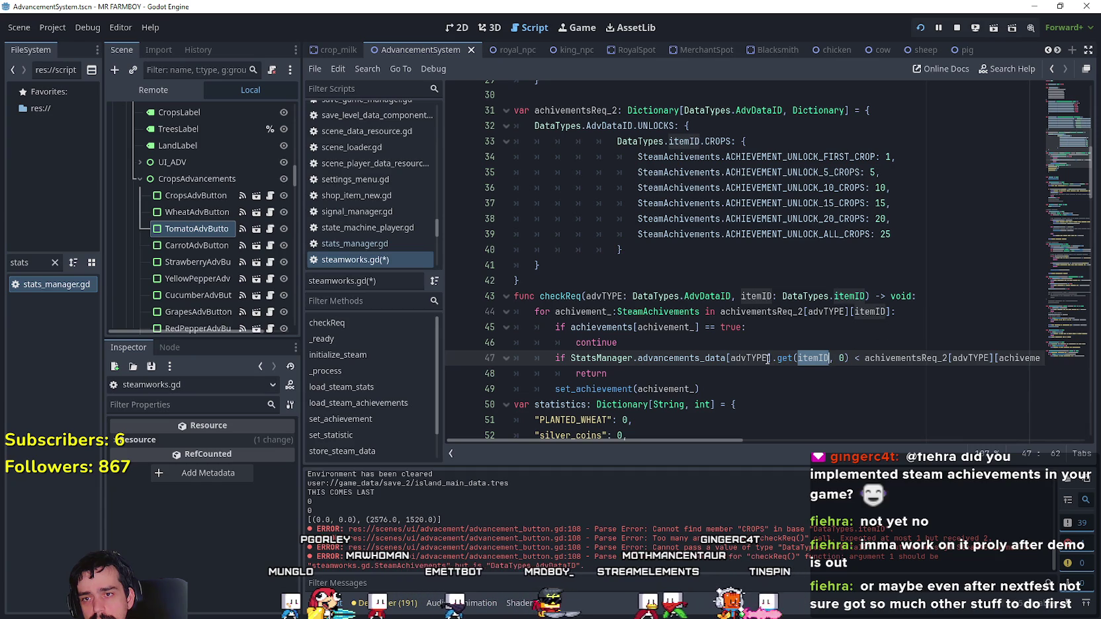
- Copy [itemID] from line 44 into the crop-count lookup on line 47, then remove it again
{"action": "double_click", "coordinate": [870, 312]}
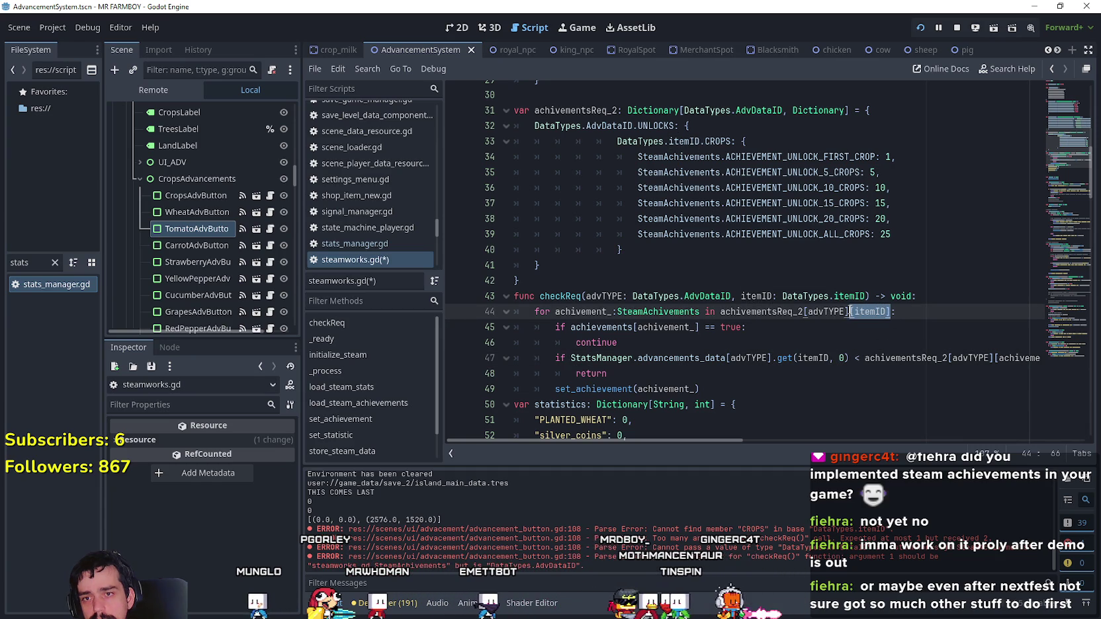
{"action": "key", "text": "ctrl+c"}
{"action": "left_click", "coordinate": [771, 358]}
{"action": "key", "text": "ctrl+v"}
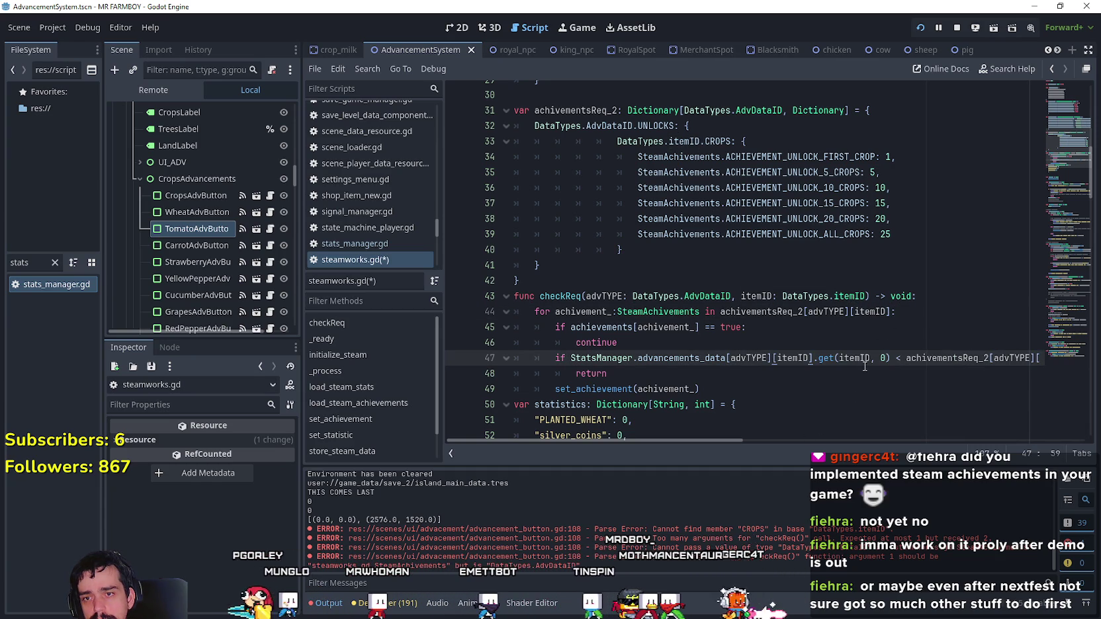
{"action": "double_click", "coordinate": [861, 361]}
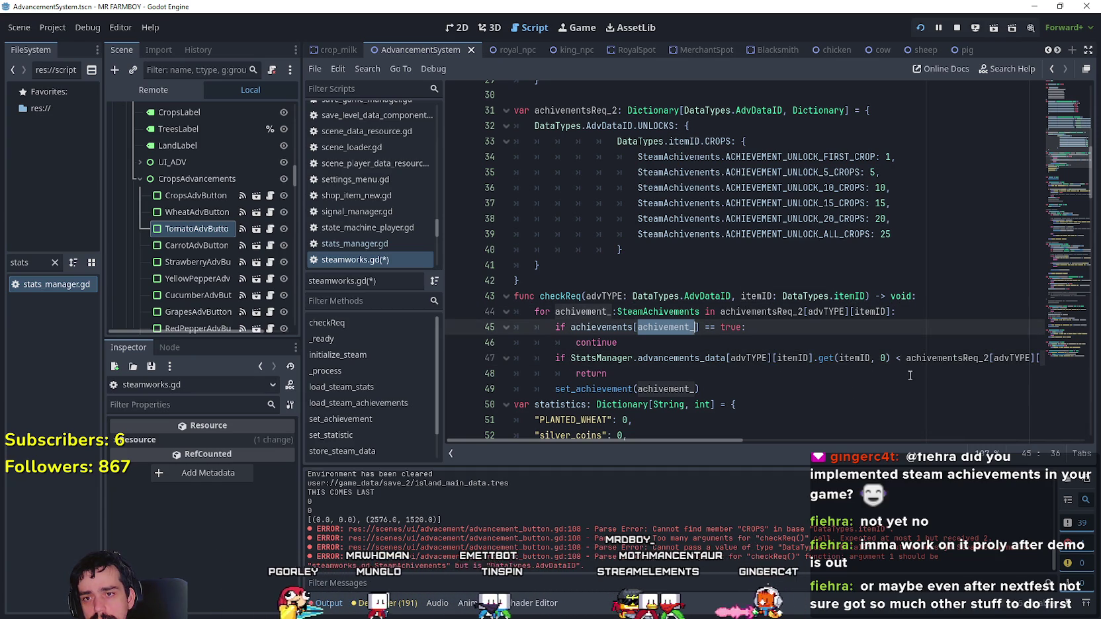
{"action": "left_click", "coordinate": [844, 358]}
{"action": "double_click", "coordinate": [844, 358]}
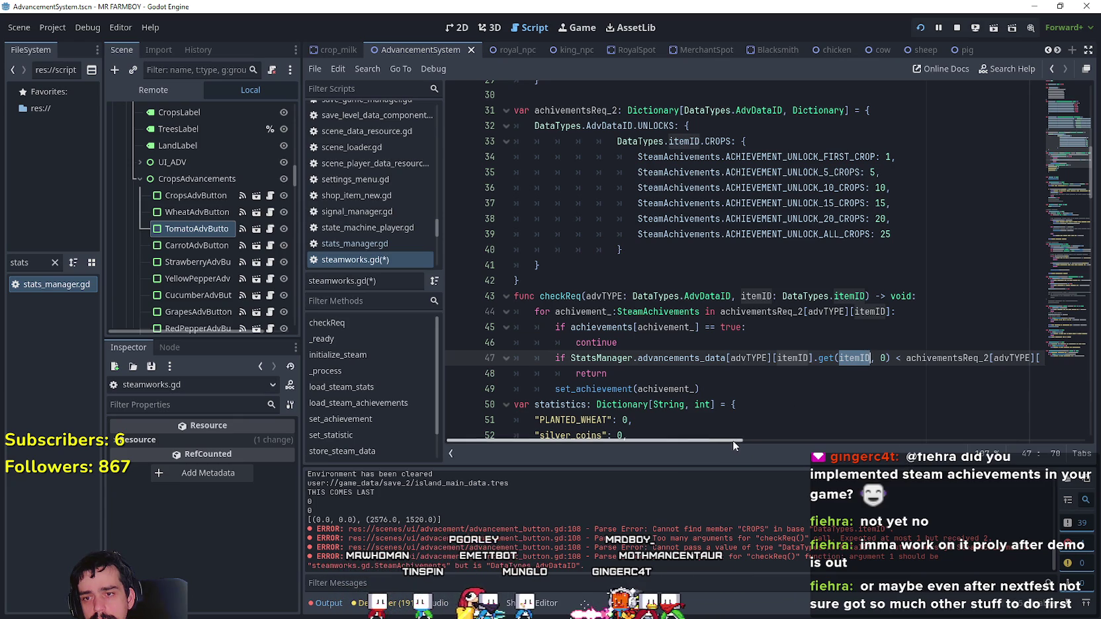
{"action": "left_click_drag", "start_coordinate": [733, 440], "coordinate": [741, 443]}
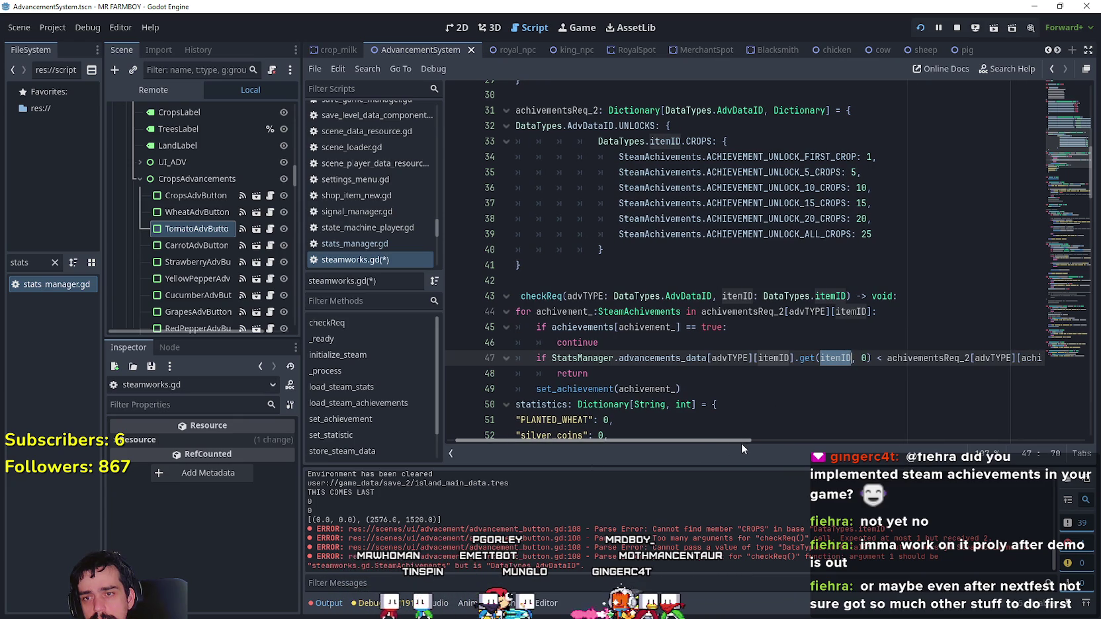
{"action": "left_click_drag", "start_coordinate": [742, 444], "coordinate": [744, 442]}
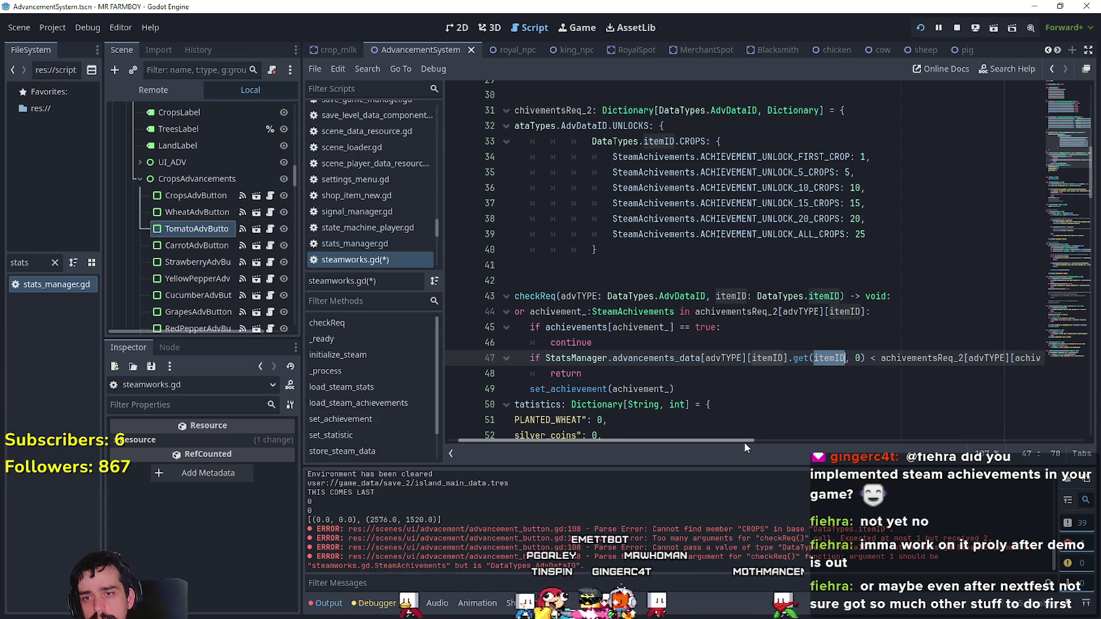
{"action": "left_click", "coordinate": [785, 358]}
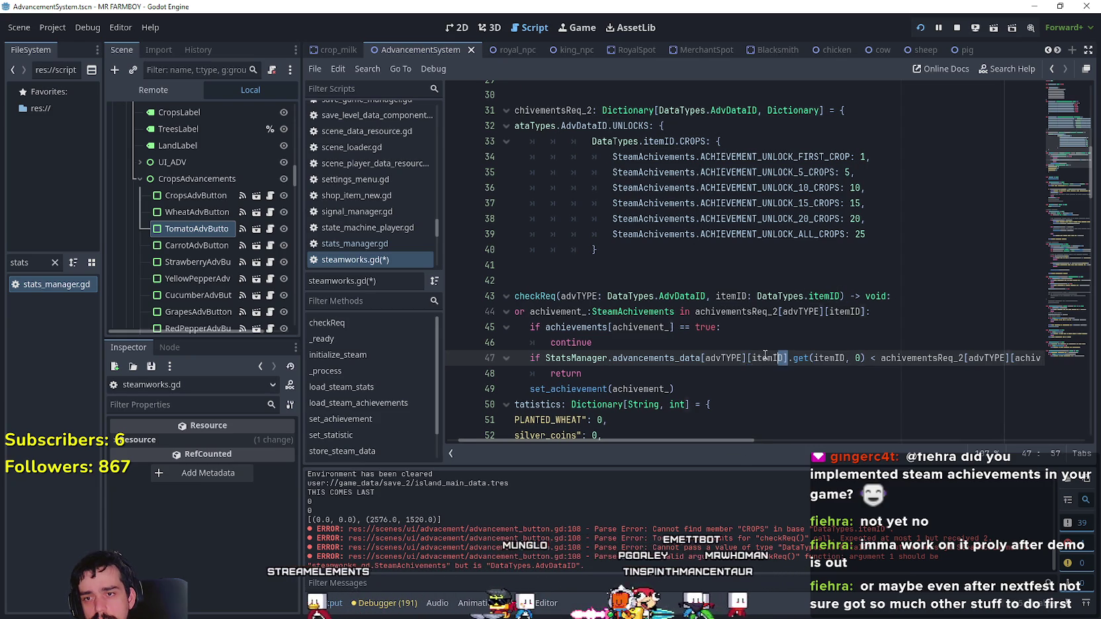
{"action": "key", "text": "BackSpace"}
{"action": "key", "text": "BackSpace"}
{"action": "key", "text": "BackSpace"}
{"action": "double_click", "coordinate": [782, 358]}
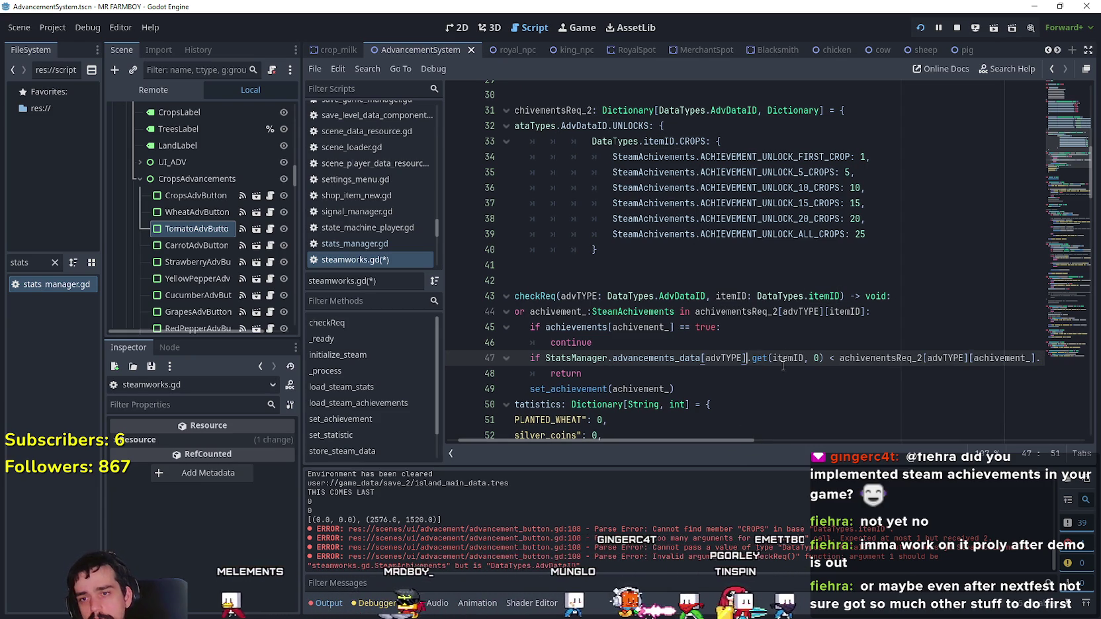
{"action": "left_click_drag", "start_coordinate": [735, 443], "coordinate": [779, 439]}
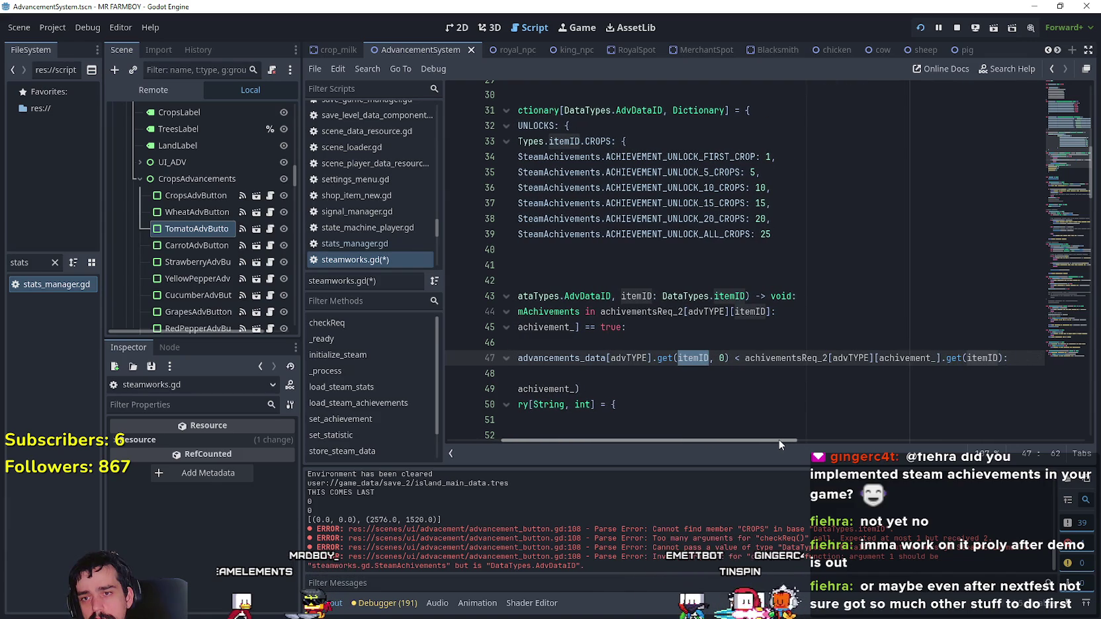
- Rewrite line 47's requirement side as achivementsReq_2[advTYPE][itemID].get(achivement_)
{"action": "left_click", "coordinate": [889, 358]}
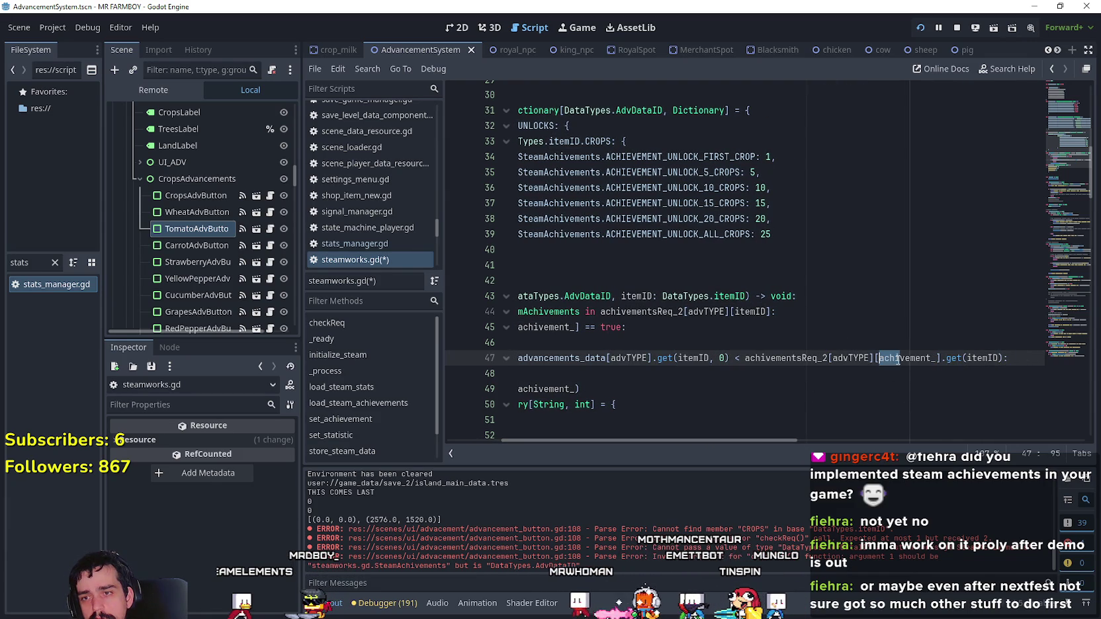
{"action": "double_click", "coordinate": [908, 358]}
{"action": "key", "text": "ctrl+v"}
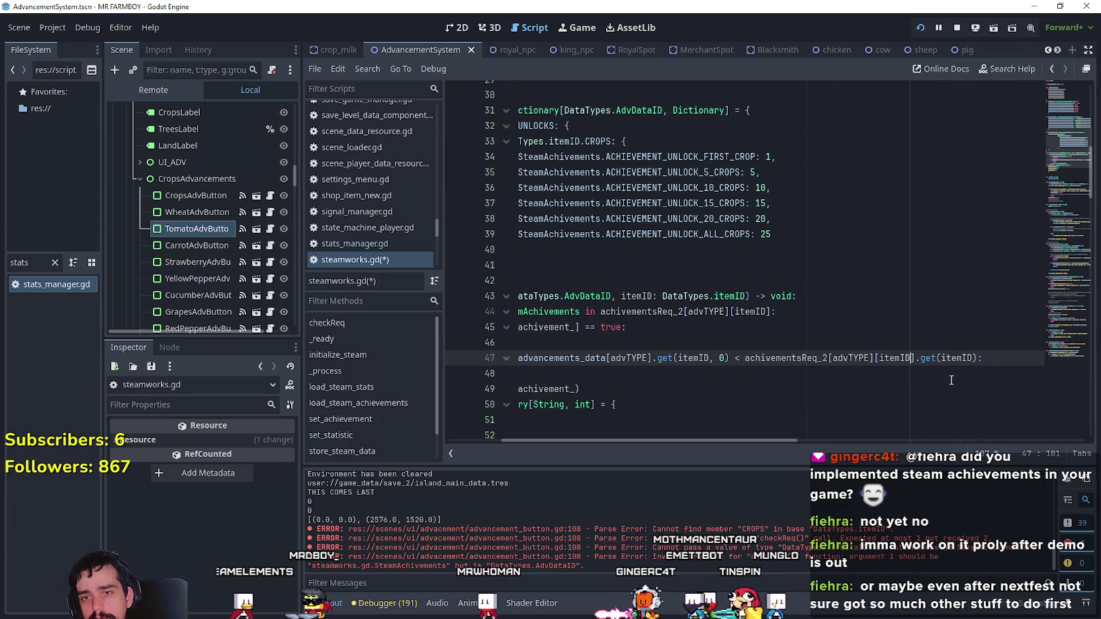
{"action": "double_click", "coordinate": [958, 358]}
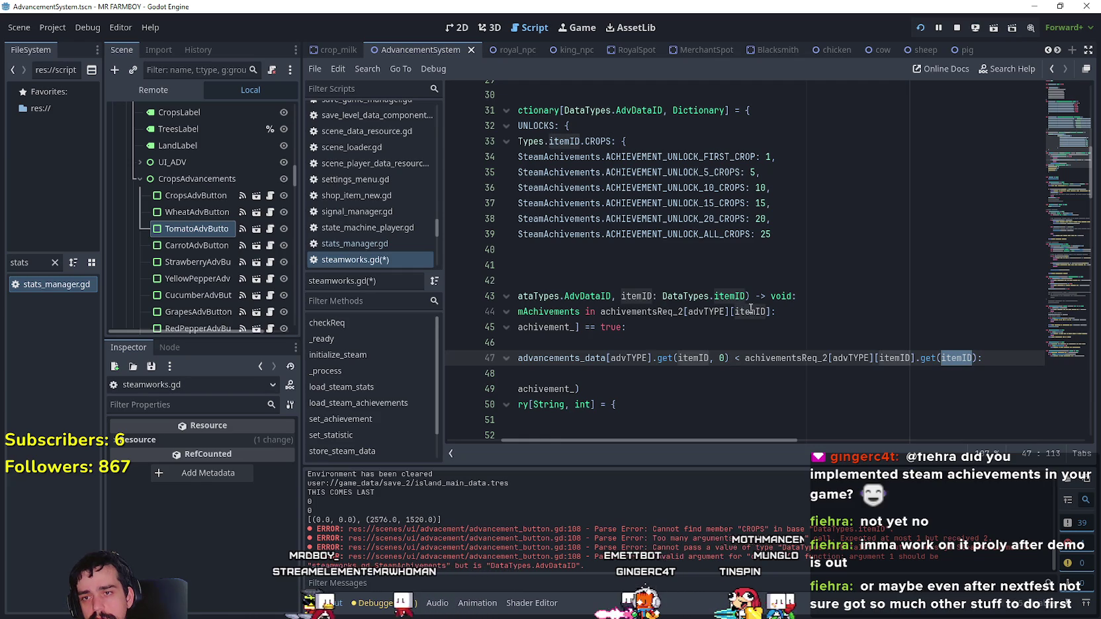
{"action": "double_click", "coordinate": [731, 157]}
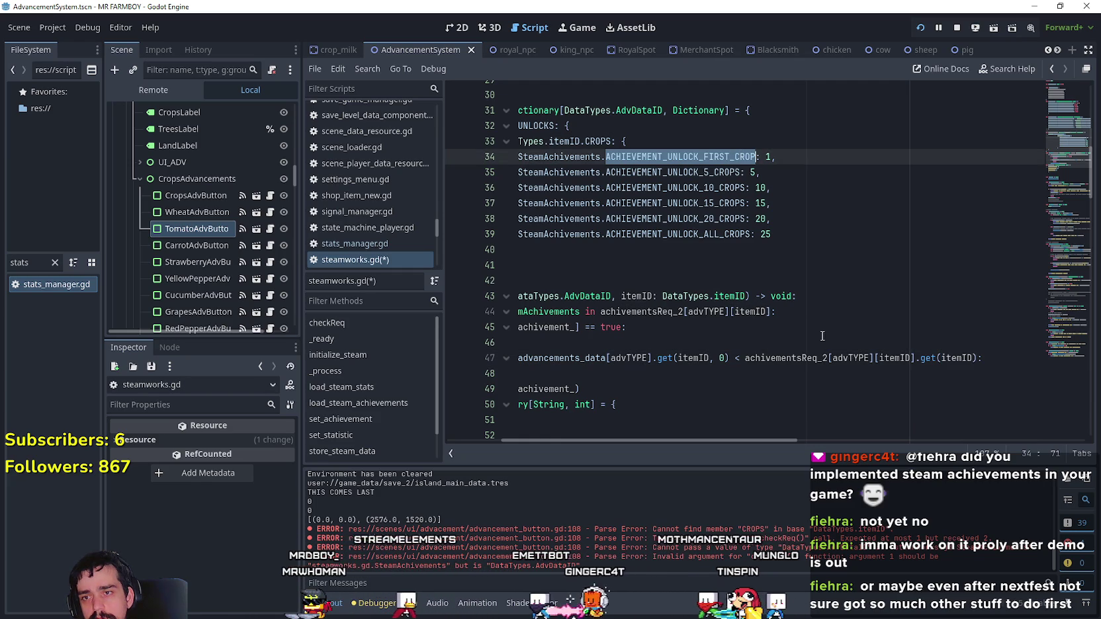
{"action": "double_click", "coordinate": [953, 358]}
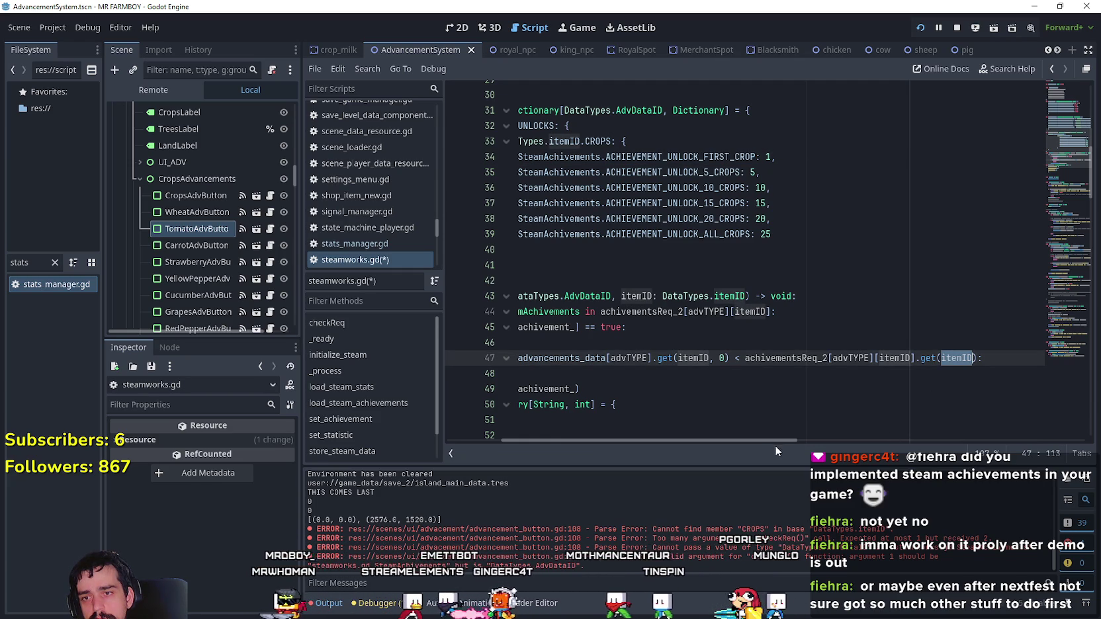
{"action": "scroll", "coordinate": [742, 352], "scroll_direction": "left", "scroll_amount": 3}
{"action": "double_click", "coordinate": [678, 327]}
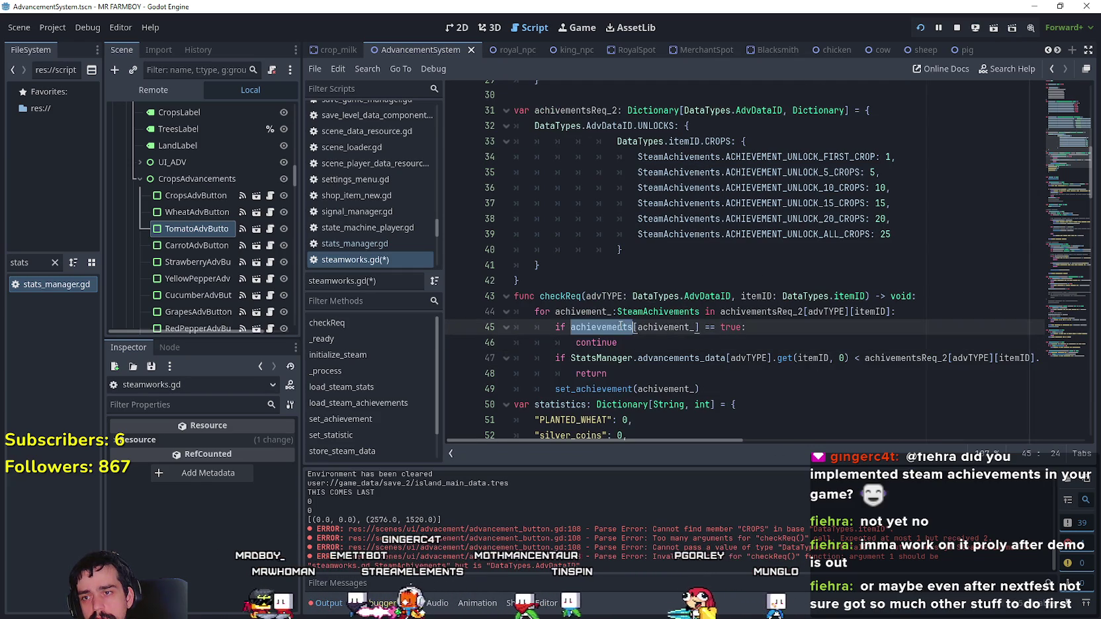
{"action": "left_click_drag", "start_coordinate": [700, 439], "coordinate": [857, 443]}
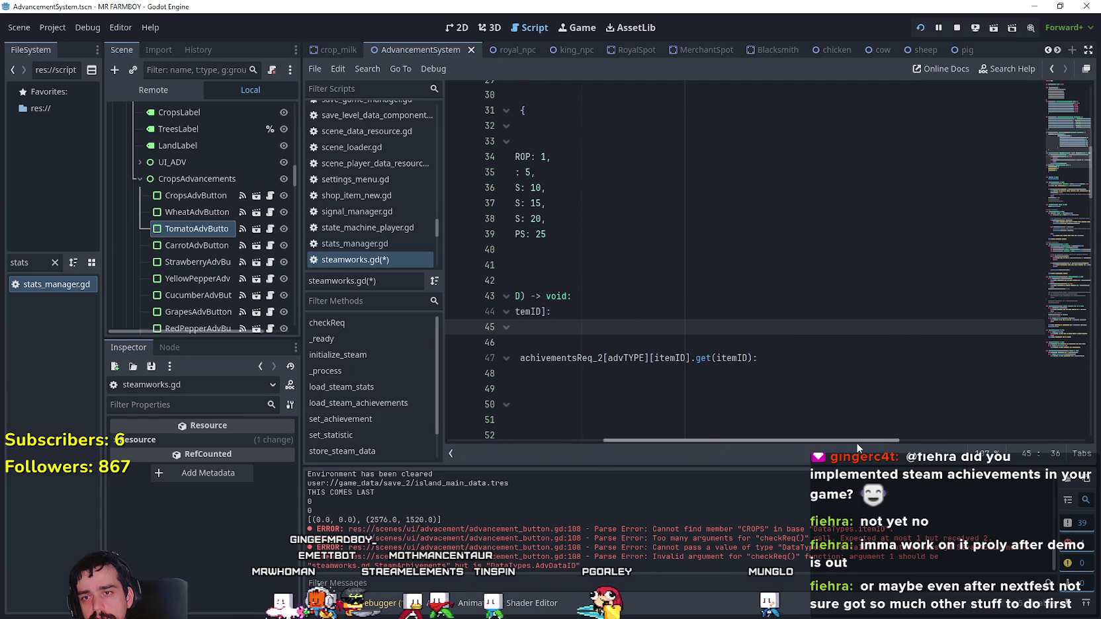
{"action": "double_click", "coordinate": [732, 358]}
{"action": "key", "text": "ctrl+v"}
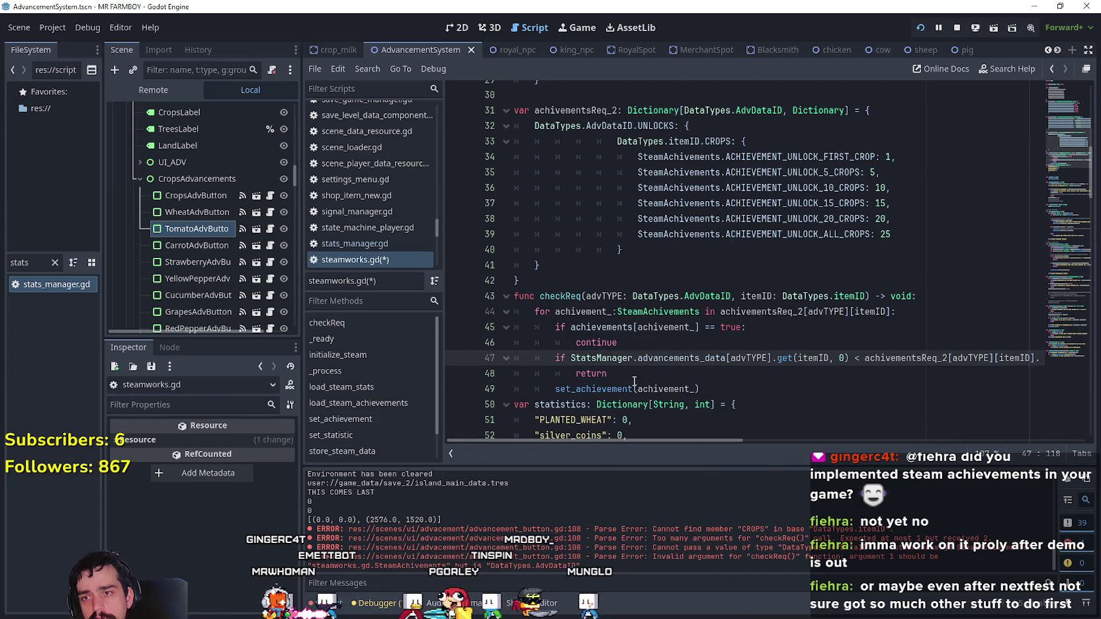
- Review the achievement loop and set_achievement call in steamworks.gd around lines 43–49
{"action": "scroll", "coordinate": [662, 344], "scroll_direction": "down", "scroll_amount": 2}
{"action": "left_click", "coordinate": [736, 295]}
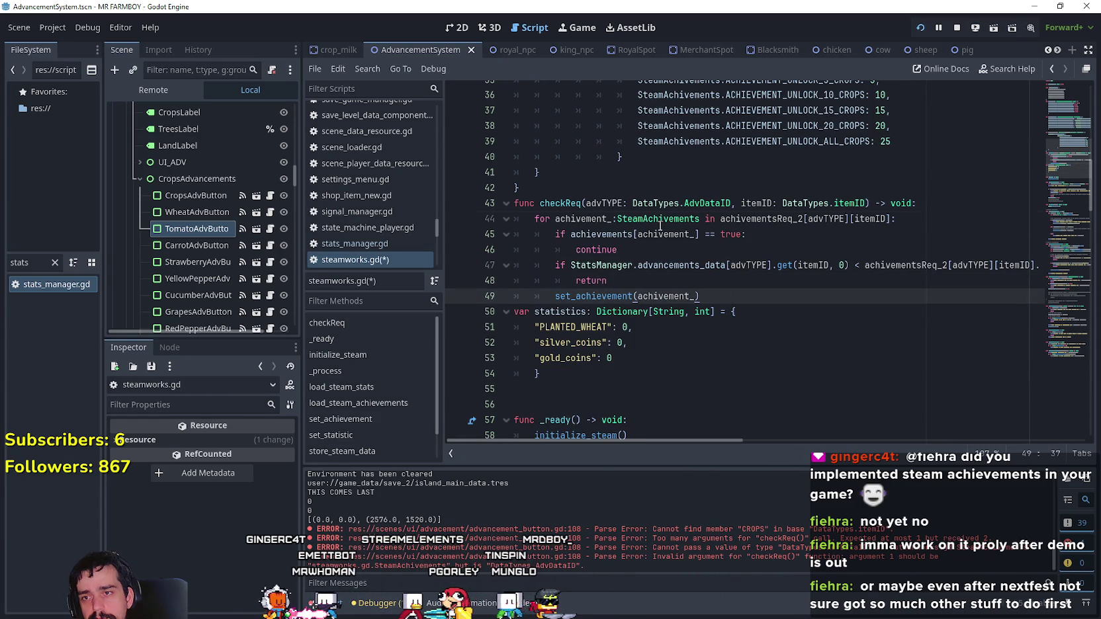
{"action": "left_click", "coordinate": [660, 224]}
{"action": "double_click", "coordinate": [673, 235]}
{"action": "left_click", "coordinate": [704, 296]}
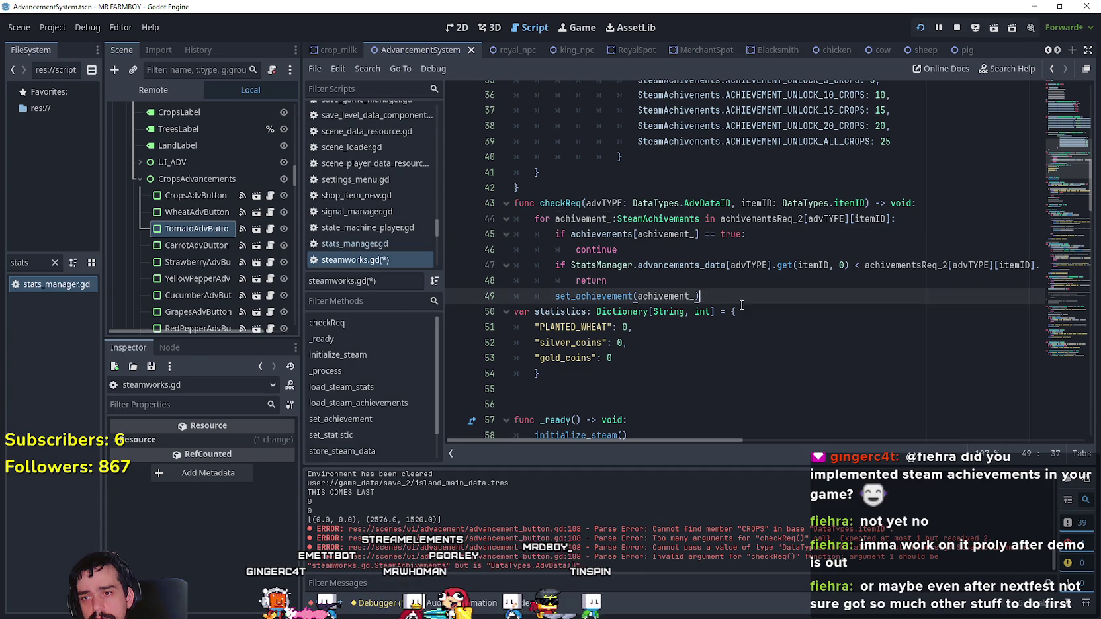
{"action": "scroll", "coordinate": [773, 432], "scroll_direction": "up", "scroll_amount": 1}
{"action": "mouse_move", "coordinate": [736, 443]}
{"action": "left_mouse_down"}
{"action": "mouse_move", "coordinate": [867, 442]}
{"action": "mouse_move", "coordinate": [614, 438]}
{"action": "left_mouse_up"}
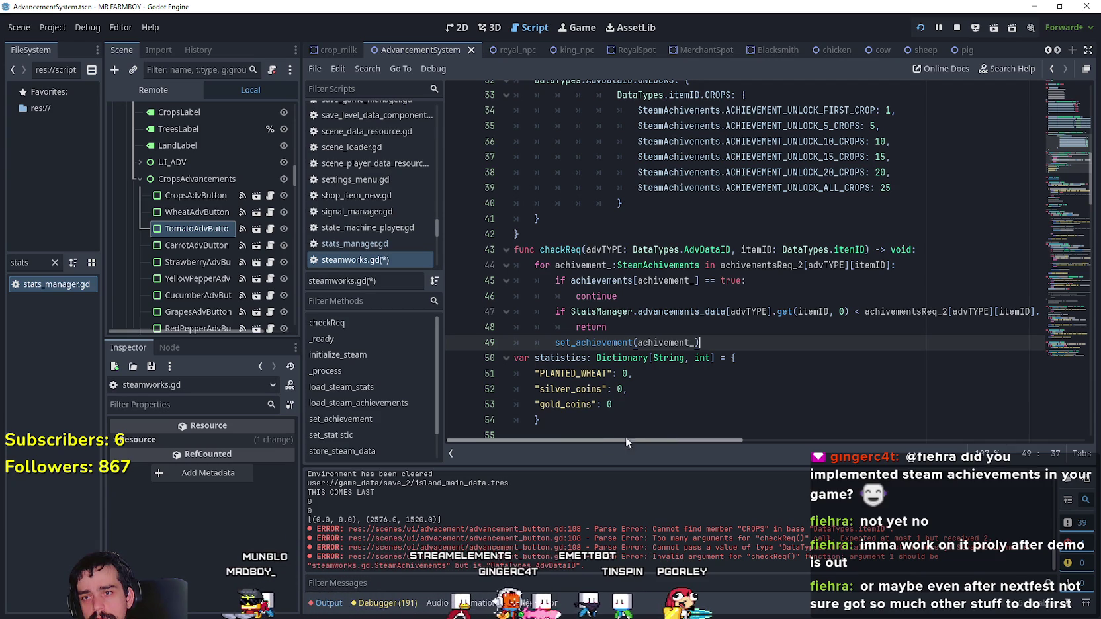
{"action": "left_click_drag", "start_coordinate": [734, 440], "coordinate": [778, 451]}
{"action": "scroll", "coordinate": [778, 451], "scroll_direction": "left", "scroll_amount": 4}
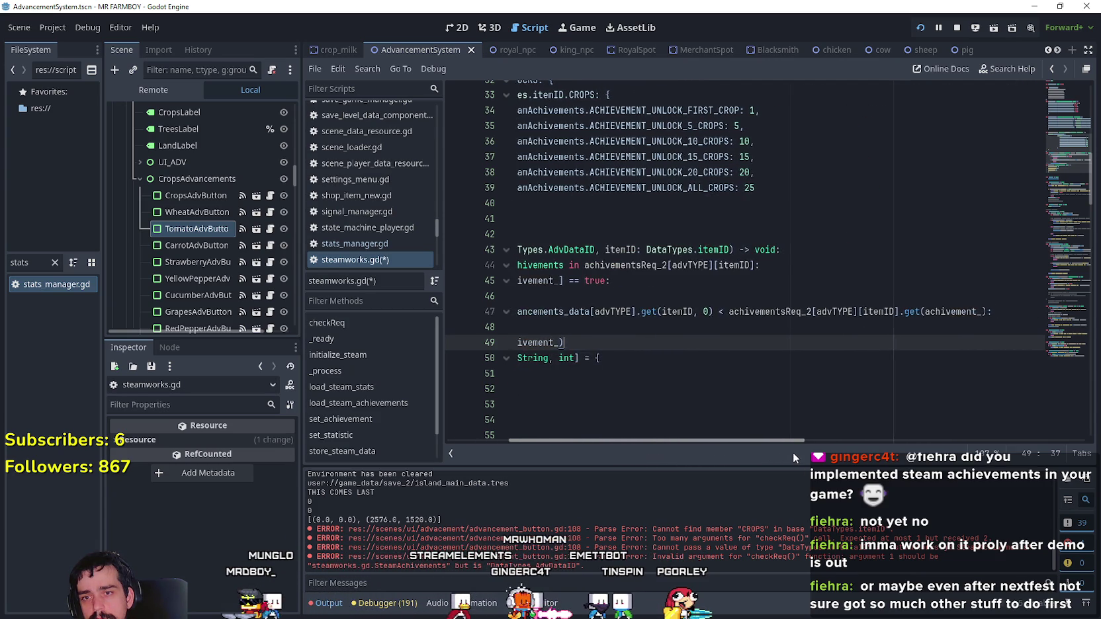
- Add an indented blank line after the set_achievement call
{"action": "left_click", "coordinate": [567, 249]}
{"action": "left_click", "coordinate": [711, 341]}
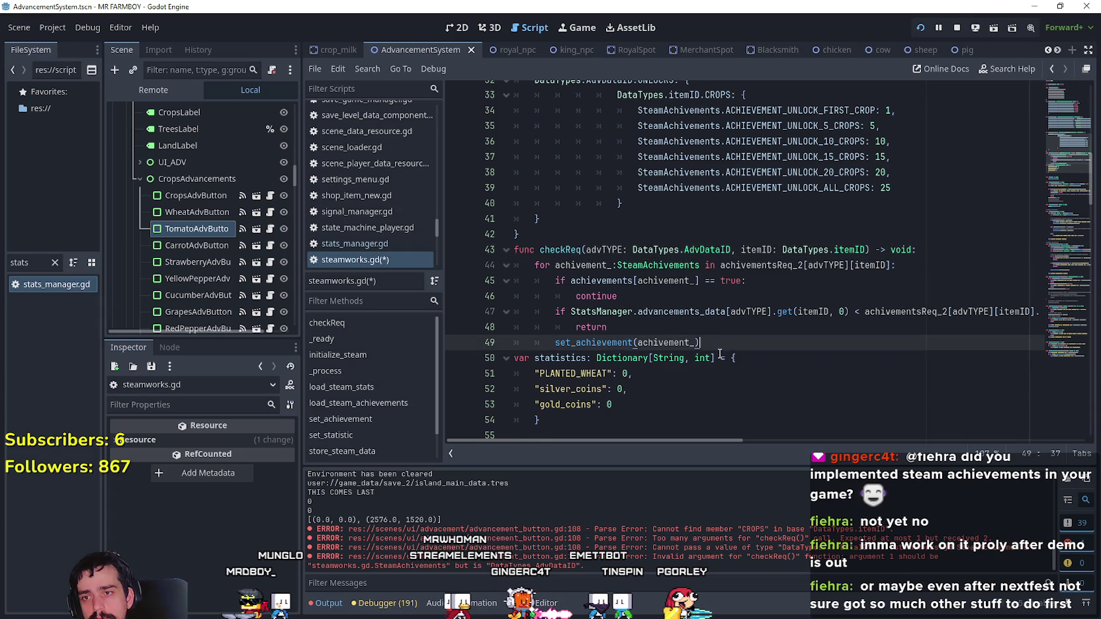
{"action": "key", "text": "Return"}
{"action": "key", "text": "Tab"}
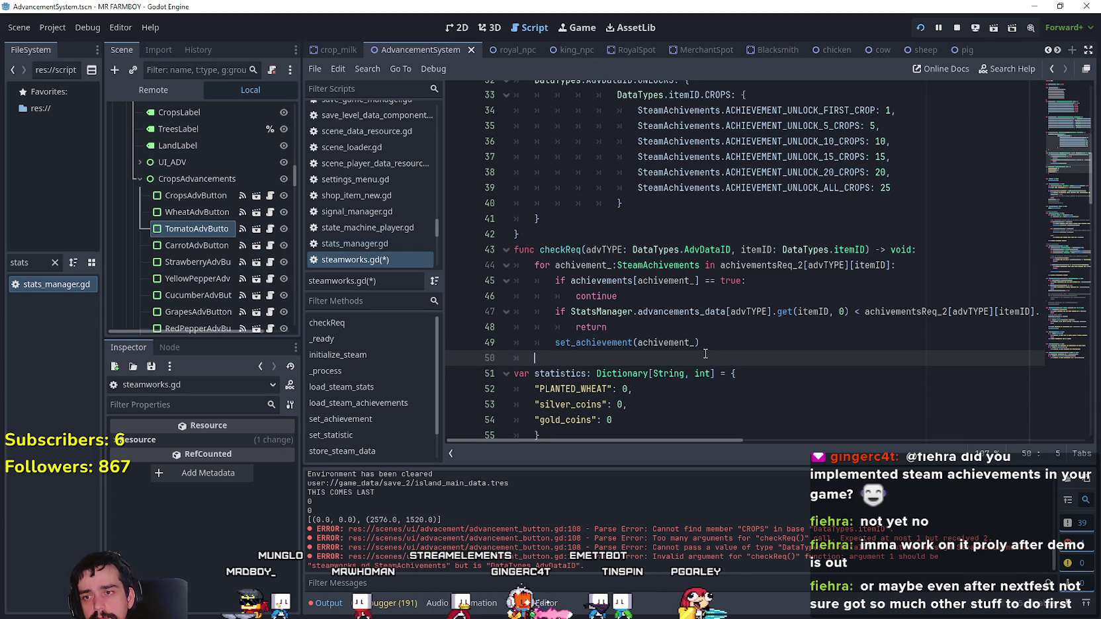
- Save steamworks.gd and switch to the running MR FARMBOY game window
{"action": "left_click", "coordinate": [571, 247]}
{"action": "left_click", "coordinate": [569, 357]}
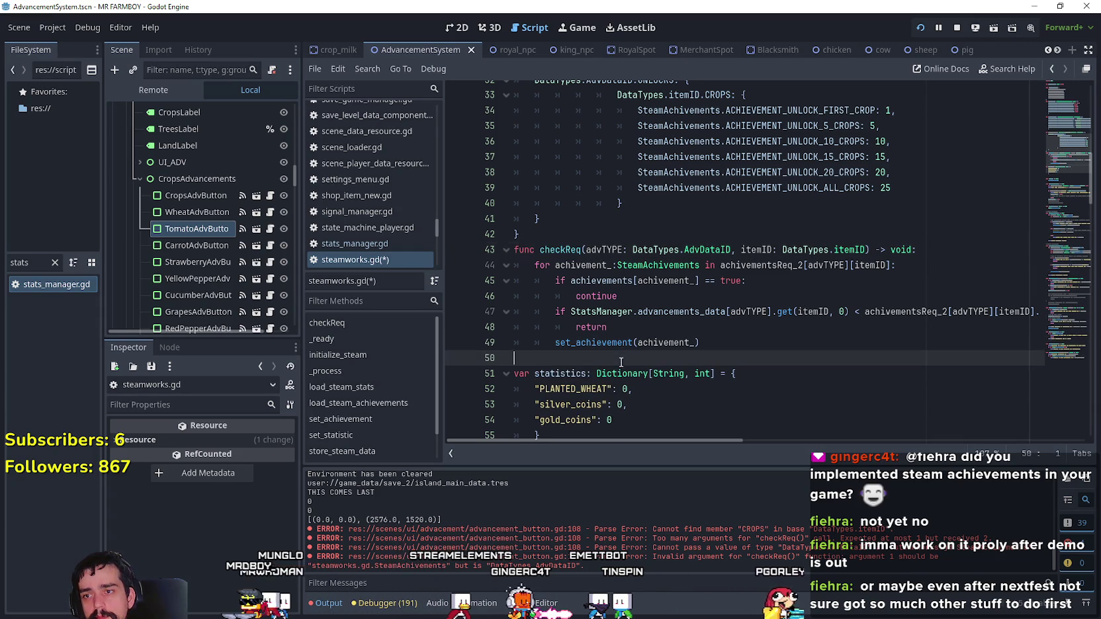
{"action": "key", "text": "ctrl+s"}
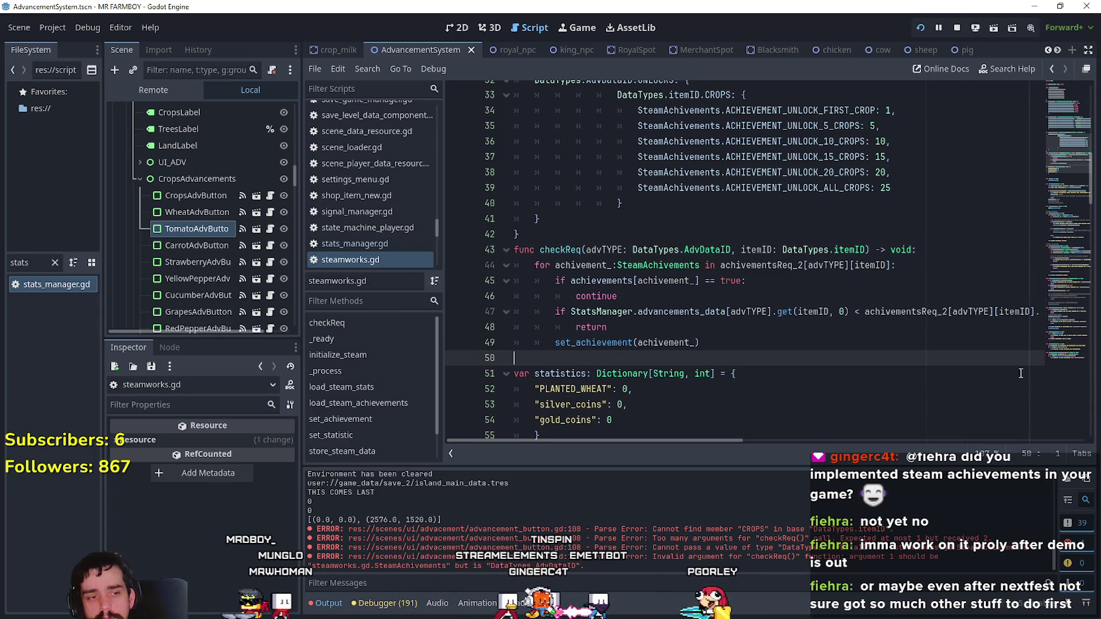
{"action": "key", "text": "alt+Tab"}
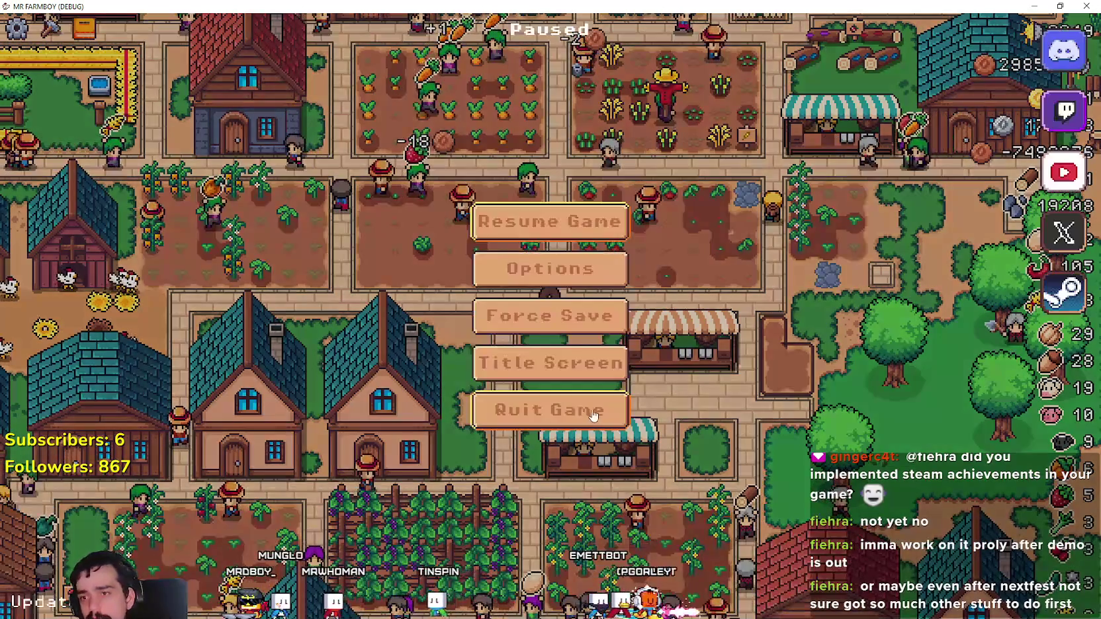
- Quit the game, look over checkReq on line 43, then open advancement_button.gd at its call
{"action": "left_click", "coordinate": [593, 414]}
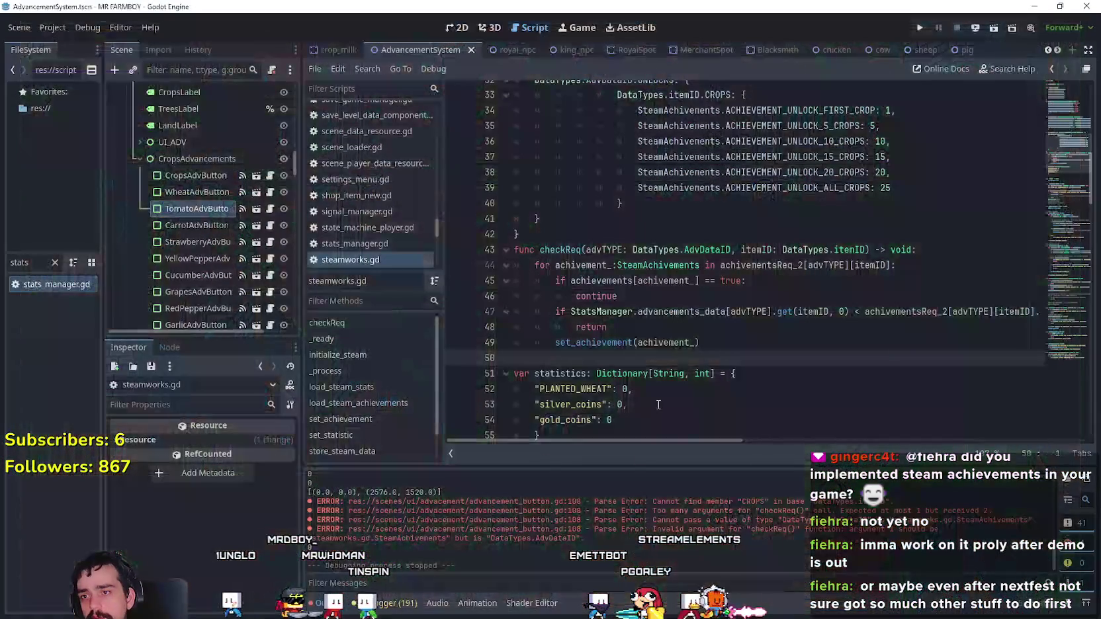
{"action": "double_click", "coordinate": [569, 249]}
{"action": "key", "text": "Up"}
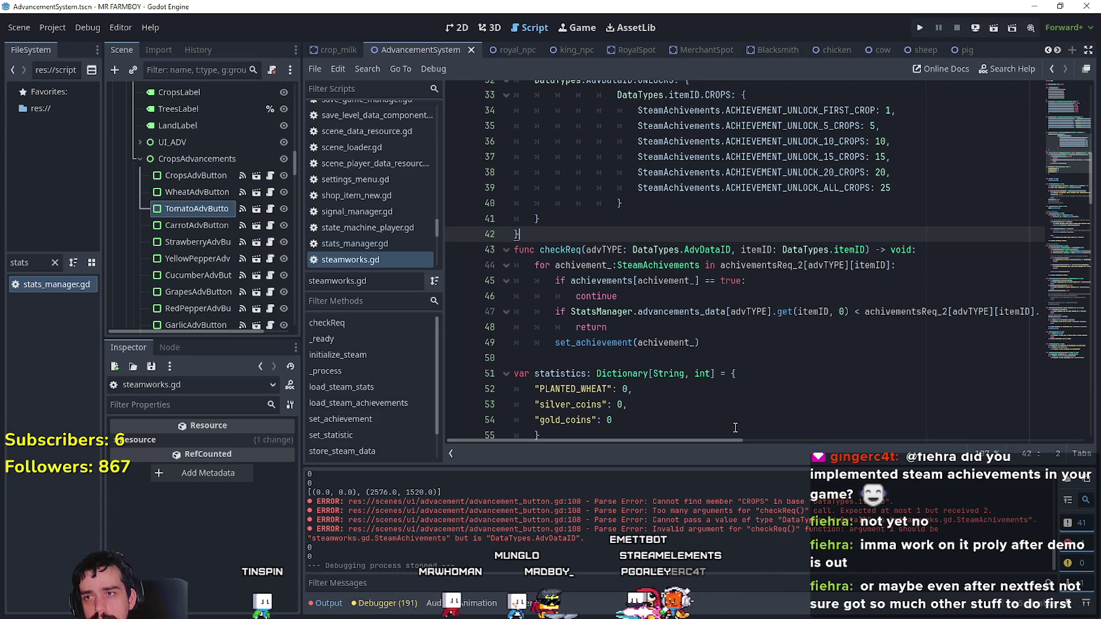
{"action": "left_click", "coordinate": [271, 211]}
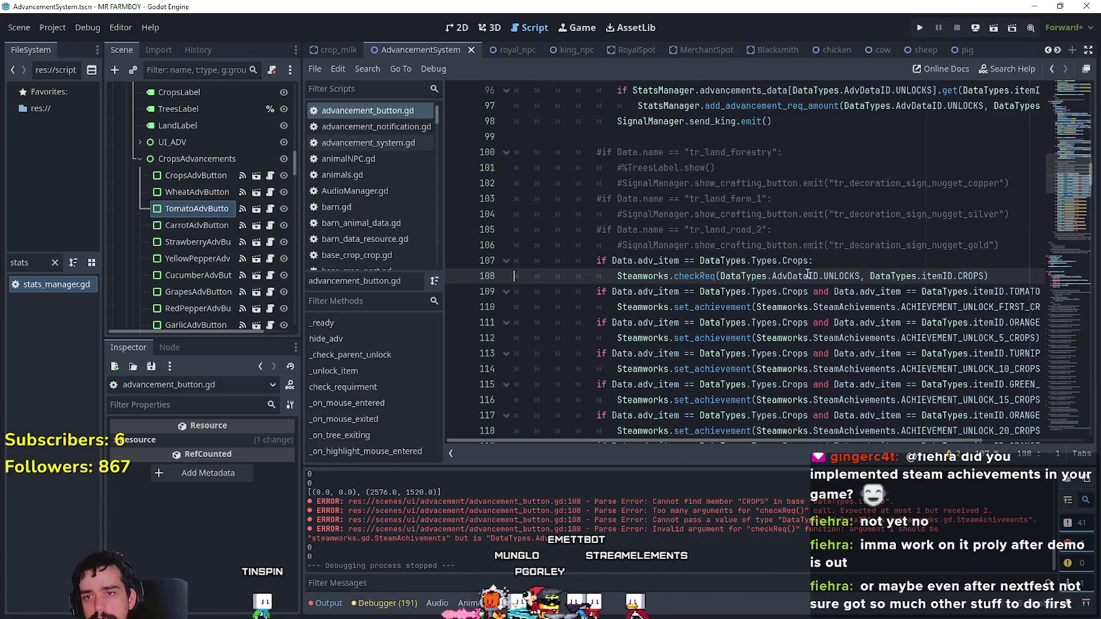
- Insert blank lines above and below the Steamworks.checkReq call on line 108
{"action": "left_click", "coordinate": [1006, 280]}
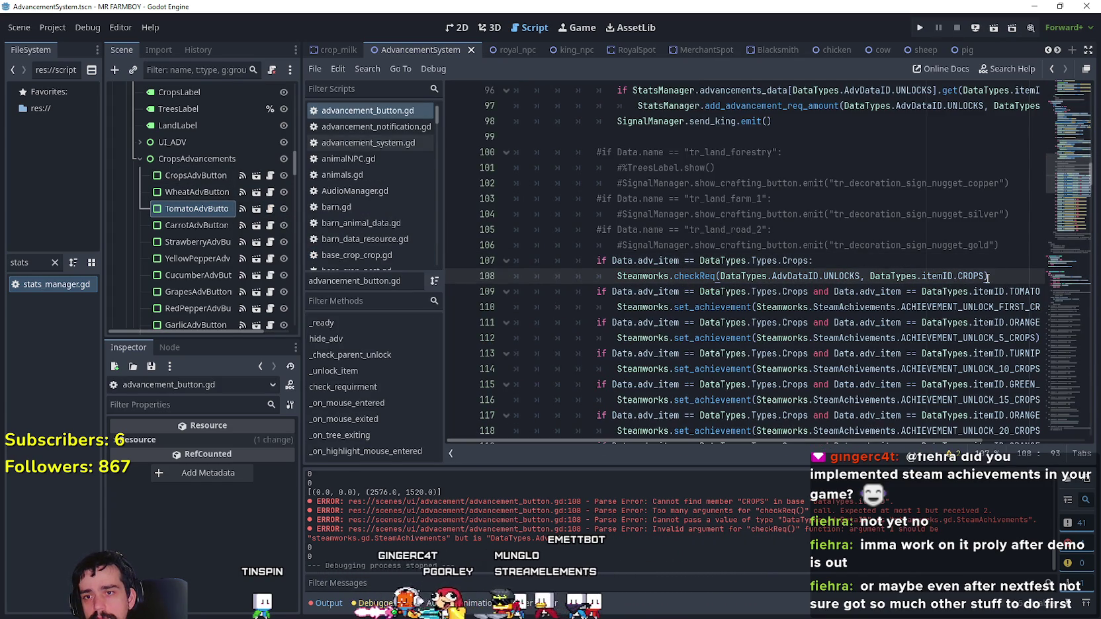
{"action": "key", "text": "Return"}
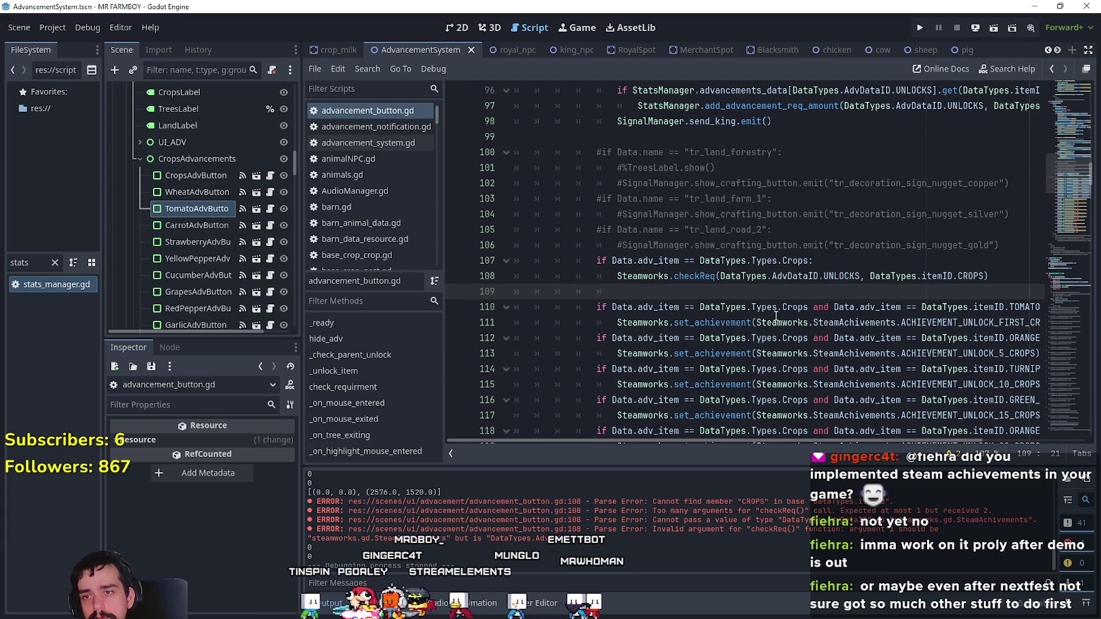
{"action": "left_click_drag", "start_coordinate": [677, 289], "coordinate": [510, 256]}
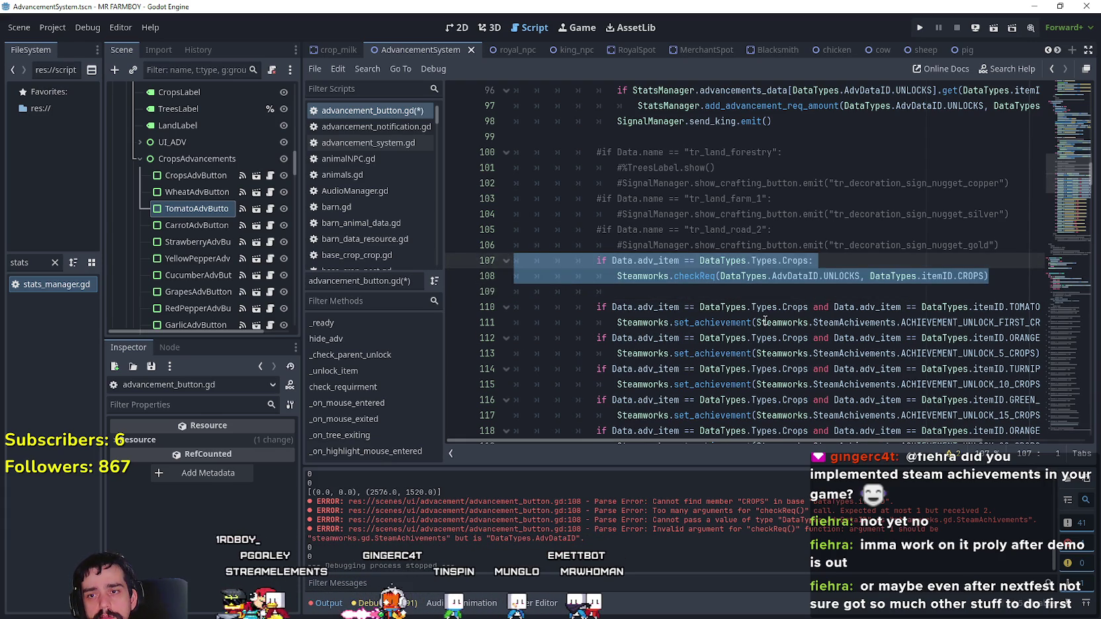
{"action": "key", "text": "End"}
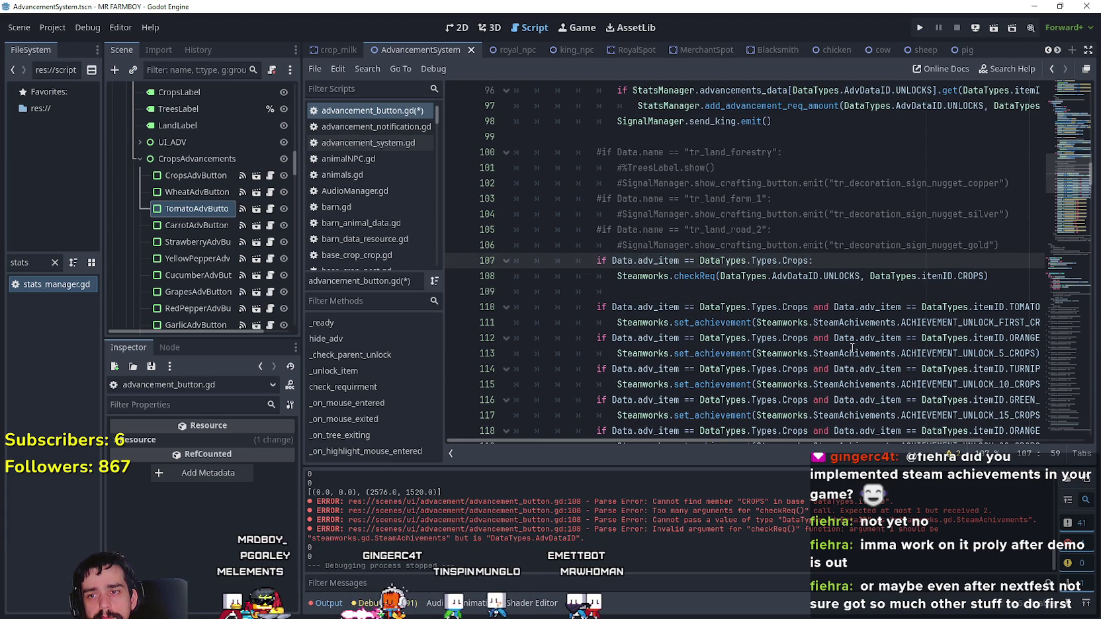
{"action": "key", "text": "Return"}
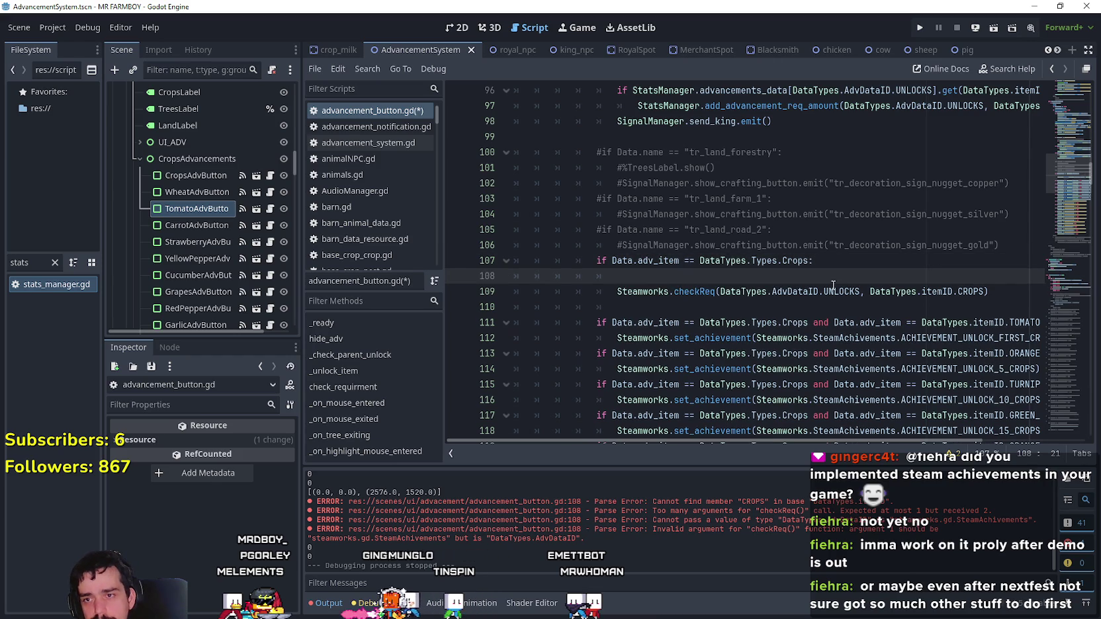
{"action": "left_click", "coordinate": [659, 312]}
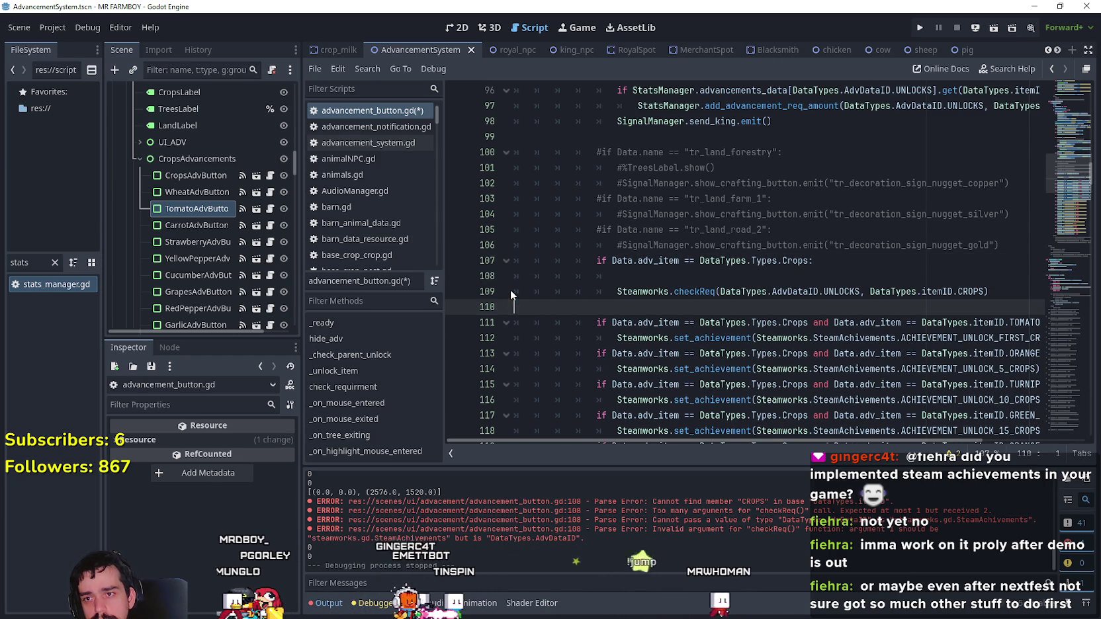
- Delete lines 111–122, the six per-crop set_achievement if-blocks, plus the leftover blank line
{"action": "key", "text": "ctrl+z"}
{"action": "left_click", "coordinate": [665, 310]}
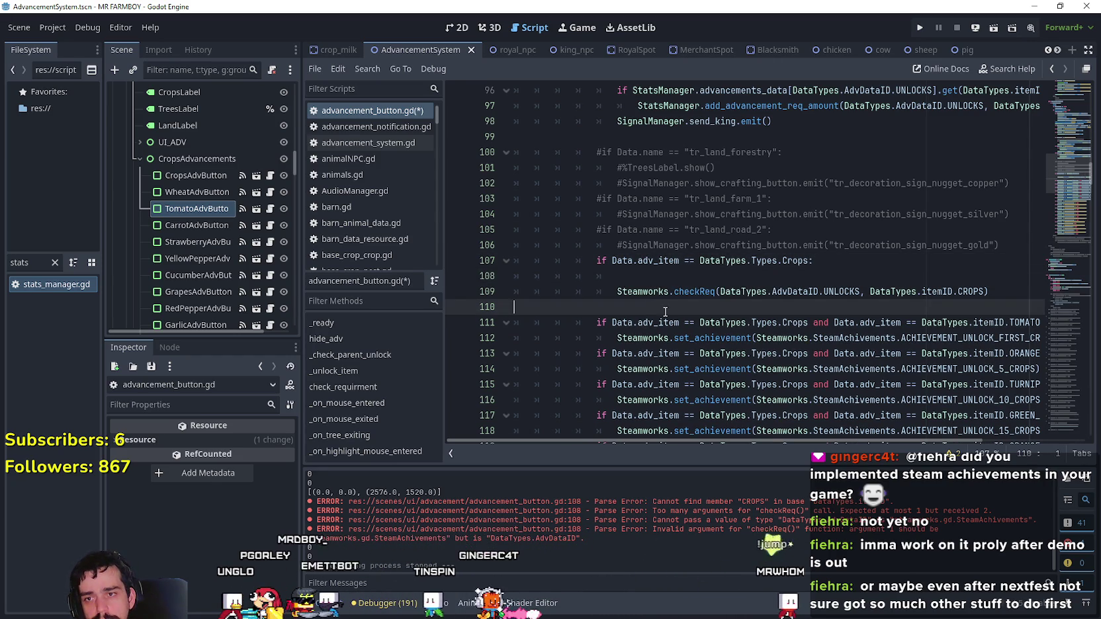
{"action": "scroll", "coordinate": [688, 311], "scroll_direction": "down", "scroll_amount": 2}
{"action": "left_click_drag", "start_coordinate": [902, 401], "coordinate": [794, 415]}
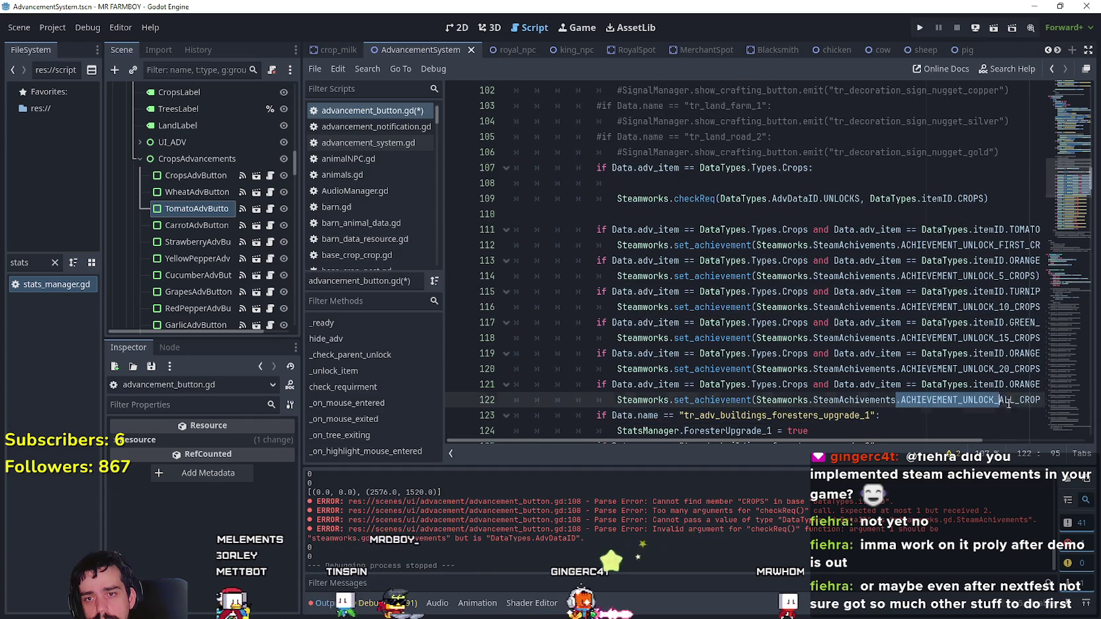
{"action": "left_click", "coordinate": [761, 389]}
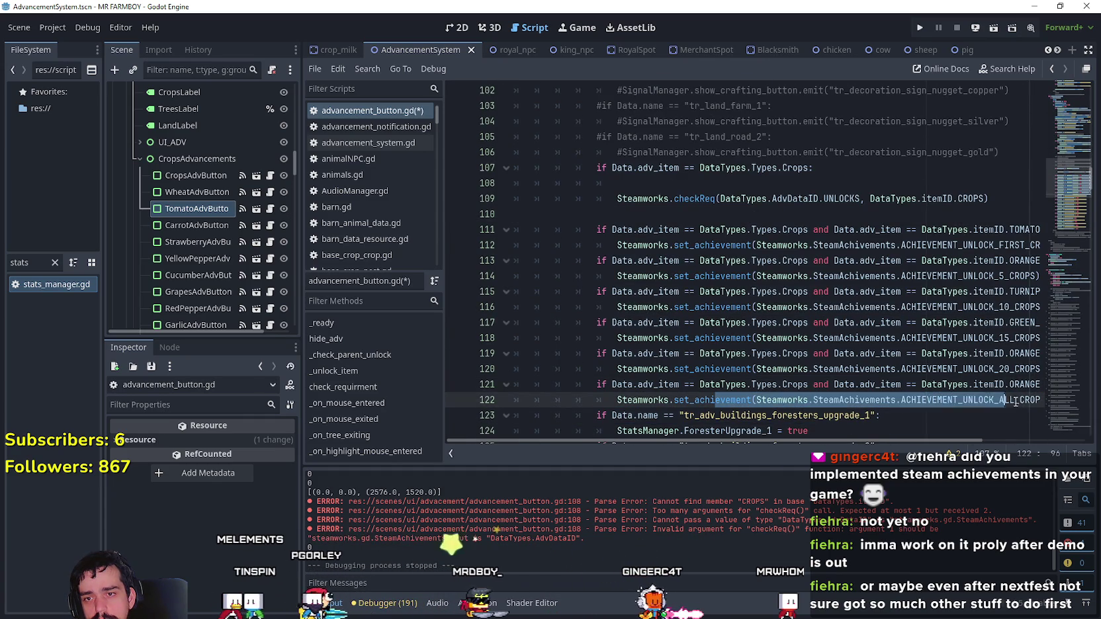
{"action": "left_click_drag", "start_coordinate": [1039, 400], "coordinate": [423, 219]}
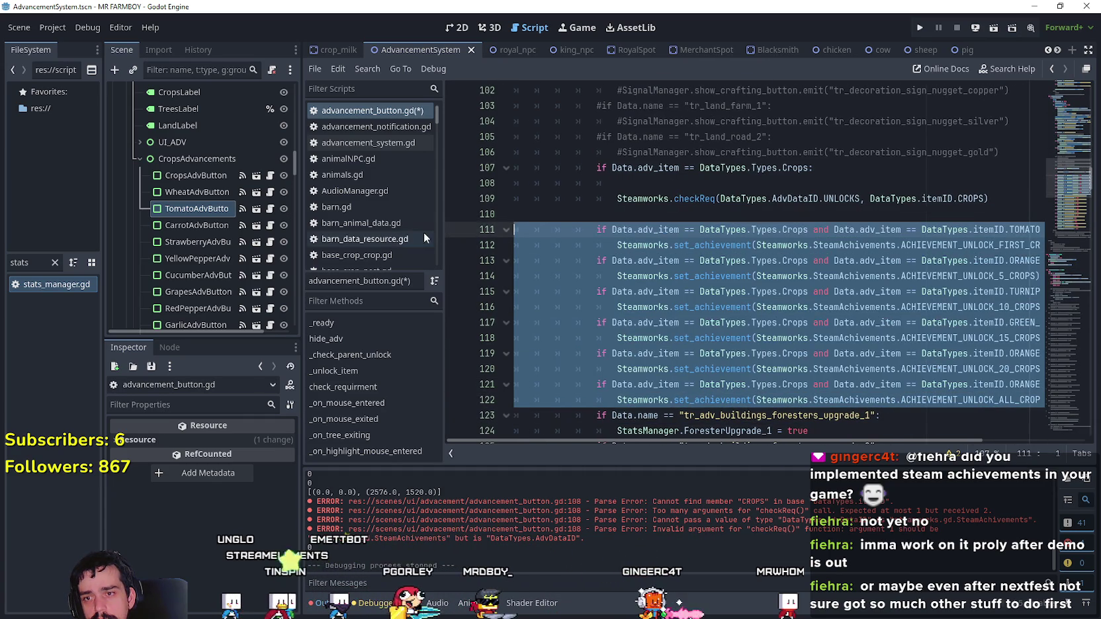
{"action": "key", "text": "Delete"}
{"action": "key", "text": "BackSpace"}
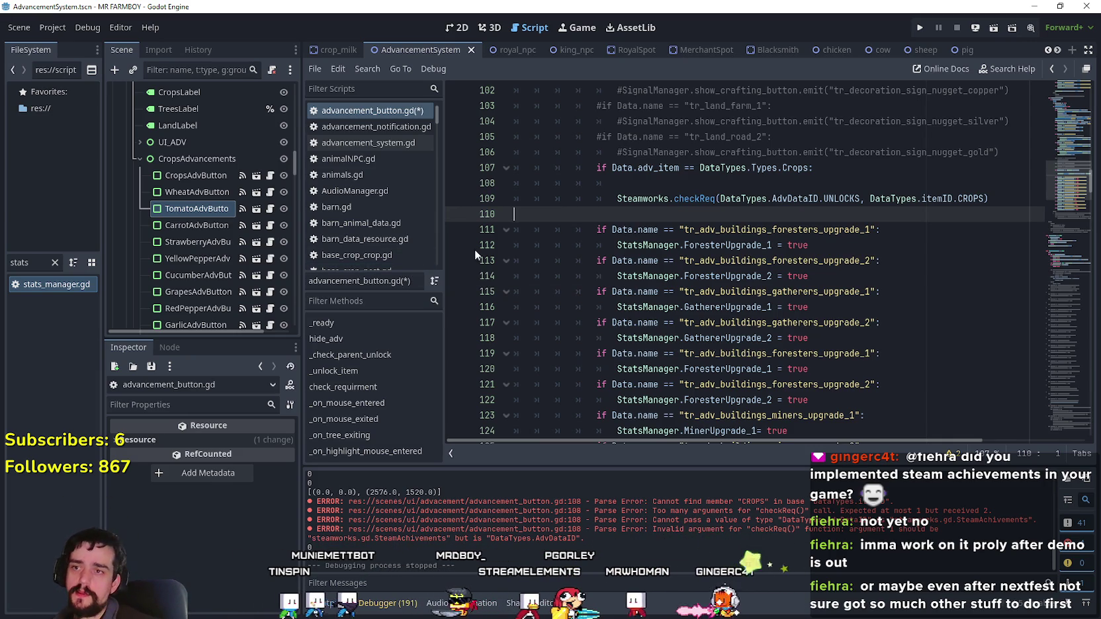
{"action": "left_click", "coordinate": [668, 193]}
{"action": "key", "text": "Up"}
{"action": "mouse_move", "coordinate": [668, 192]}
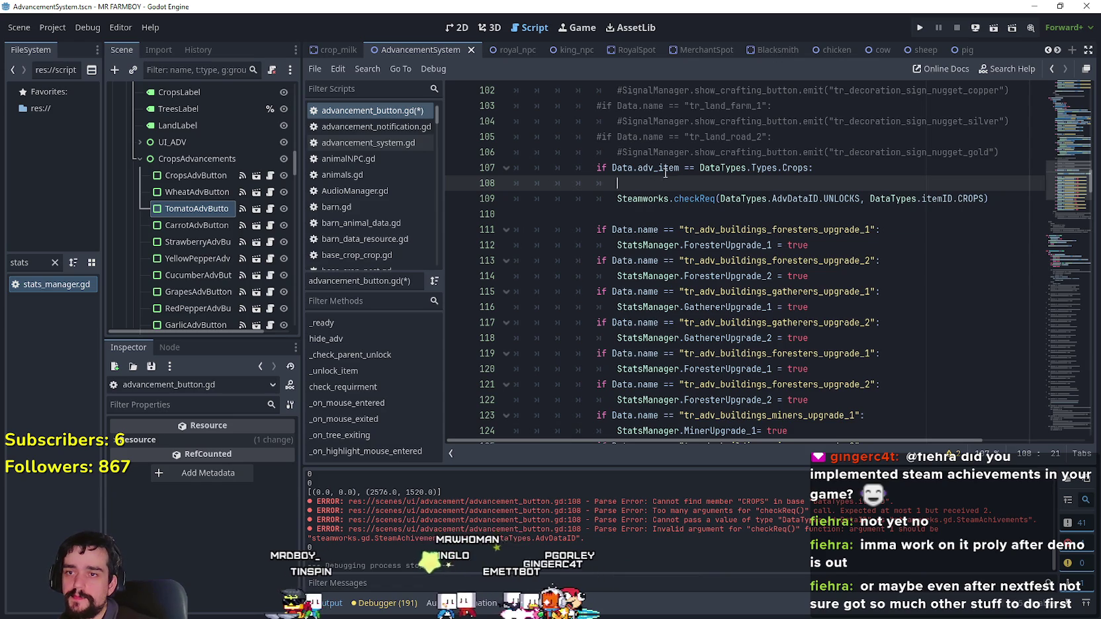
{"action": "scroll", "coordinate": [780, 234], "scroll_direction": "up", "scroll_amount": 1}
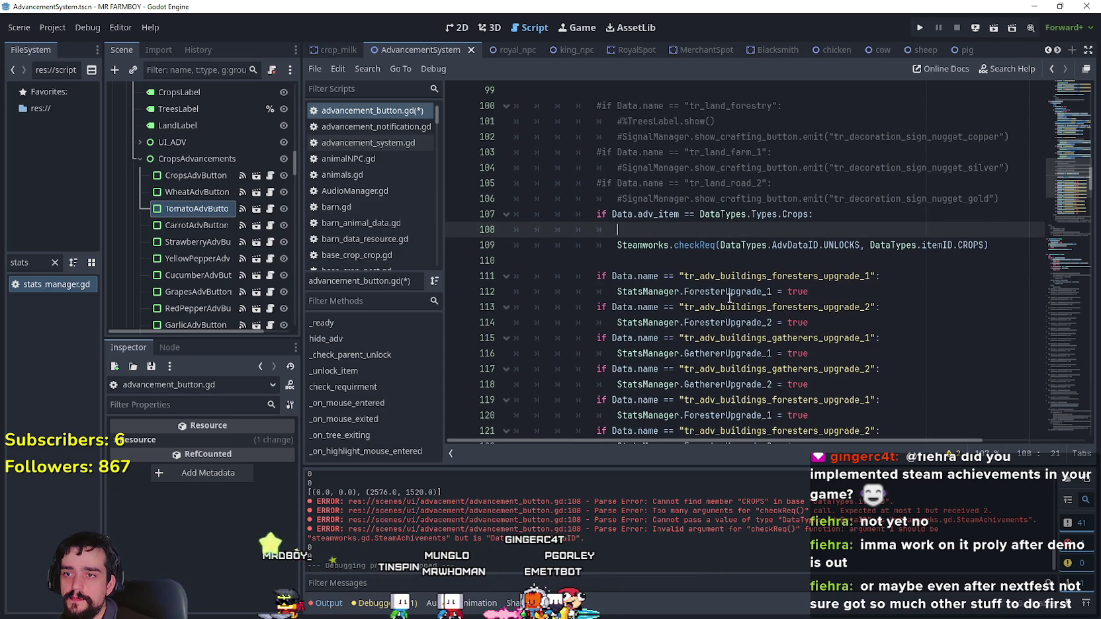
{"action": "scroll", "coordinate": [729, 293], "scroll_direction": "up", "scroll_amount": 4}
{"action": "double_click", "coordinate": [682, 244]}
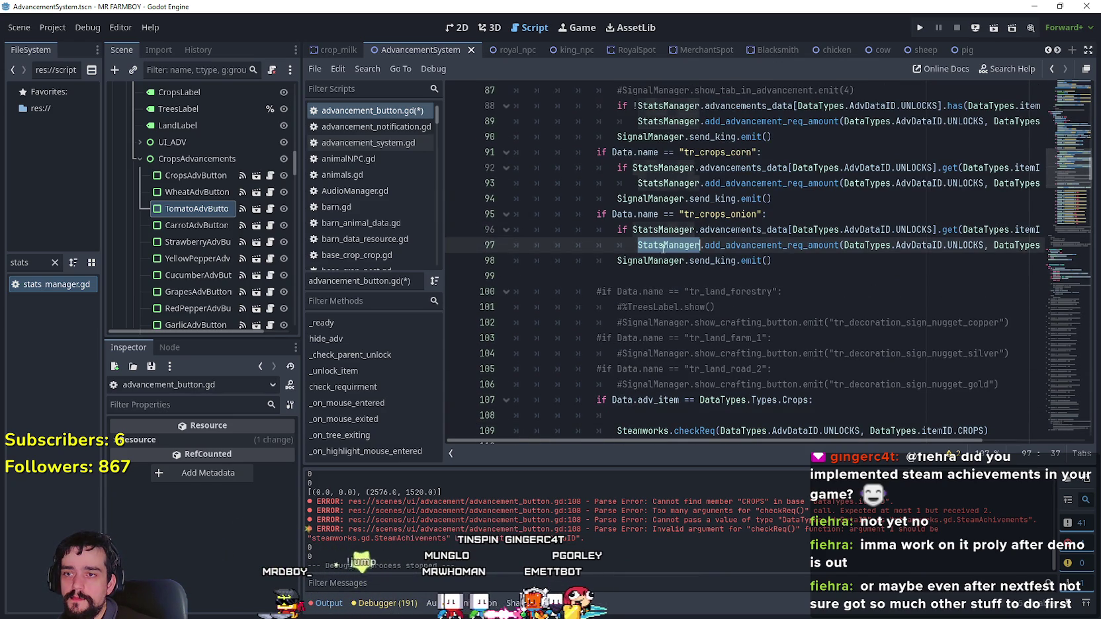
{"action": "left_click_drag", "start_coordinate": [721, 237], "coordinate": [1035, 243]}
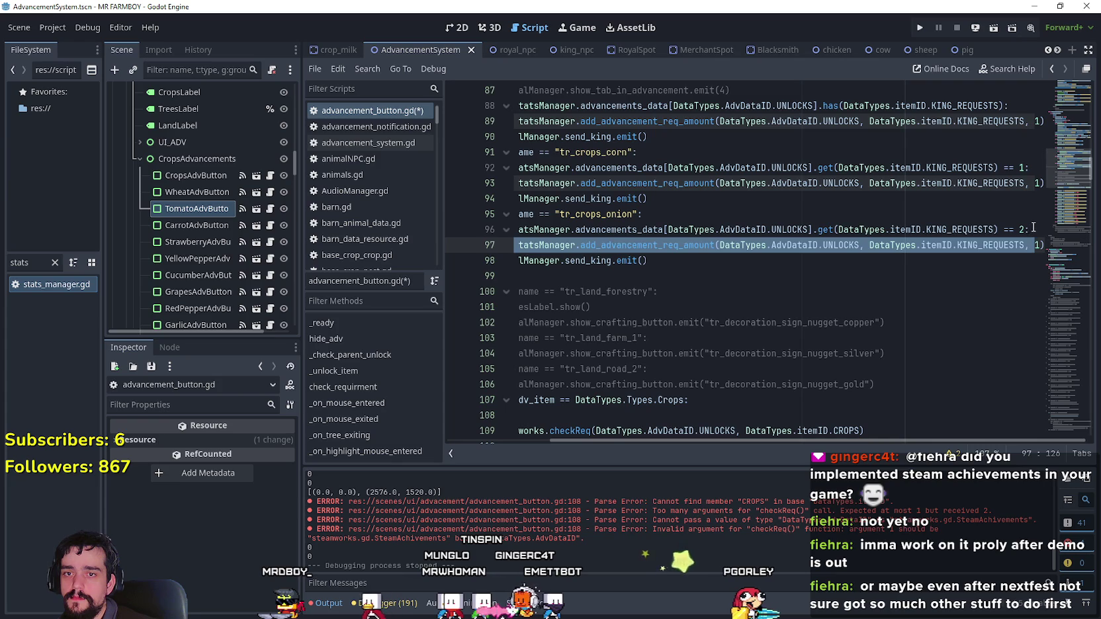
{"action": "left_click", "coordinate": [1032, 227]}
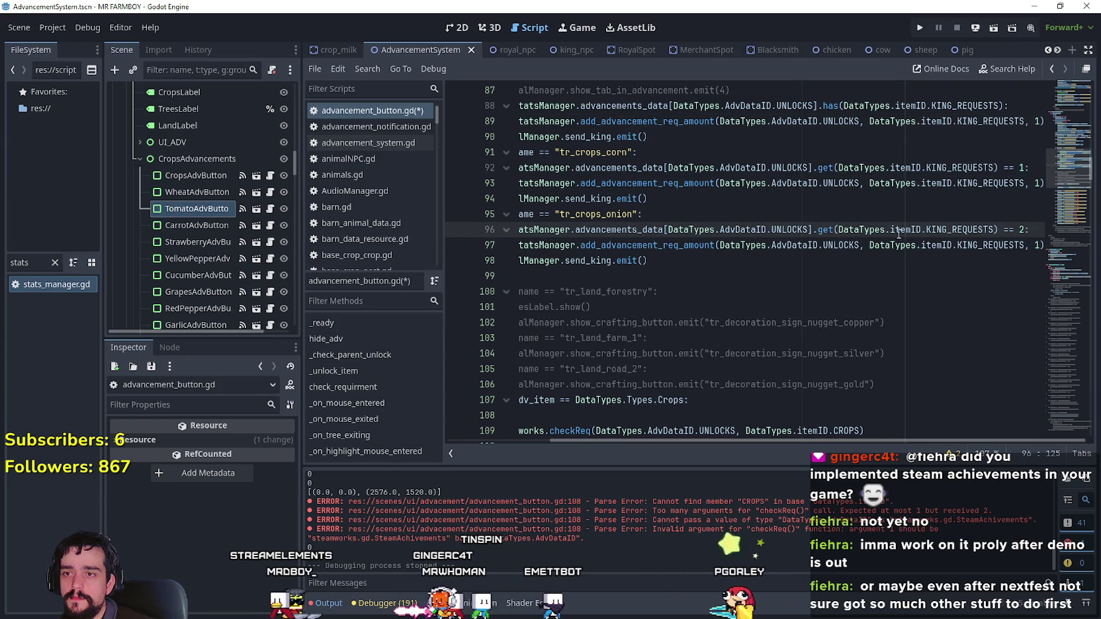
{"action": "scroll", "coordinate": [926, 231], "scroll_direction": "up", "scroll_amount": 2}
{"action": "double_click", "coordinate": [977, 198]}
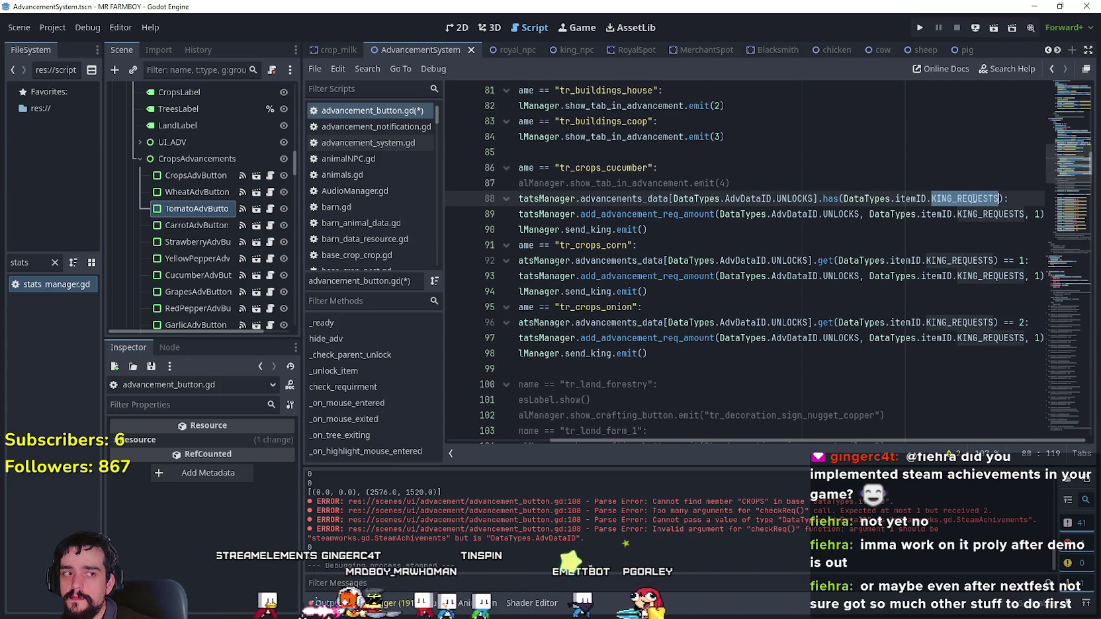
{"action": "scroll", "coordinate": [976, 196], "scroll_direction": "down", "scroll_amount": 1}
{"action": "left_click_drag", "start_coordinate": [719, 277], "coordinate": [645, 276]}
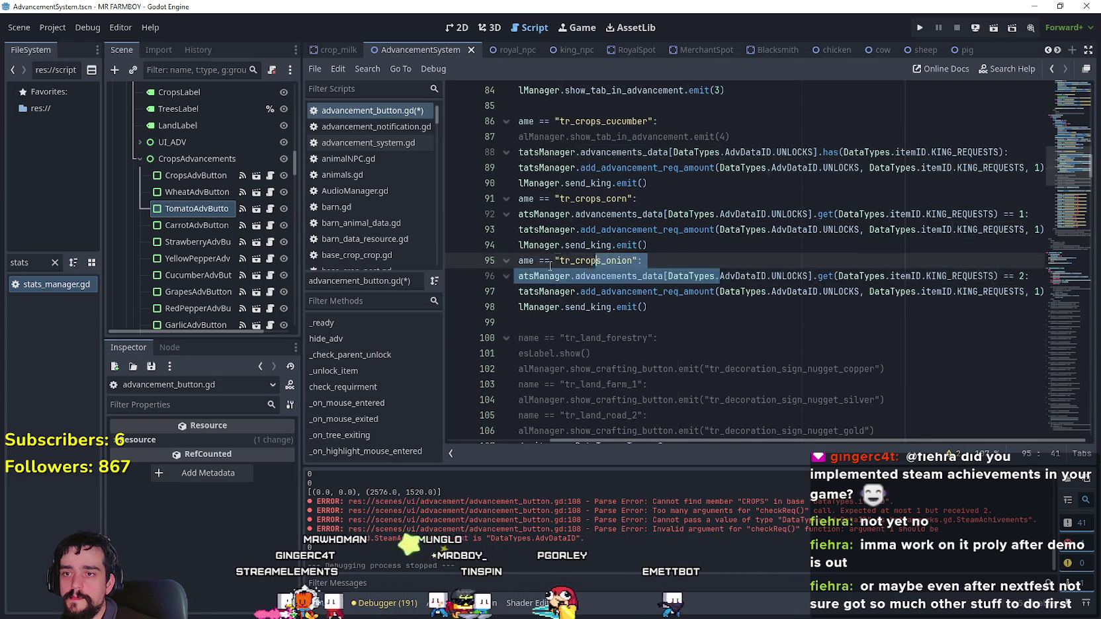
{"action": "key", "text": "Down"}
{"action": "scroll", "coordinate": [646, 287], "scroll_direction": "up", "scroll_amount": 3}
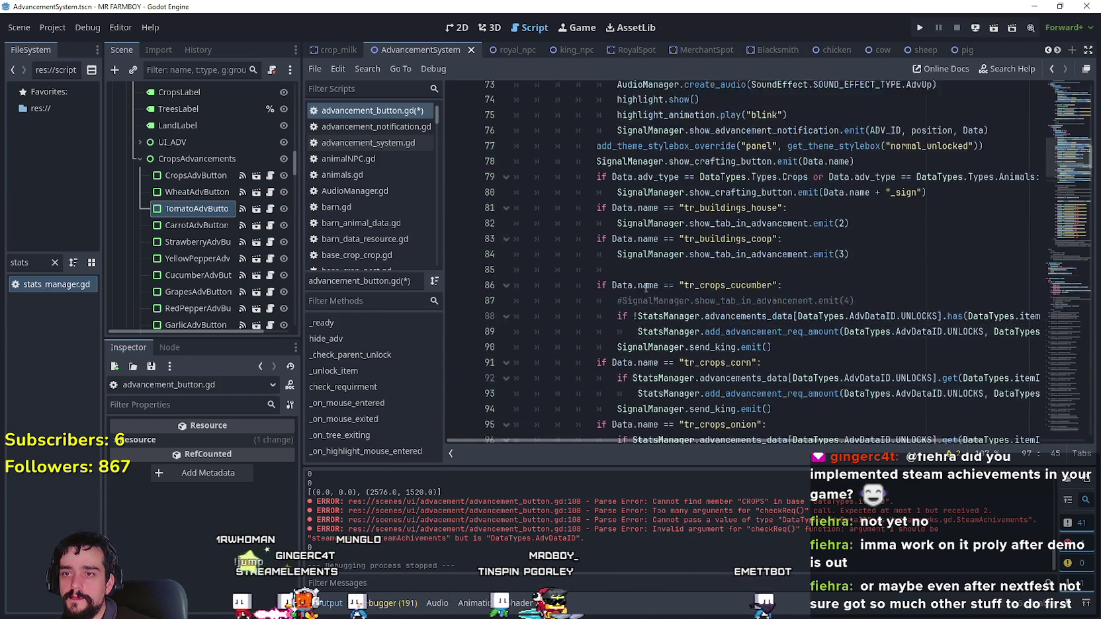
{"action": "scroll", "coordinate": [646, 287], "scroll_direction": "up", "scroll_amount": 3}
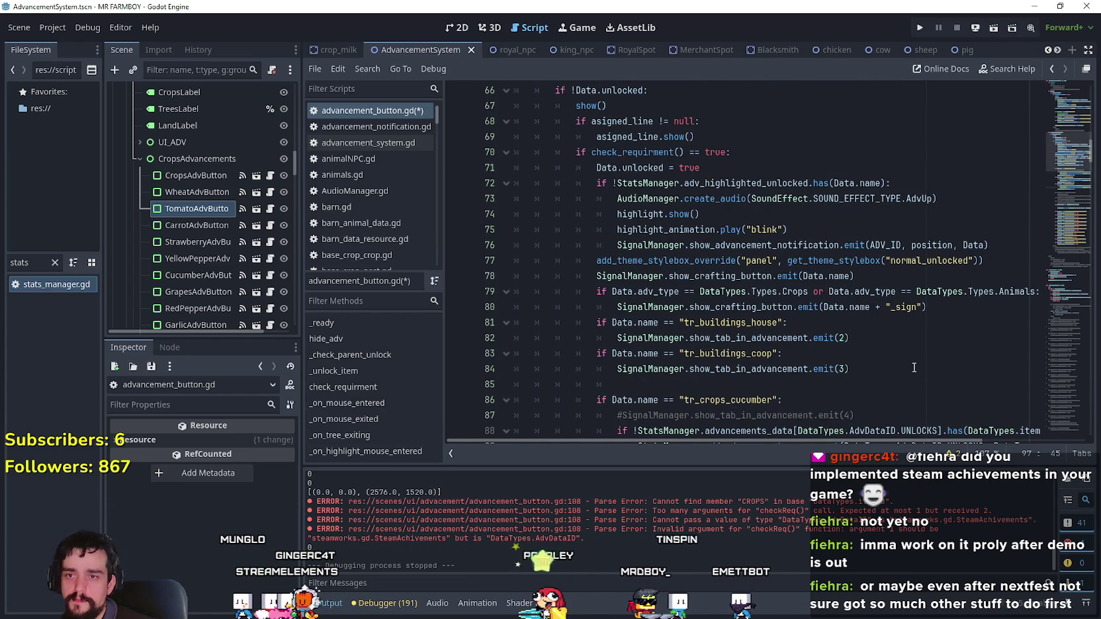
{"action": "scroll", "coordinate": [914, 368], "scroll_direction": "up", "scroll_amount": 2}
{"action": "scroll", "coordinate": [916, 365], "scroll_direction": "up", "scroll_amount": 6}
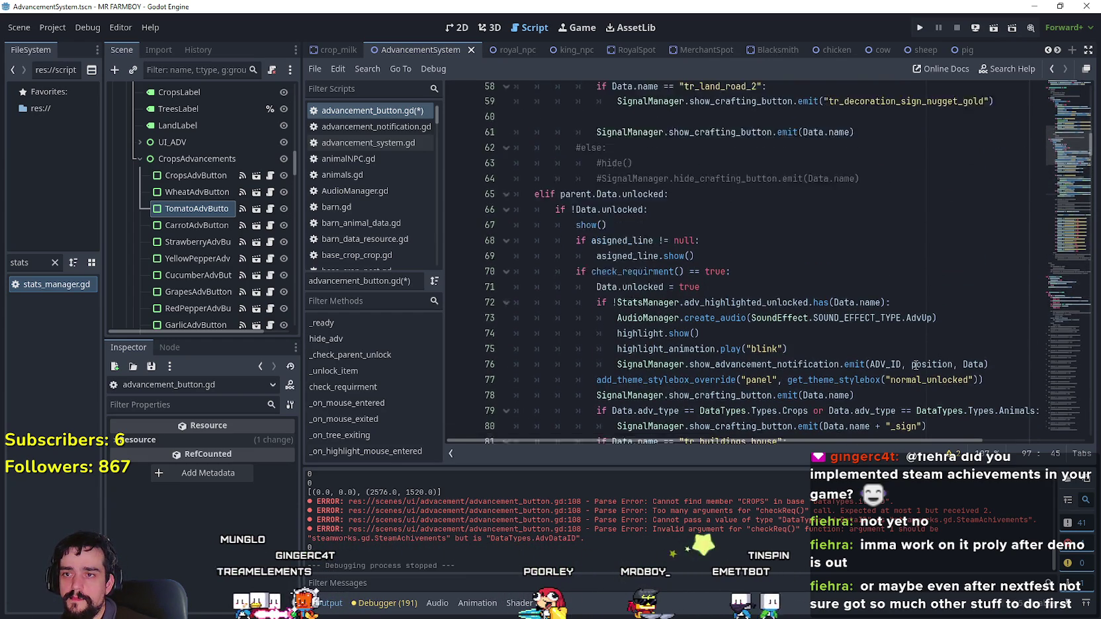
{"action": "scroll", "coordinate": [916, 364], "scroll_direction": "up", "scroll_amount": 5}
{"action": "scroll", "coordinate": [916, 365], "scroll_direction": "down", "scroll_amount": 6}
{"action": "scroll", "coordinate": [915, 364], "scroll_direction": "up", "scroll_amount": 3}
{"action": "scroll", "coordinate": [917, 364], "scroll_direction": "down", "scroll_amount": 17}
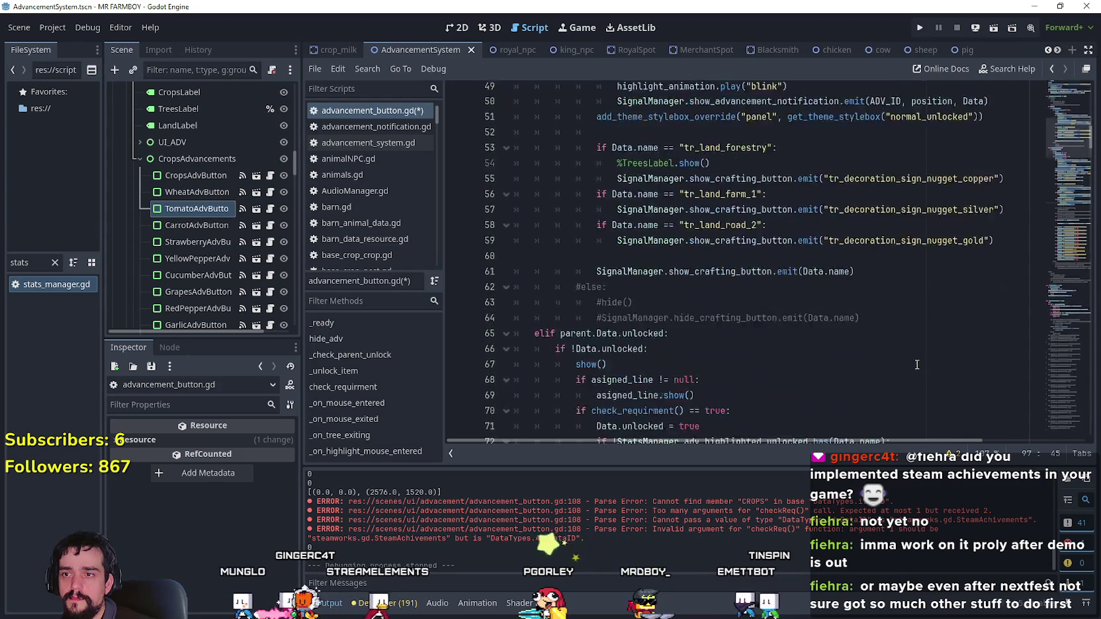
{"action": "scroll", "coordinate": [918, 363], "scroll_direction": "down", "scroll_amount": 20}
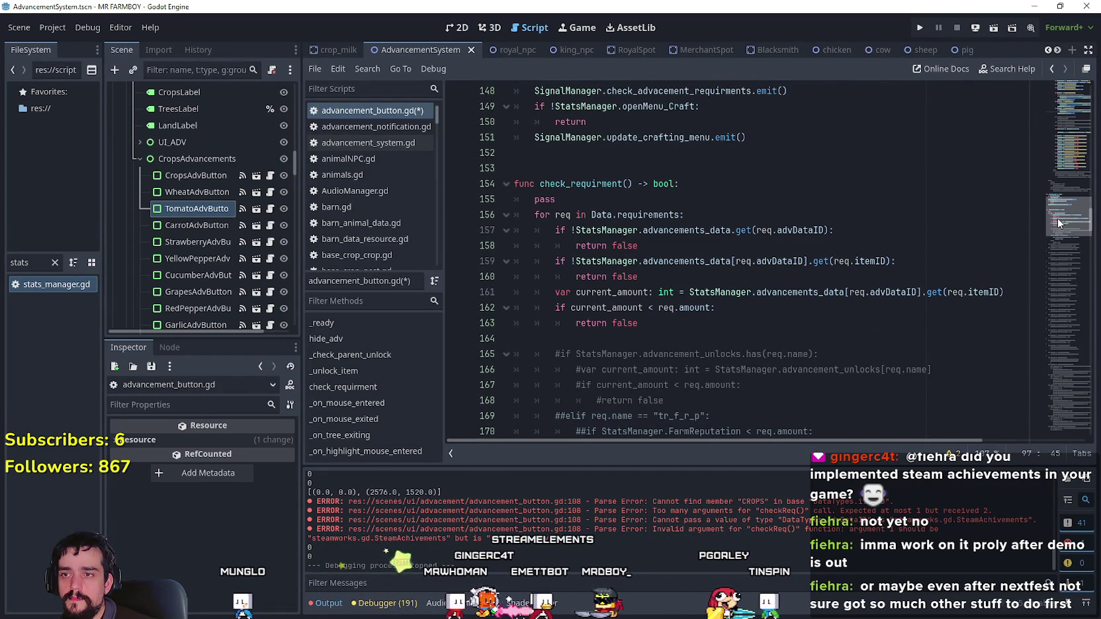
- Scroll advancement_button.gd back to the Crops check on line 107
{"action": "scroll", "coordinate": [1057, 219], "scroll_direction": "up", "scroll_amount": 1}
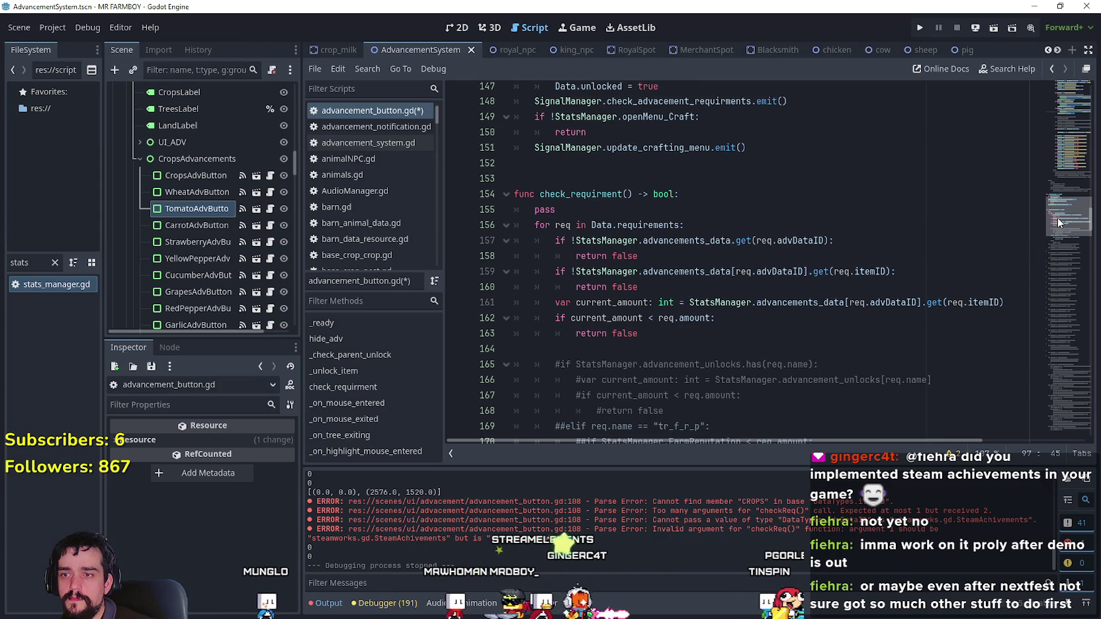
{"action": "mouse_move", "coordinate": [1057, 218]}
{"action": "left_mouse_down"}
{"action": "mouse_move", "coordinate": [1047, 261]}
{"action": "mouse_move", "coordinate": [1059, 195]}
{"action": "mouse_move", "coordinate": [1059, 220]}
{"action": "left_mouse_up"}
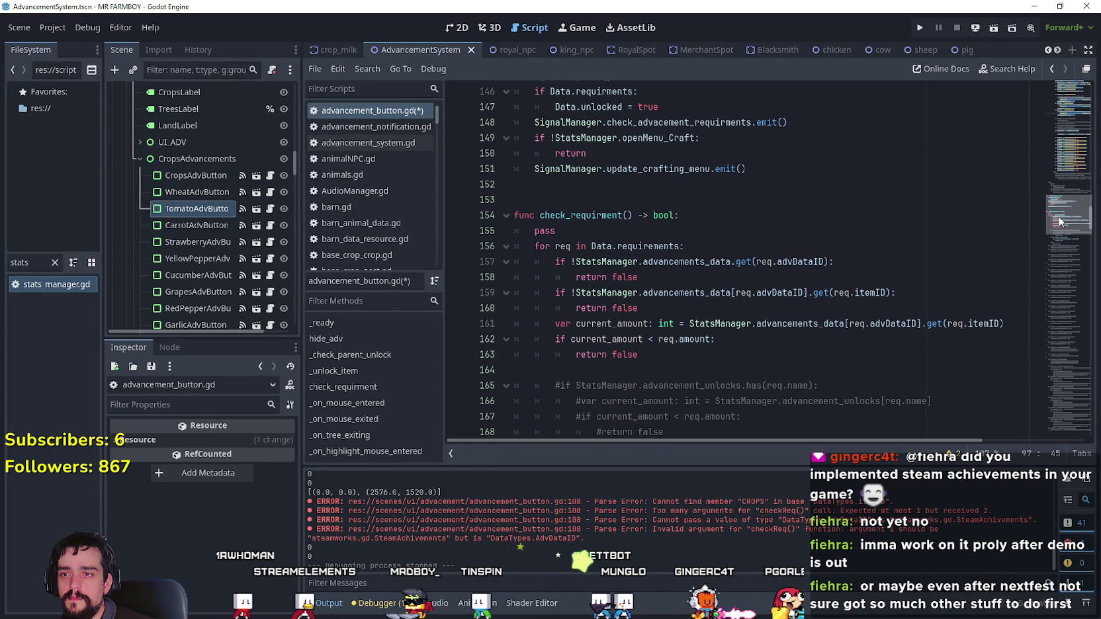
{"action": "left_click_drag", "start_coordinate": [1059, 222], "coordinate": [1067, 163]}
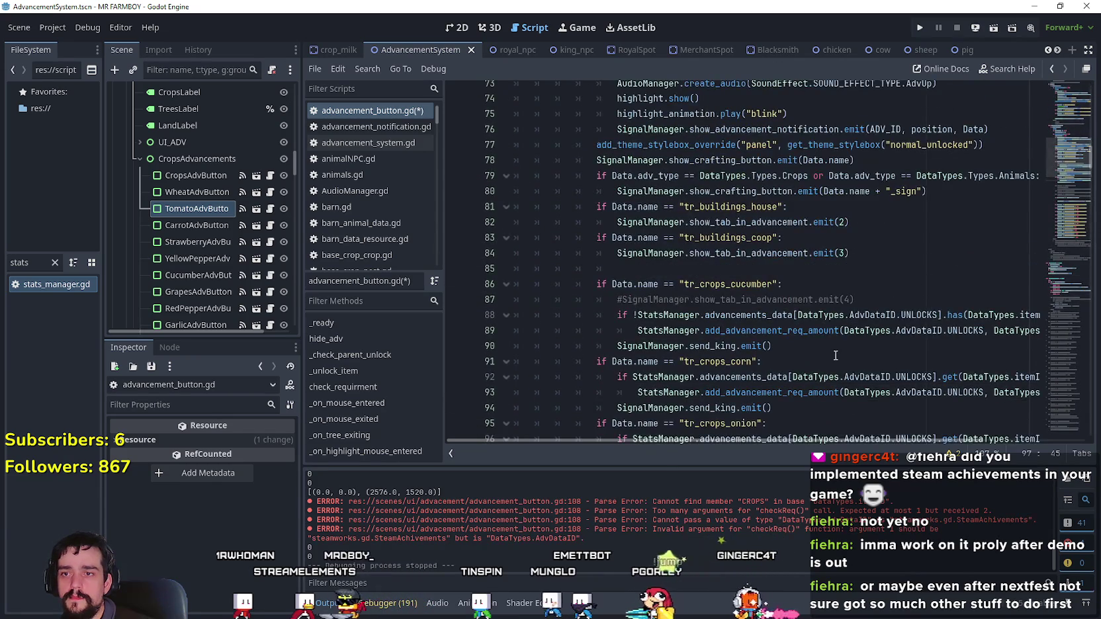
{"action": "scroll", "coordinate": [838, 349], "scroll_direction": "down", "scroll_amount": 4}
{"action": "scroll", "coordinate": [843, 338], "scroll_direction": "down", "scroll_amount": 5}
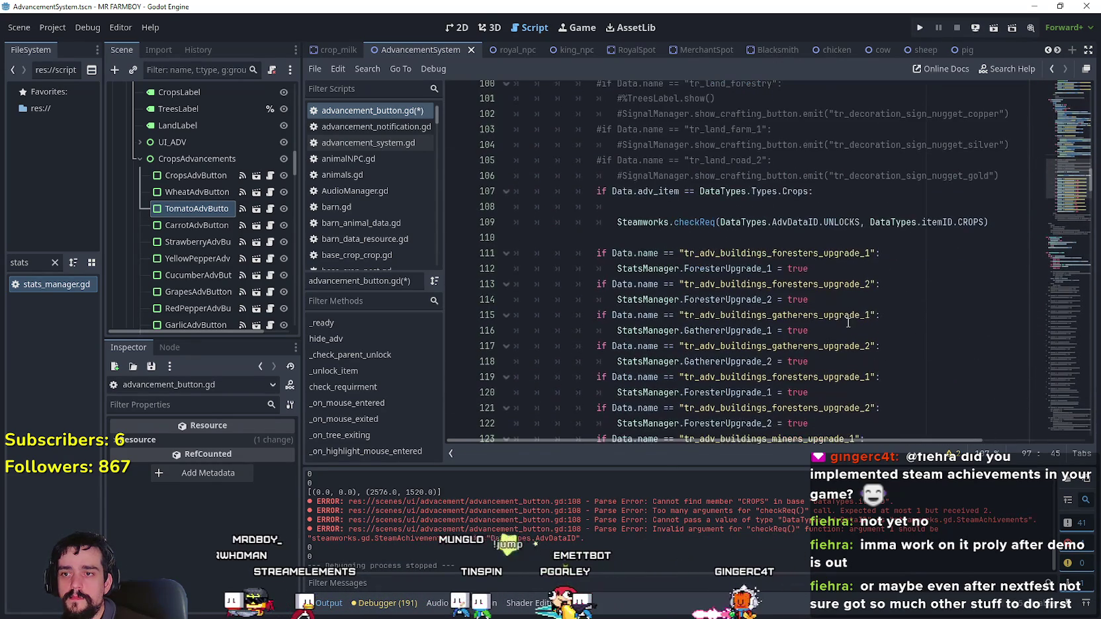
- Clear the empty line 108 under the Crops condition, moving checkReq up to line 108
{"action": "left_click", "coordinate": [754, 207]}
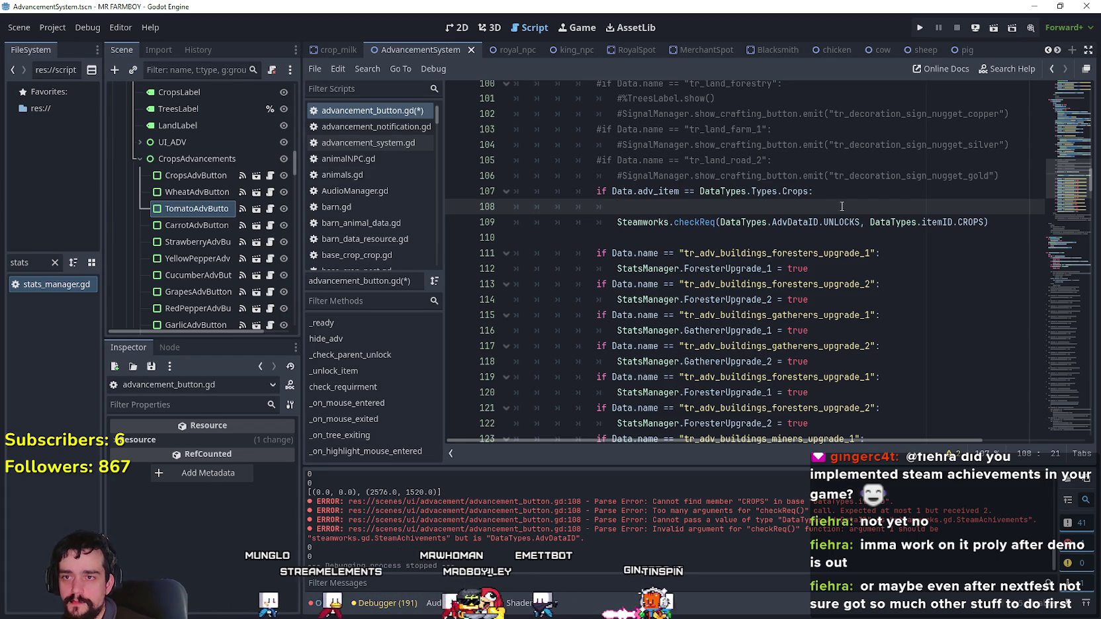
{"action": "double_click", "coordinate": [796, 191]}
{"action": "left_click_drag", "start_coordinate": [798, 190], "coordinate": [627, 188]}
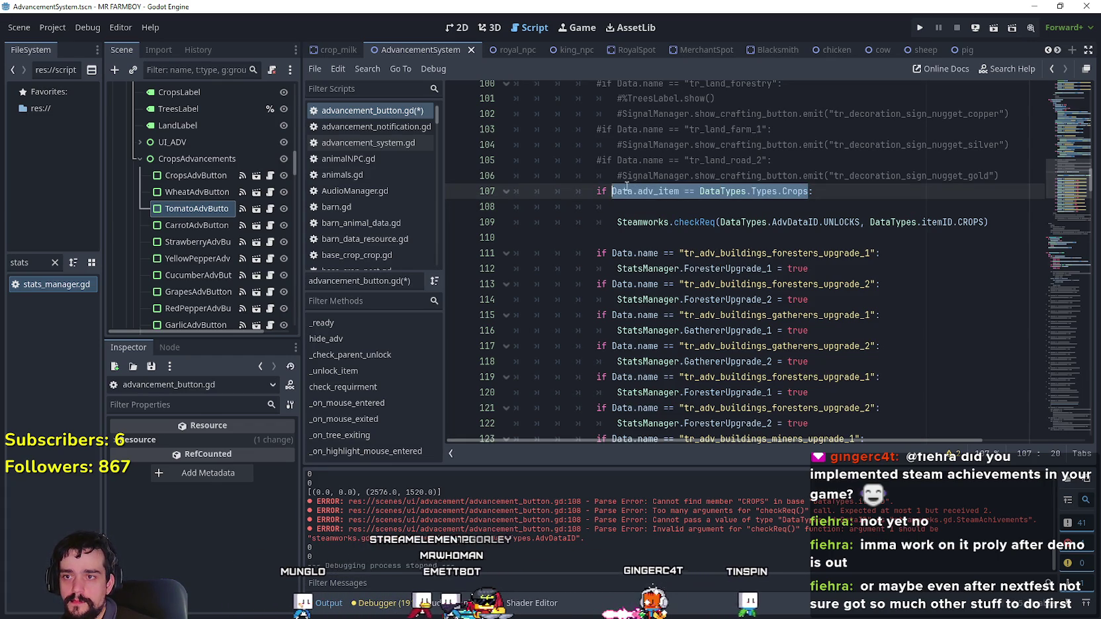
{"action": "left_click", "coordinate": [782, 219]}
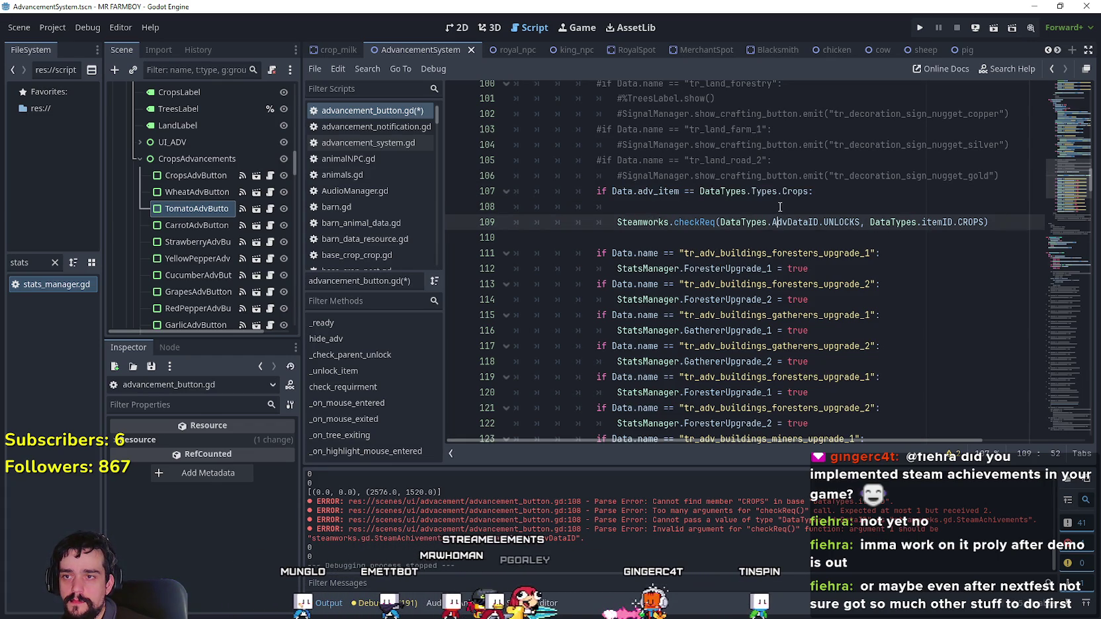
{"action": "left_click", "coordinate": [784, 208]}
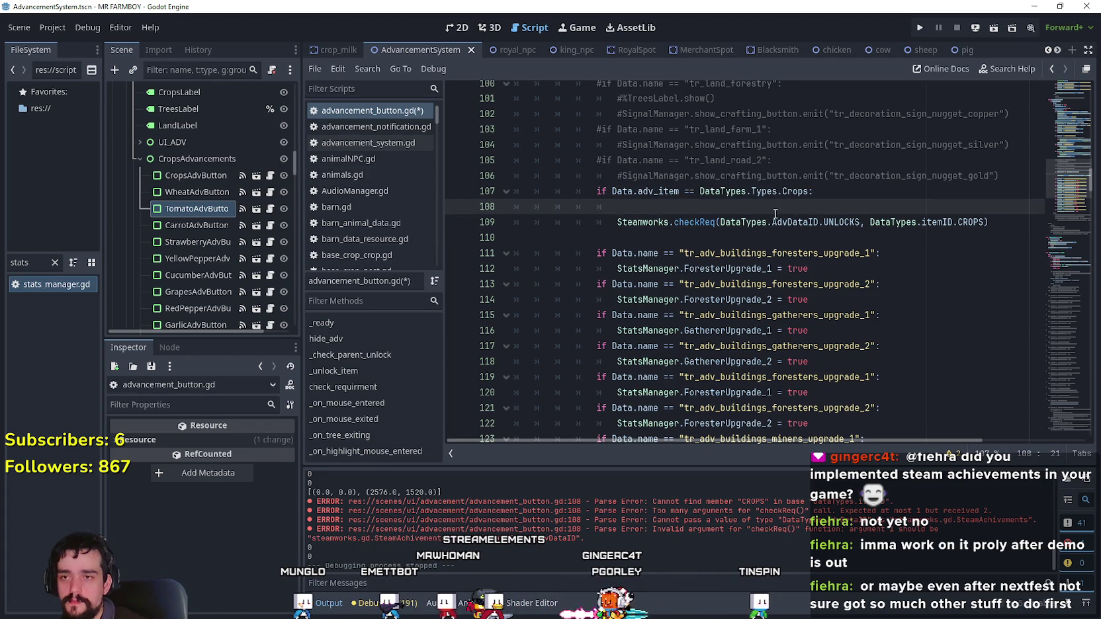
{"action": "key", "text": "BackSpace"}
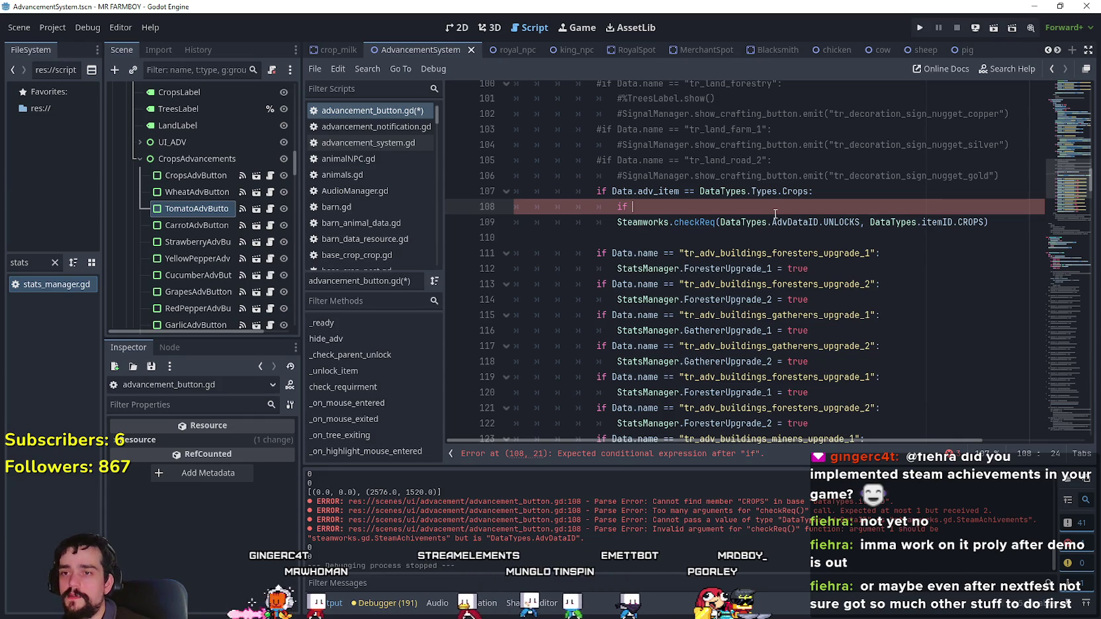
{"action": "key", "text": "BackSpace"}
{"action": "key", "text": "BackSpace"}
{"action": "key", "text": "BackSpace"}
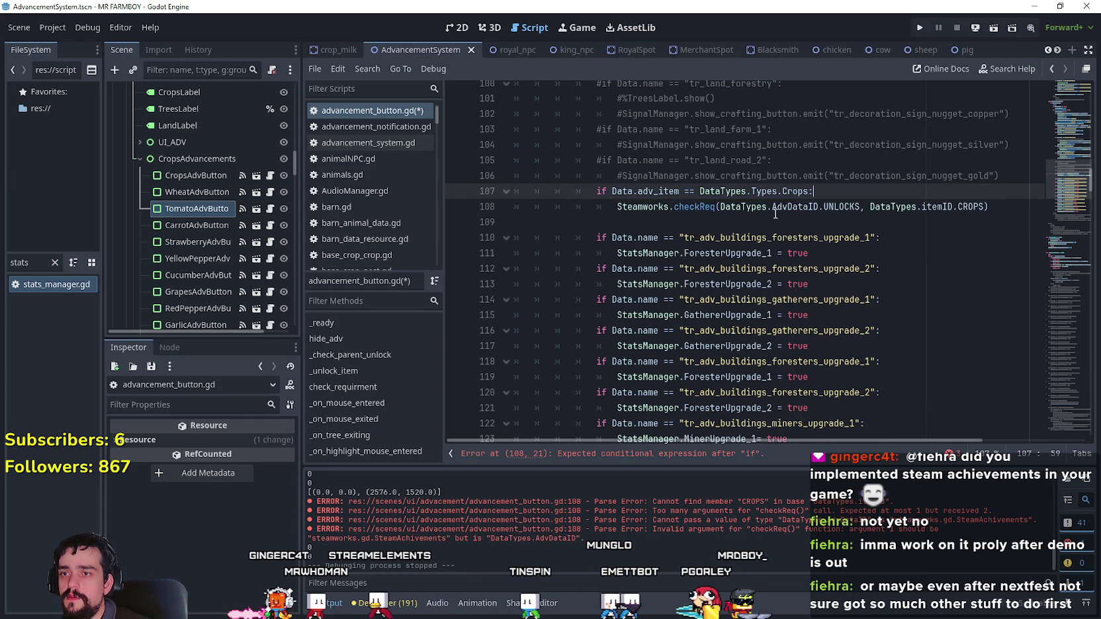
{"action": "scroll", "coordinate": [221, 275], "scroll_direction": "down", "scroll_amount": 5}
- Inspect the Onion, Apple, Cherry, Peach, Pear, farm2, Crops and Wheat advancement buttons' data
{"action": "left_click", "coordinate": [189, 257]}
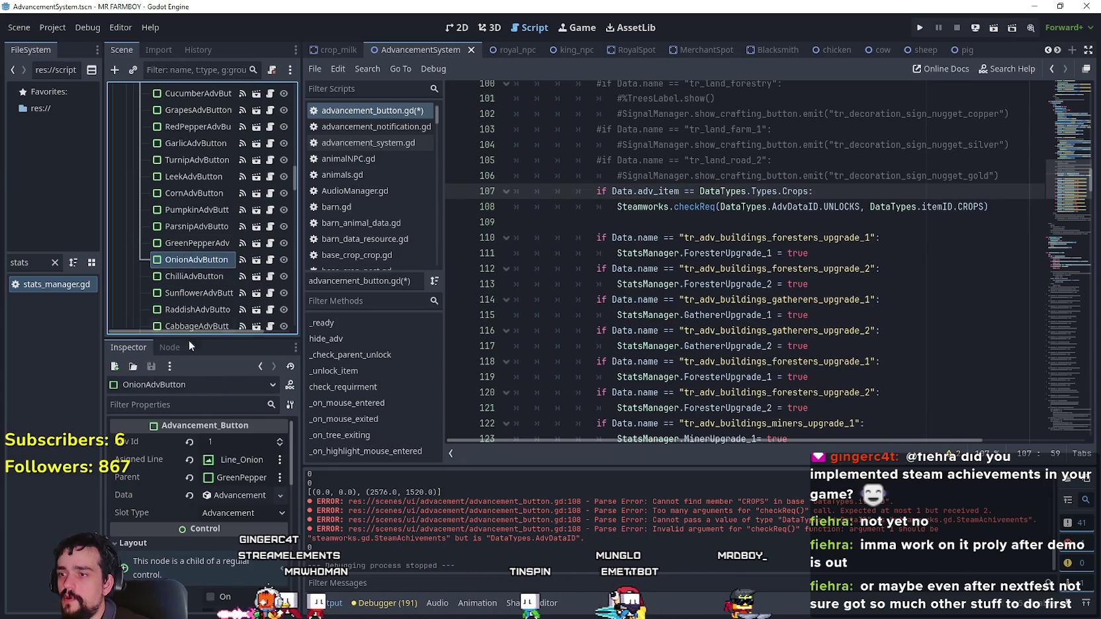
{"action": "scroll", "coordinate": [247, 499], "scroll_direction": "down", "scroll_amount": 2}
{"action": "scroll", "coordinate": [200, 252], "scroll_direction": "down", "scroll_amount": 10}
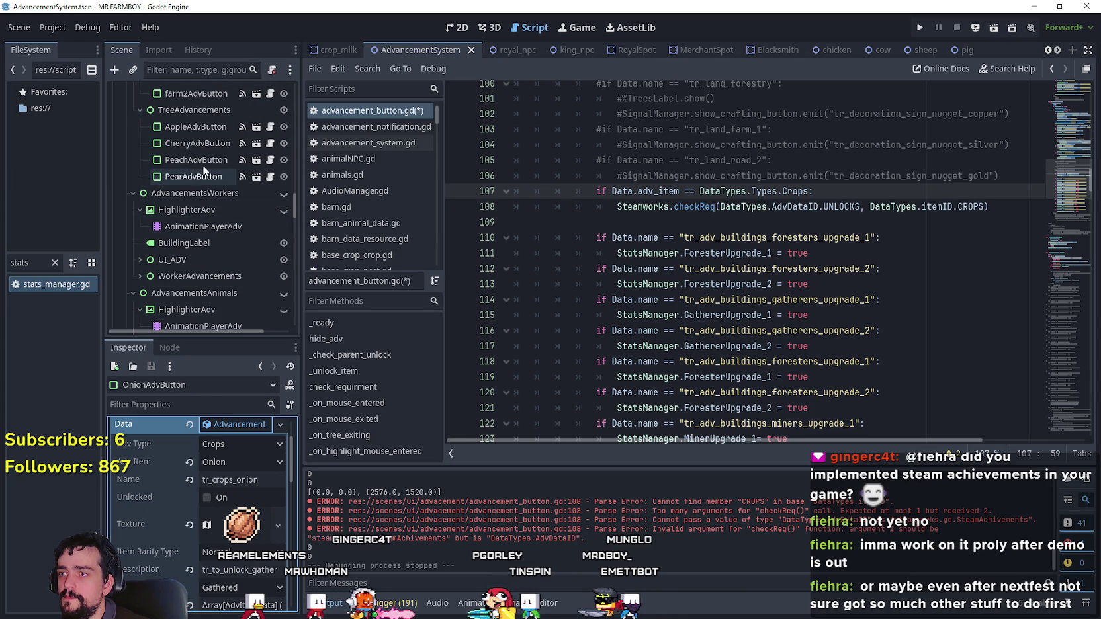
{"action": "left_click", "coordinate": [203, 128]}
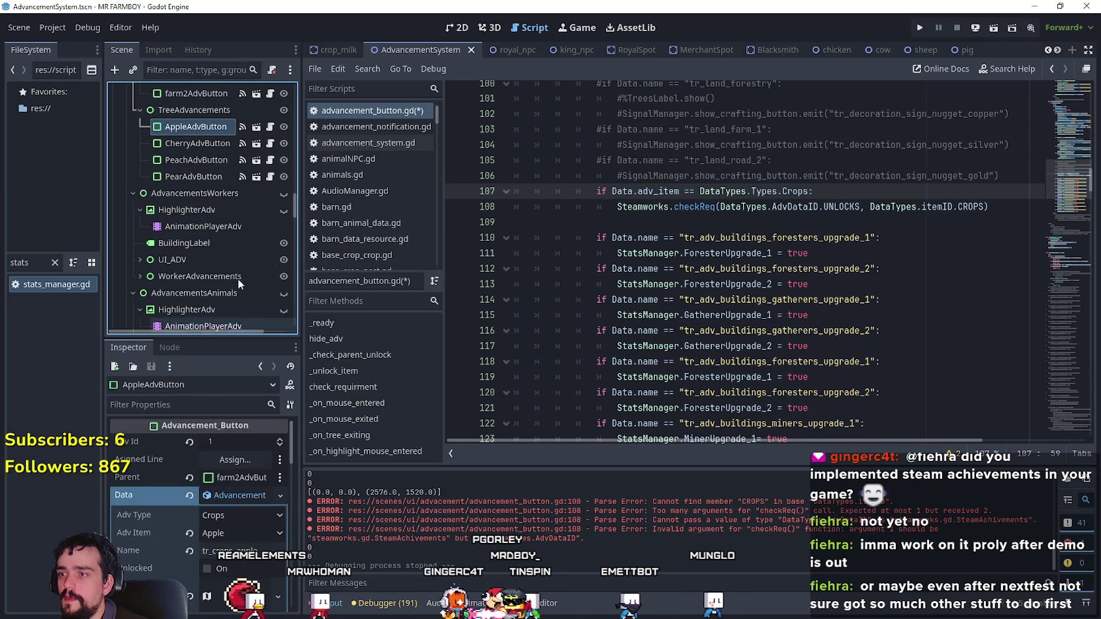
{"action": "left_click", "coordinate": [195, 144]}
{"action": "left_click", "coordinate": [197, 160]}
{"action": "left_click", "coordinate": [225, 495]}
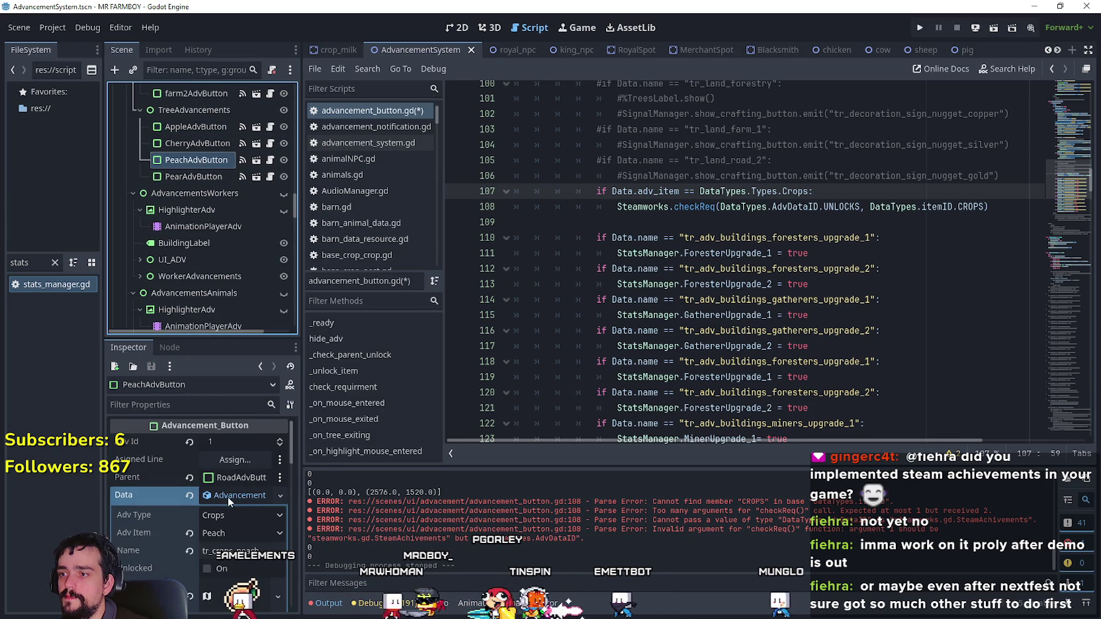
{"action": "left_click", "coordinate": [194, 176]}
{"action": "scroll", "coordinate": [204, 269], "scroll_direction": "up", "scroll_amount": 5}
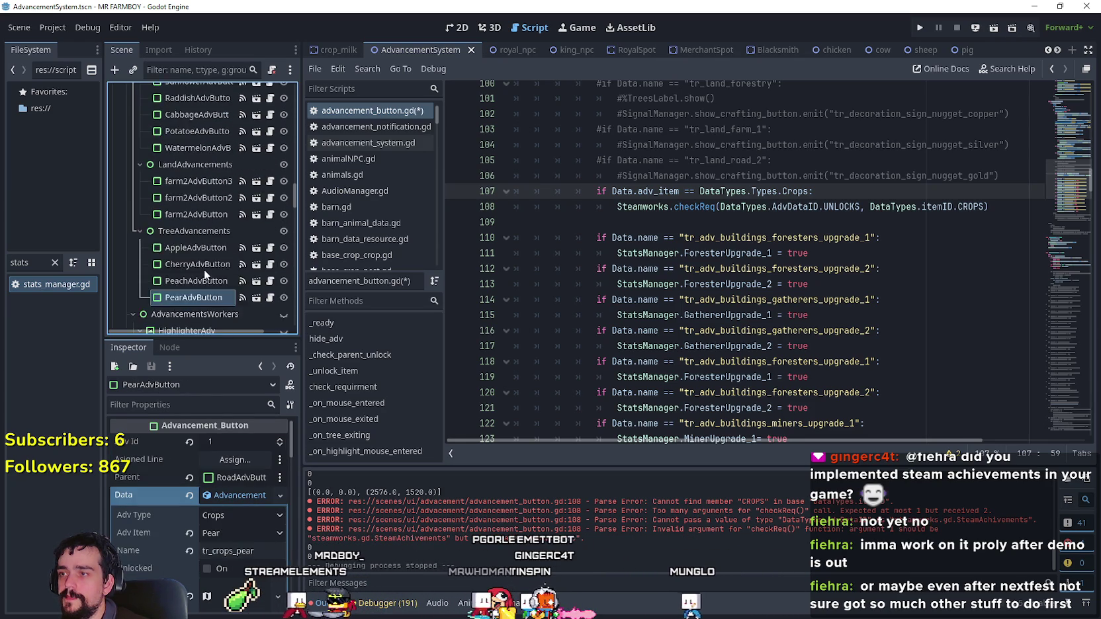
{"action": "left_click", "coordinate": [201, 289]}
{"action": "left_click", "coordinate": [201, 305]}
{"action": "scroll", "coordinate": [201, 312], "scroll_direction": "up", "scroll_amount": 10}
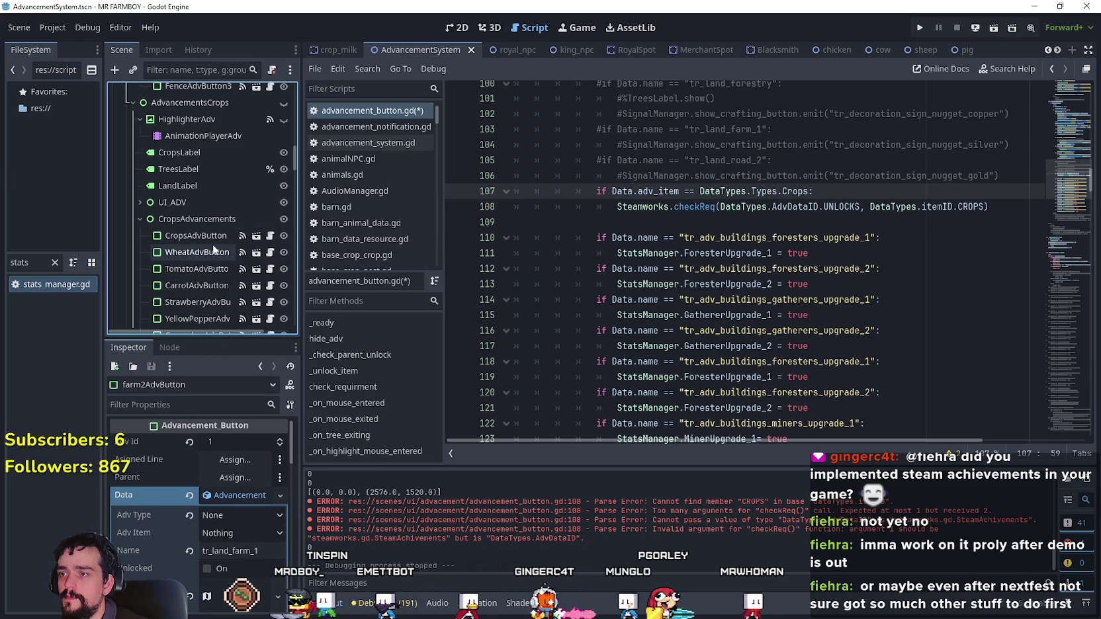
{"action": "left_click", "coordinate": [211, 237]}
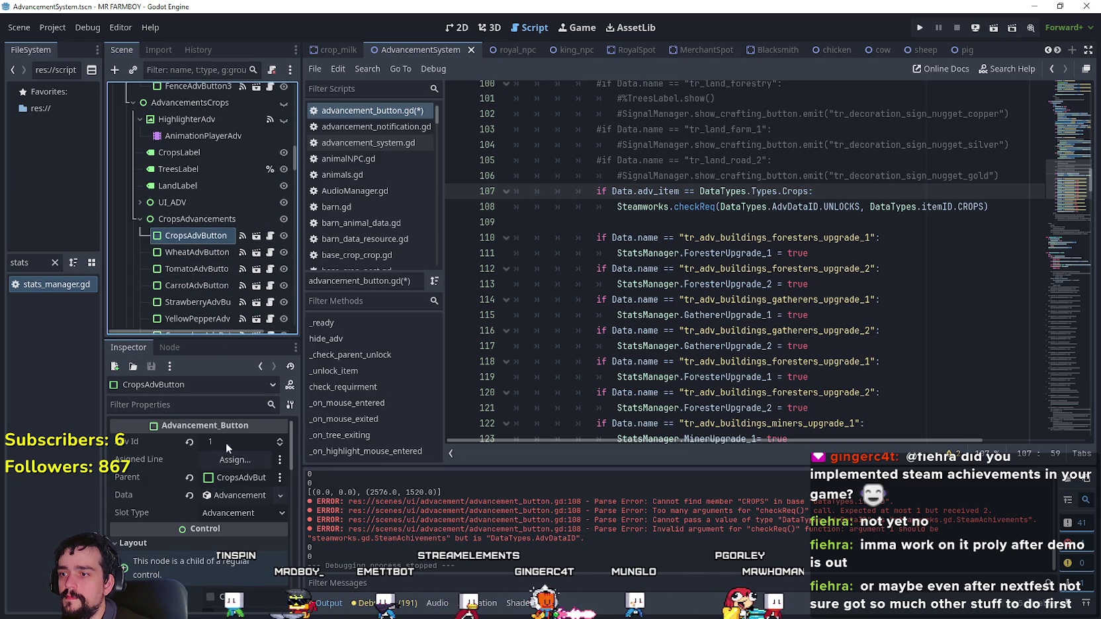
{"action": "left_click", "coordinate": [237, 496]}
{"action": "left_click", "coordinate": [217, 254]}
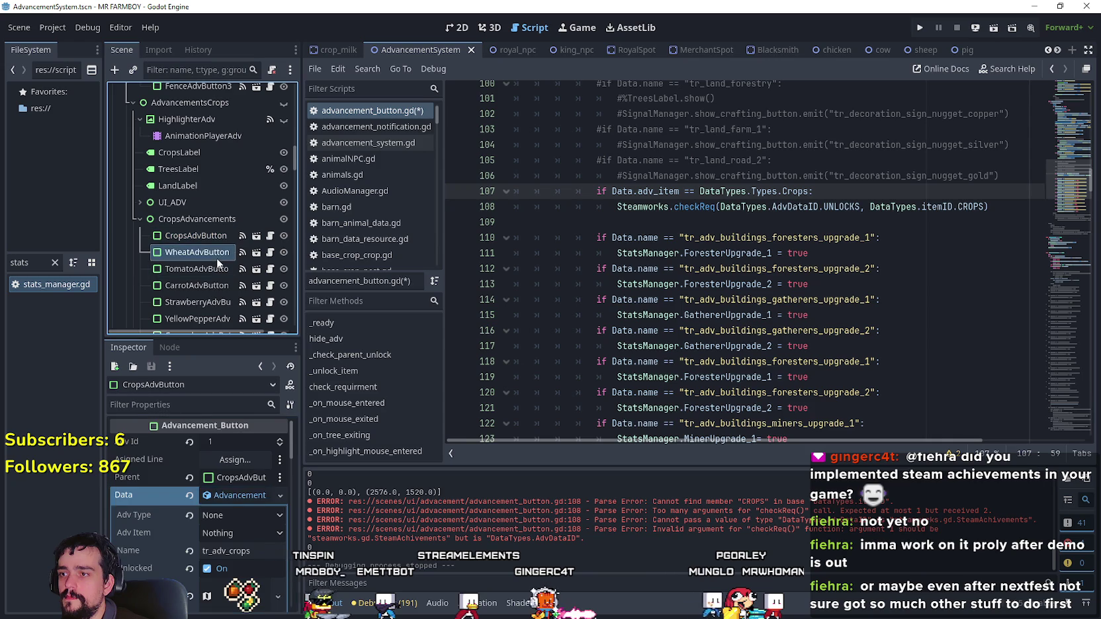
- Set WheatAdvButton's Adv Type to None and save AdvancementSystem.tscn
{"action": "scroll", "coordinate": [252, 460], "scroll_direction": "up", "scroll_amount": 1}
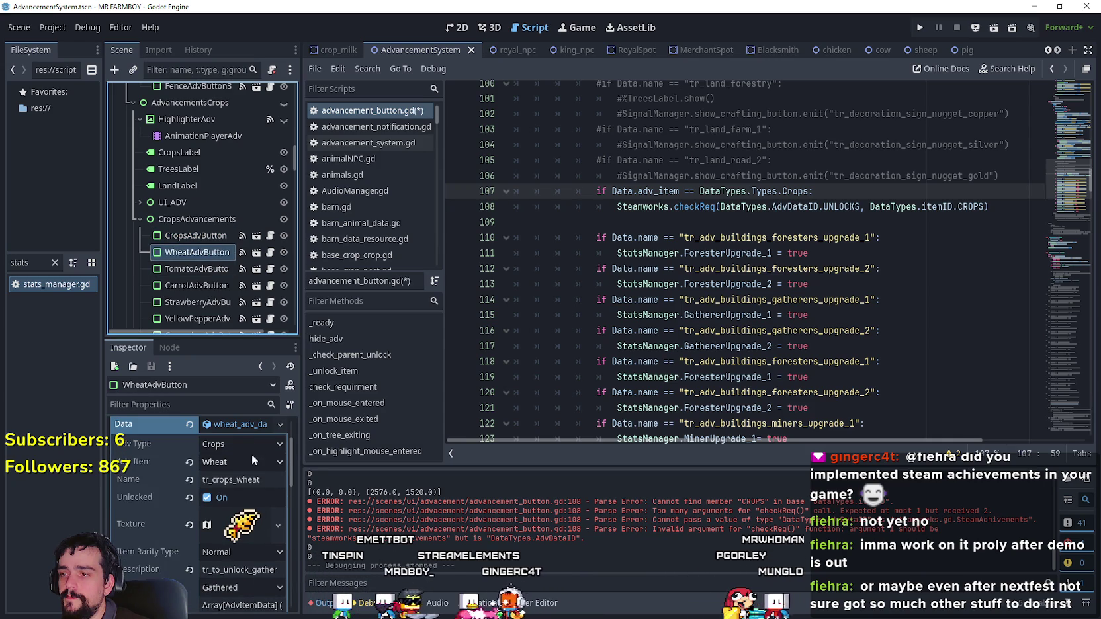
{"action": "left_click", "coordinate": [245, 444]}
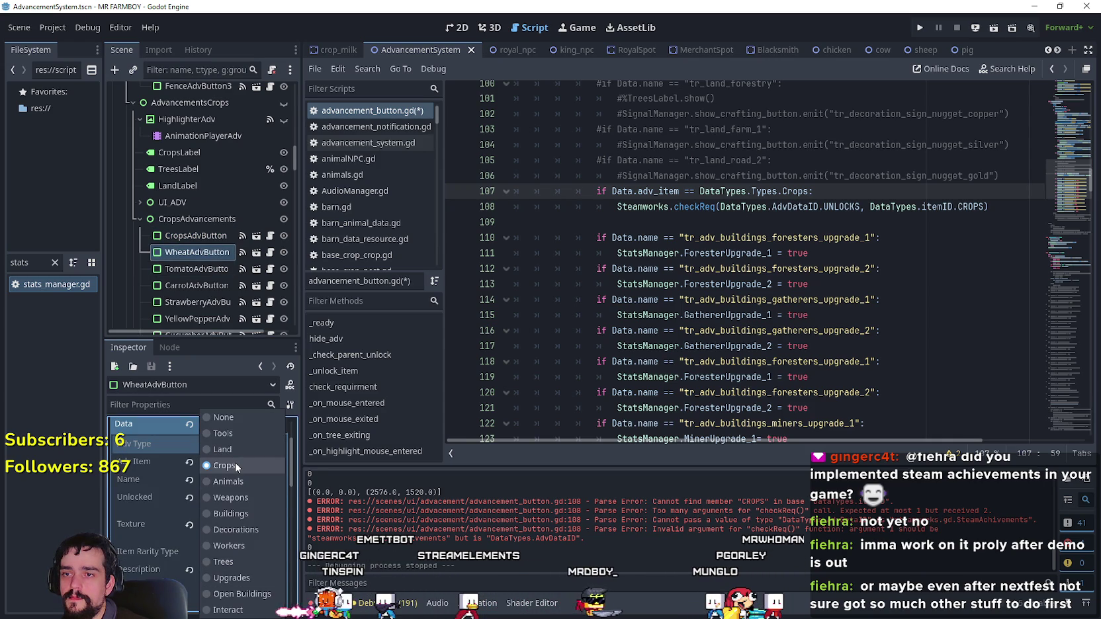
{"action": "left_click", "coordinate": [241, 419]}
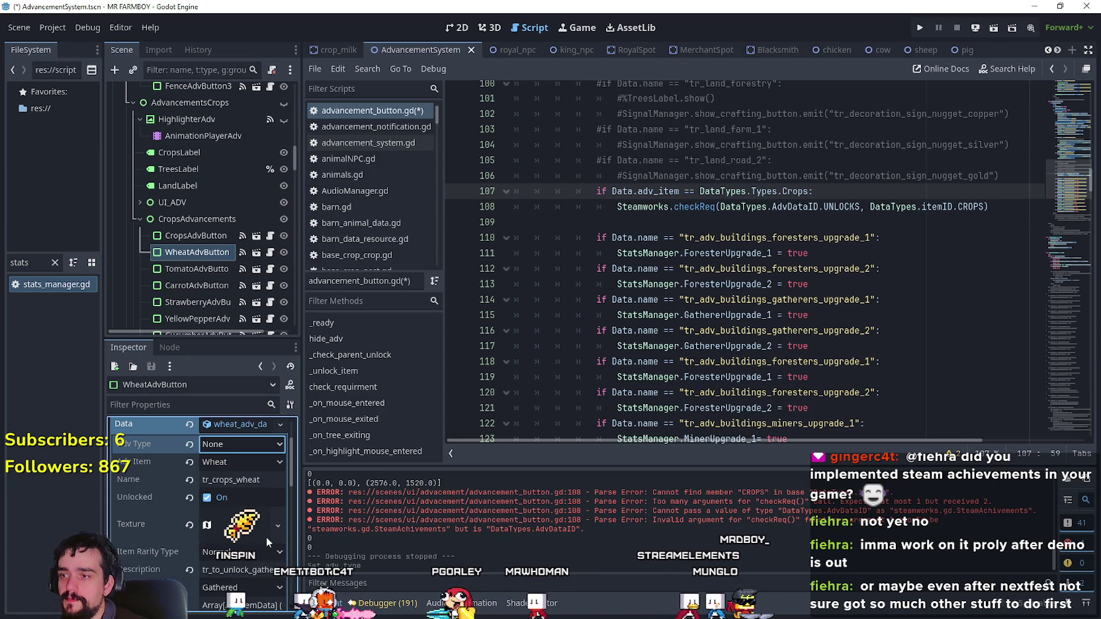
{"action": "key", "text": "ctrl+s"}
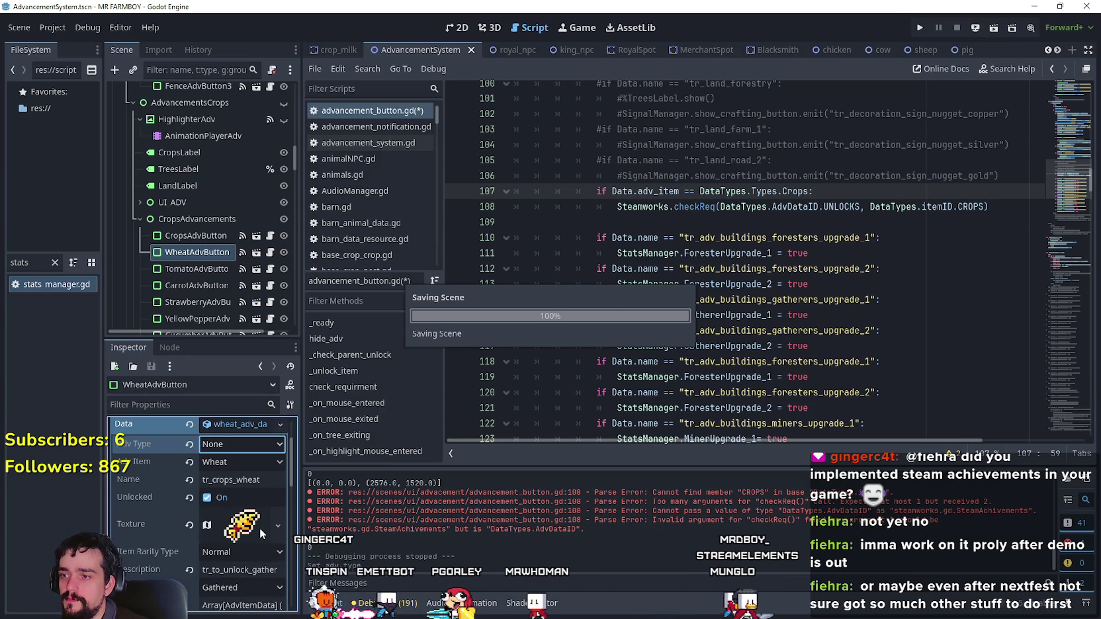
- Switch WheatAdvButton's Adv Type back to Crops, then return to line 107 of the script
{"action": "scroll", "coordinate": [260, 528], "scroll_direction": "up", "scroll_amount": 1}
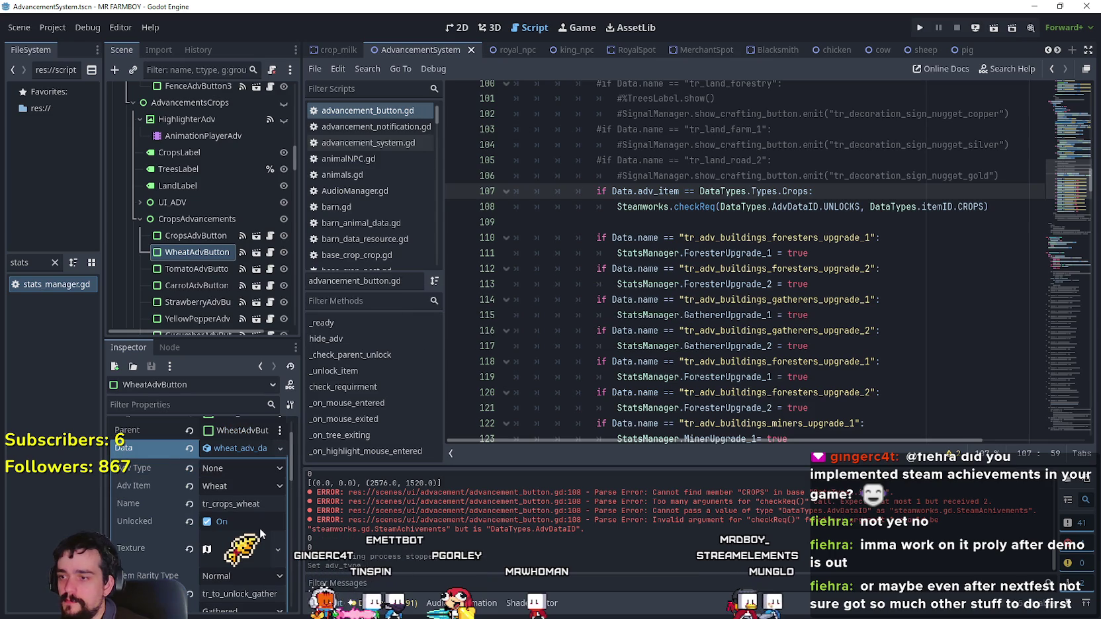
{"action": "left_click", "coordinate": [250, 463]}
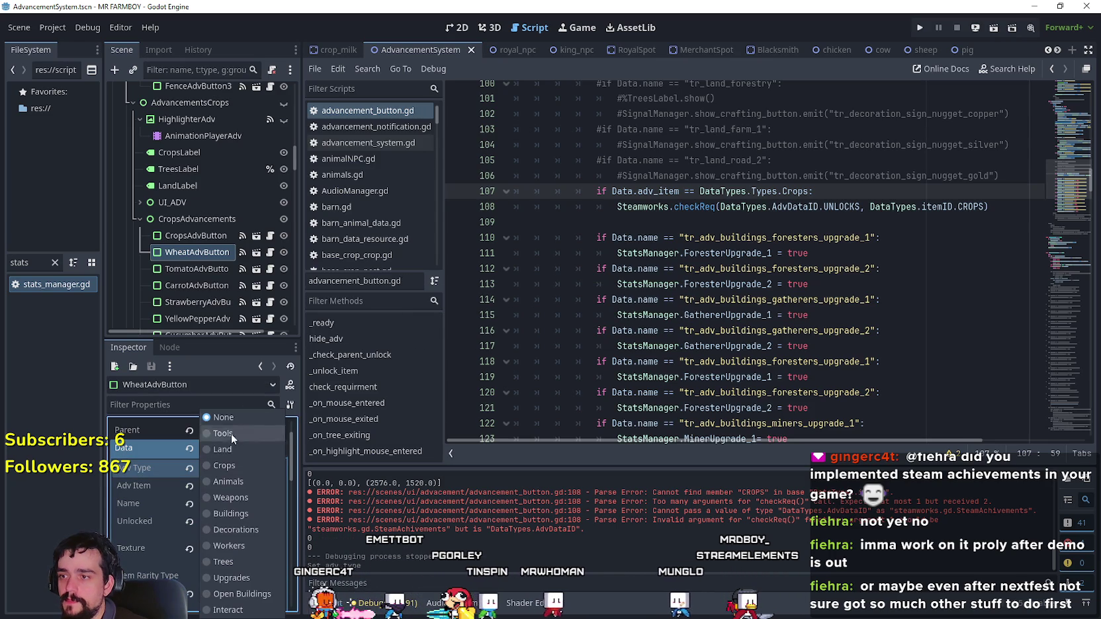
{"action": "left_click", "coordinate": [228, 465]}
{"action": "left_click", "coordinate": [715, 234]}
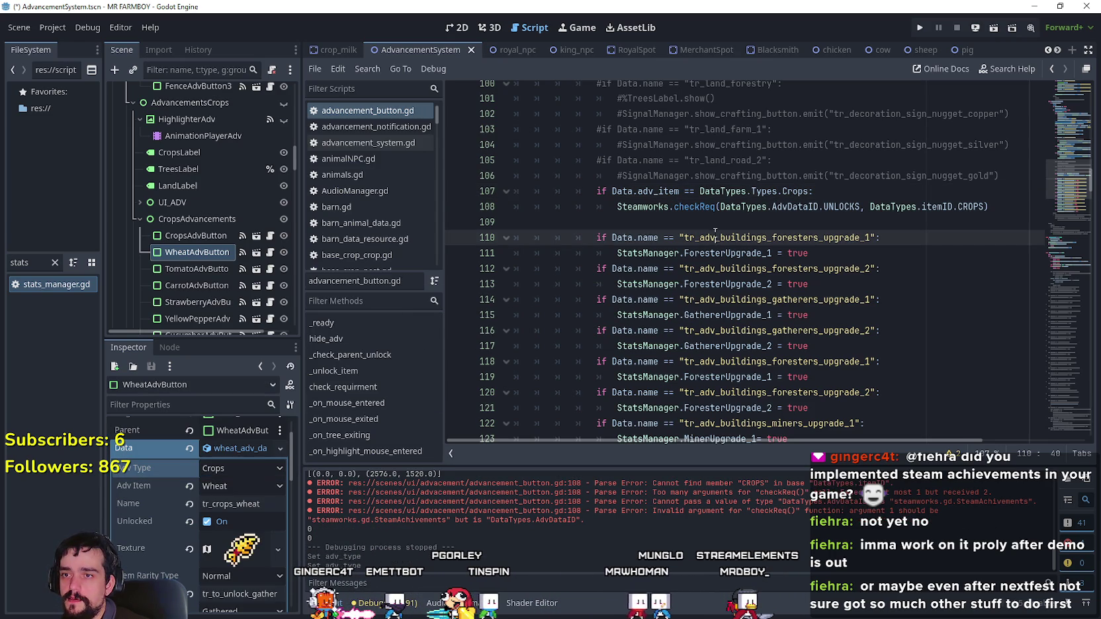
{"action": "left_click", "coordinate": [809, 194]}
- Append 'and Data.adv_item != DataTypes.itemID.WHEAT' to the Crops condition on line 107
{"action": "type", "text": ":"}
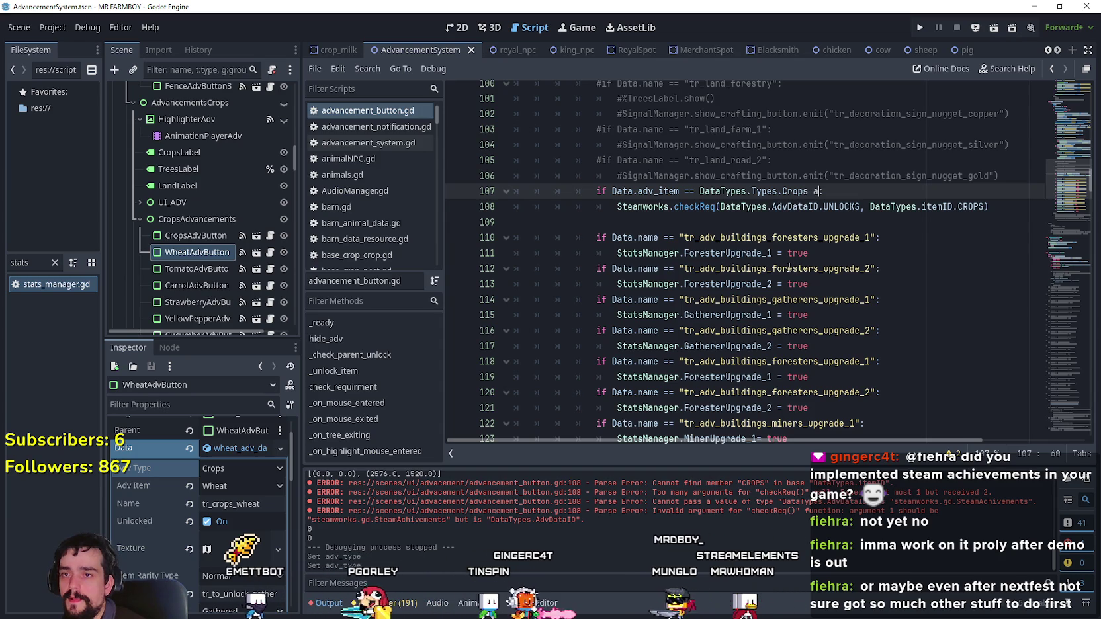
{"action": "type", "text": " and"}
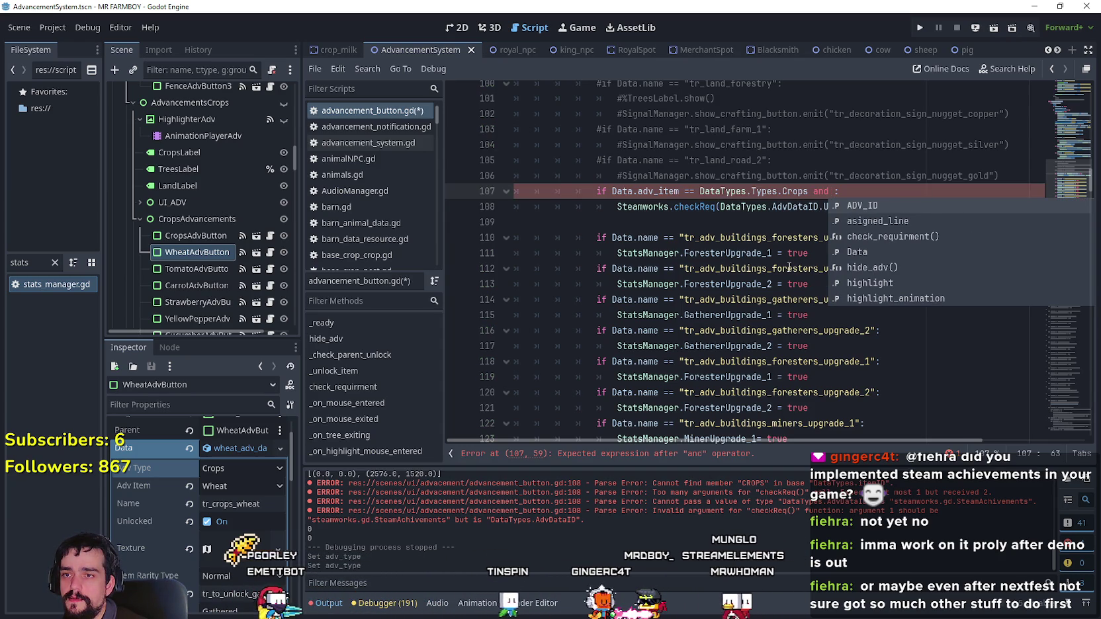
{"action": "type", "text": " Data"}
{"action": "key", "text": "Return"}
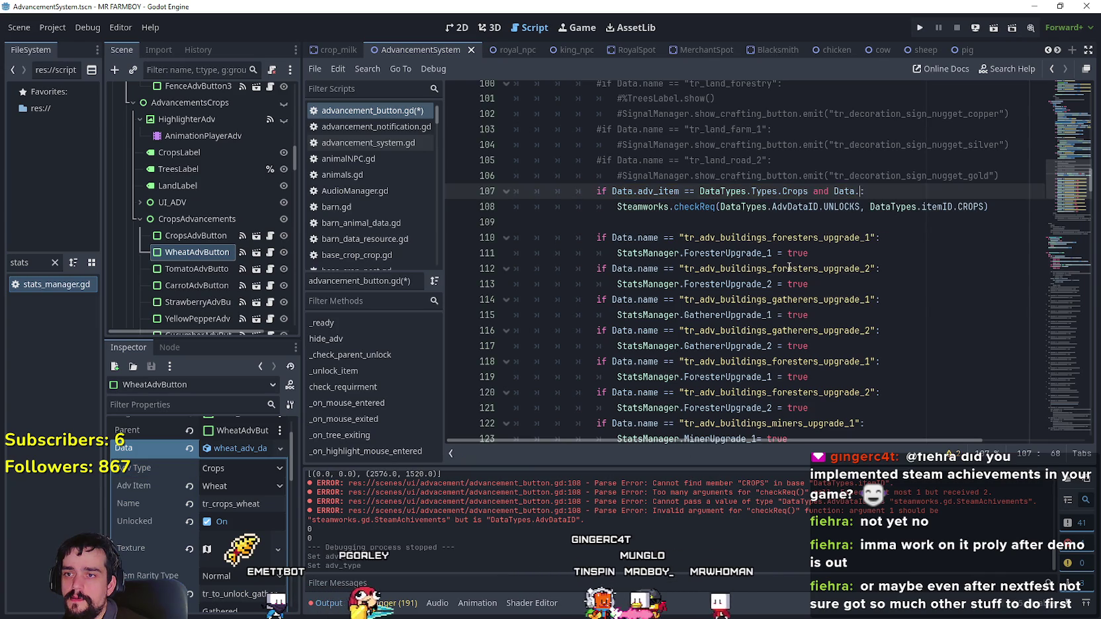
{"action": "type", "text": "."}
{"action": "key", "text": "Return"}
{"action": "type", "text": "="}
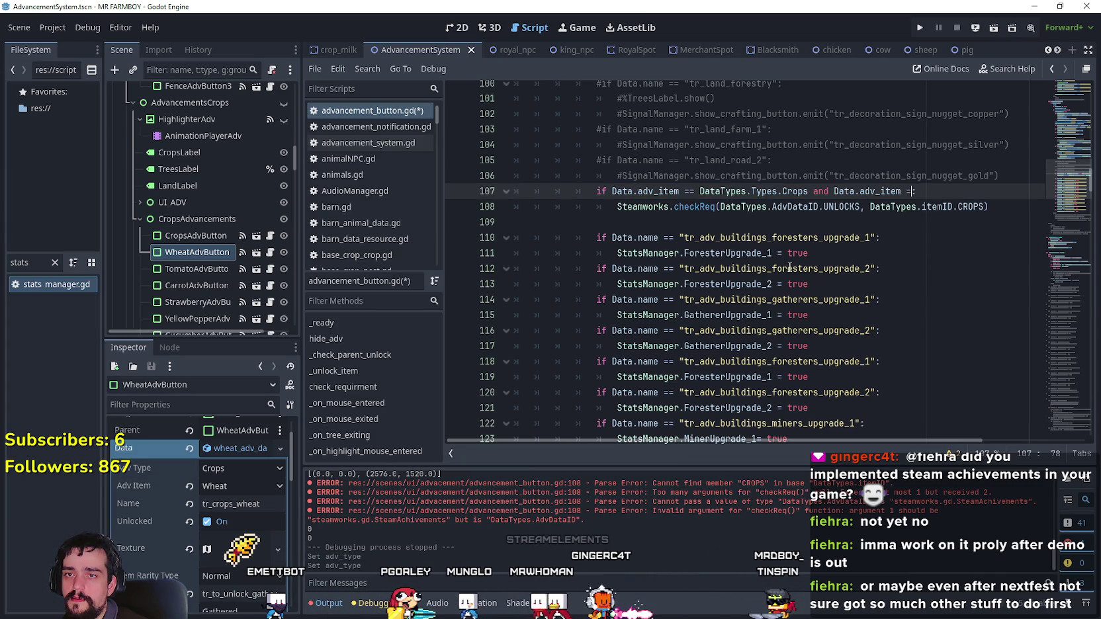
{"action": "key", "text": "BackSpace"}
{"action": "type", "text": "!= D"}
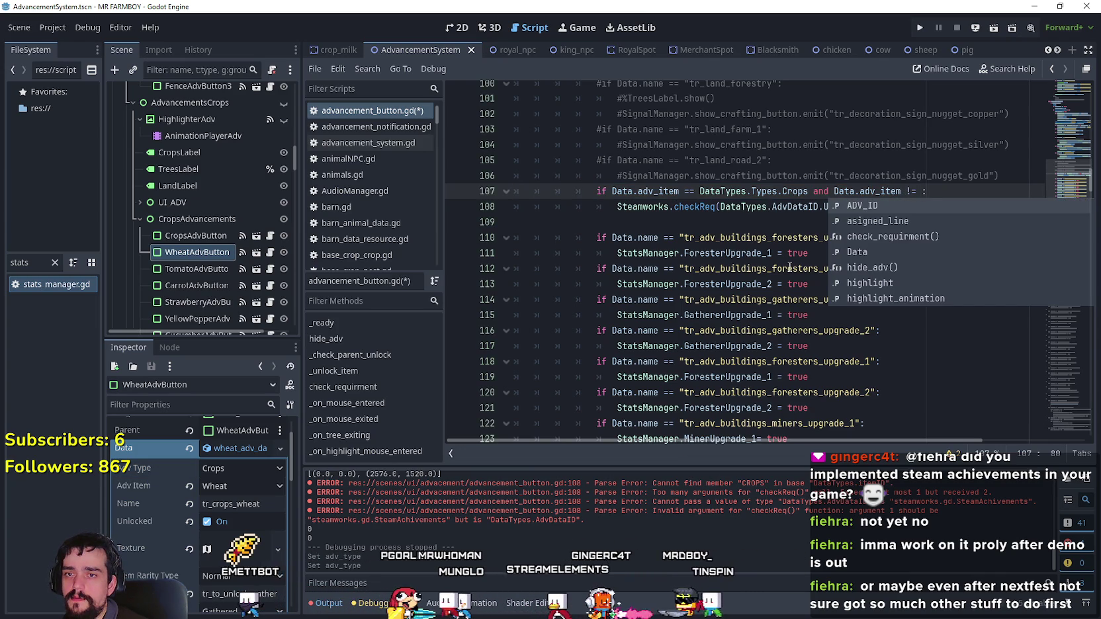
{"action": "type", "text": "ataTypes."}
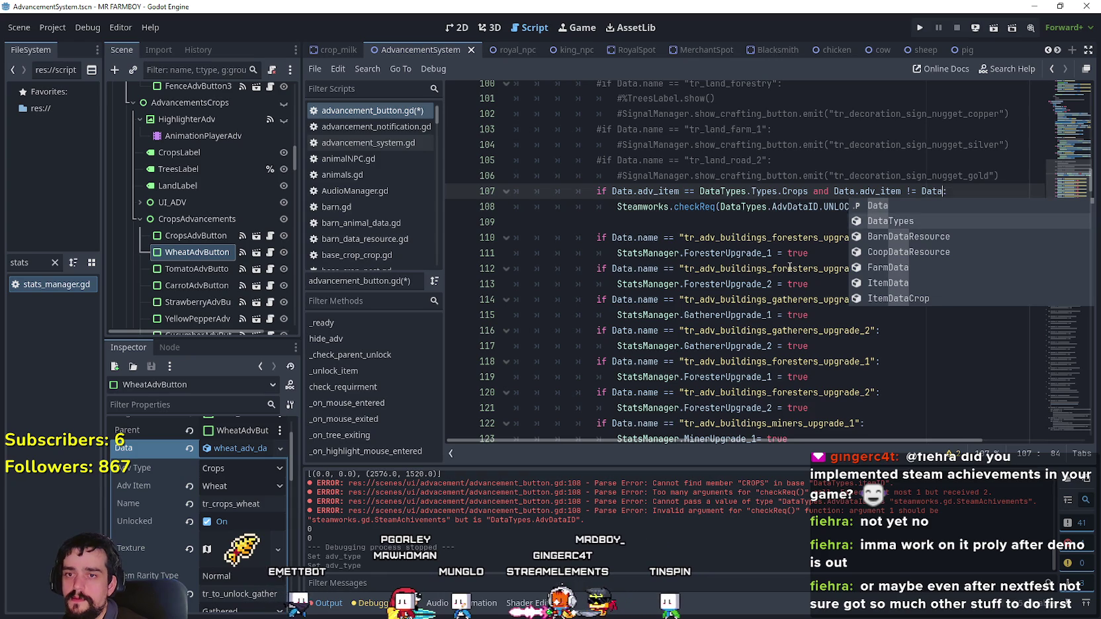
{"action": "type", "text": "itemID."}
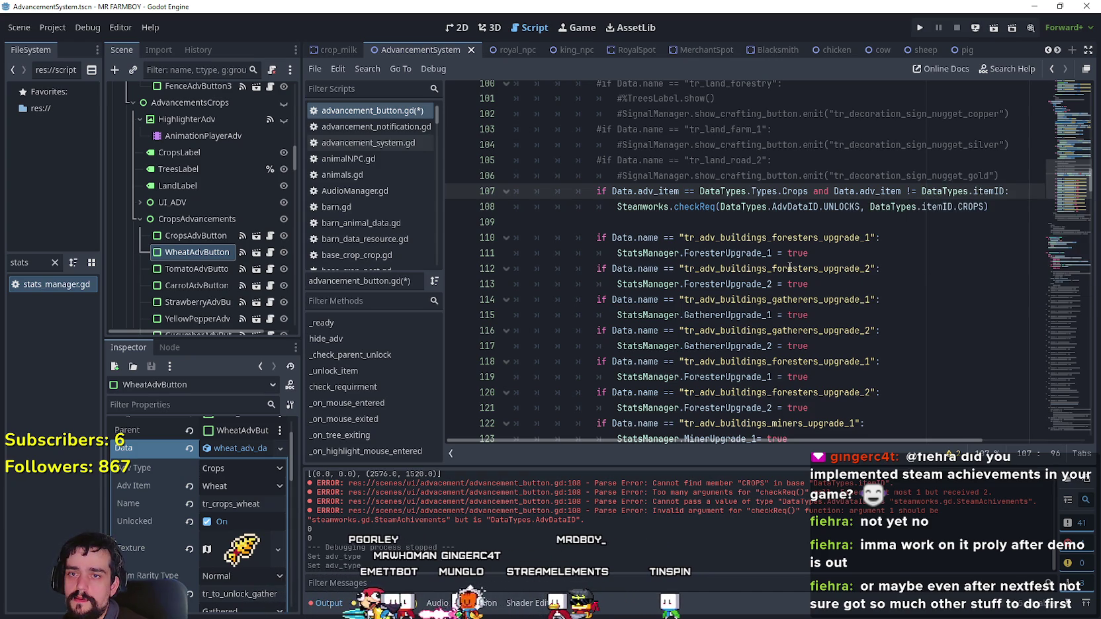
{"action": "type", "text": "WO"}
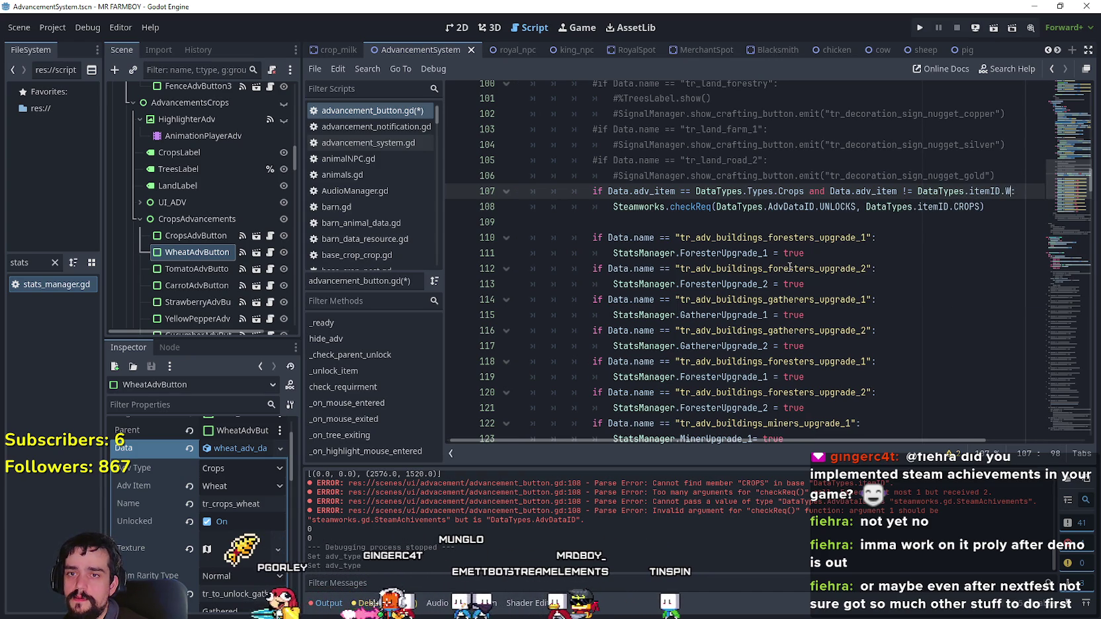
{"action": "type", "text": "HEAT"}
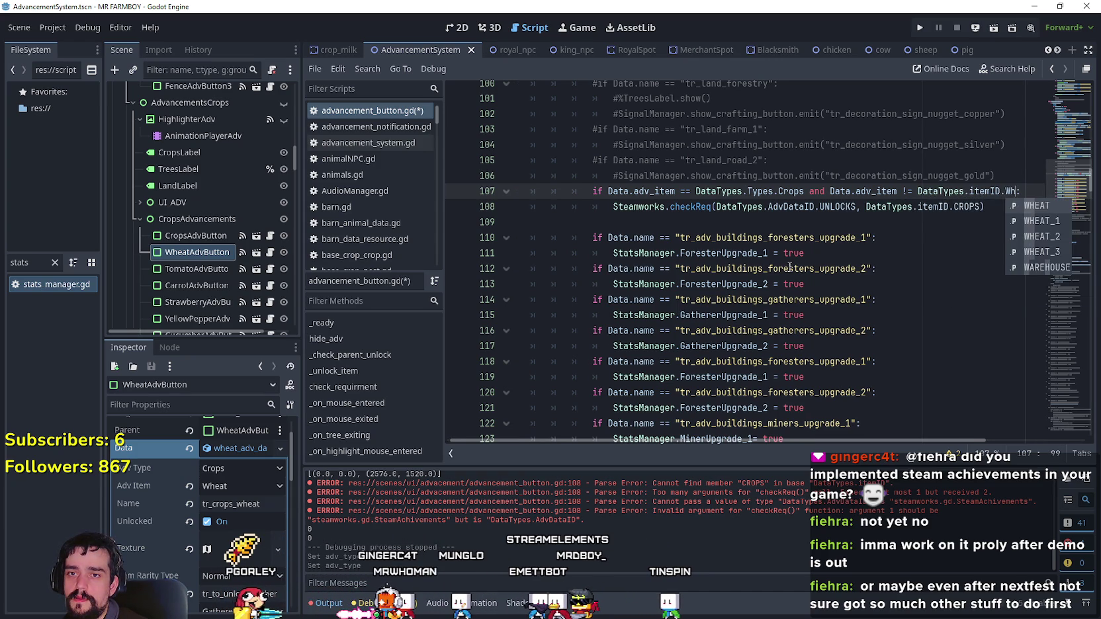
{"action": "key", "text": "Return"}
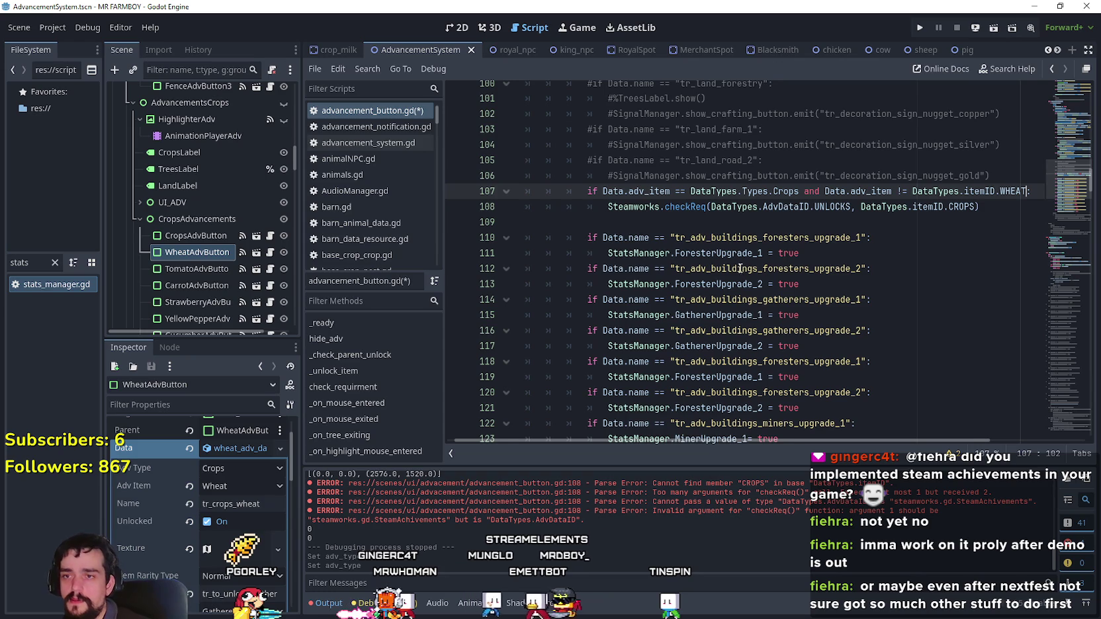
- Save advancement_button.gd and remove the empty line 109
{"action": "left_click", "coordinate": [702, 229]}
{"action": "left_click_drag", "start_coordinate": [922, 215], "coordinate": [595, 191]}
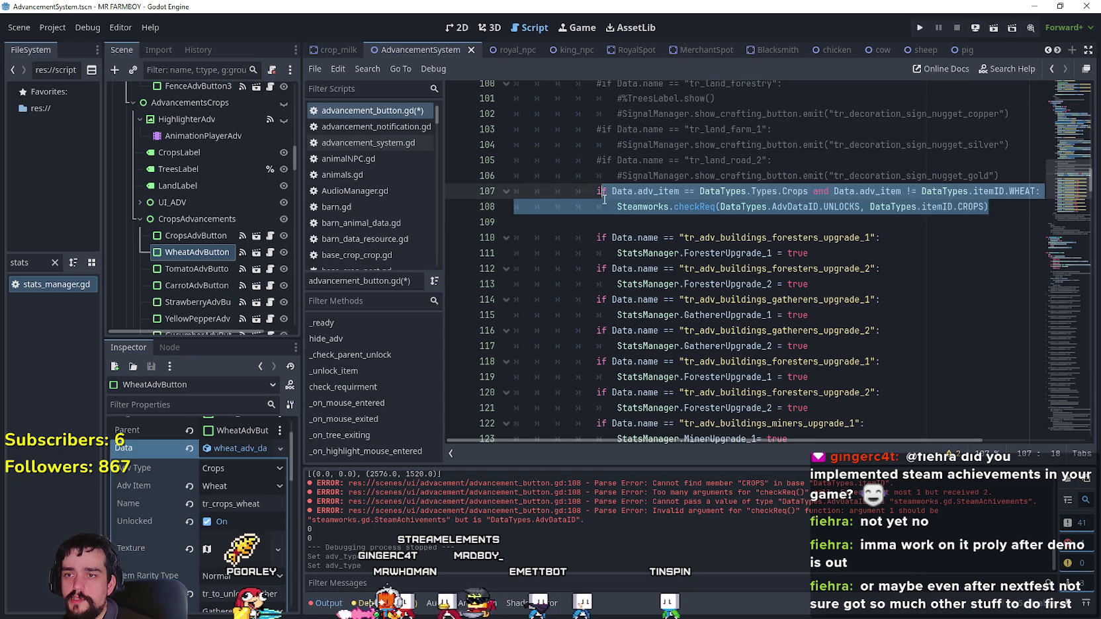
{"action": "left_click", "coordinate": [643, 216]}
{"action": "key", "text": "ctrl+s"}
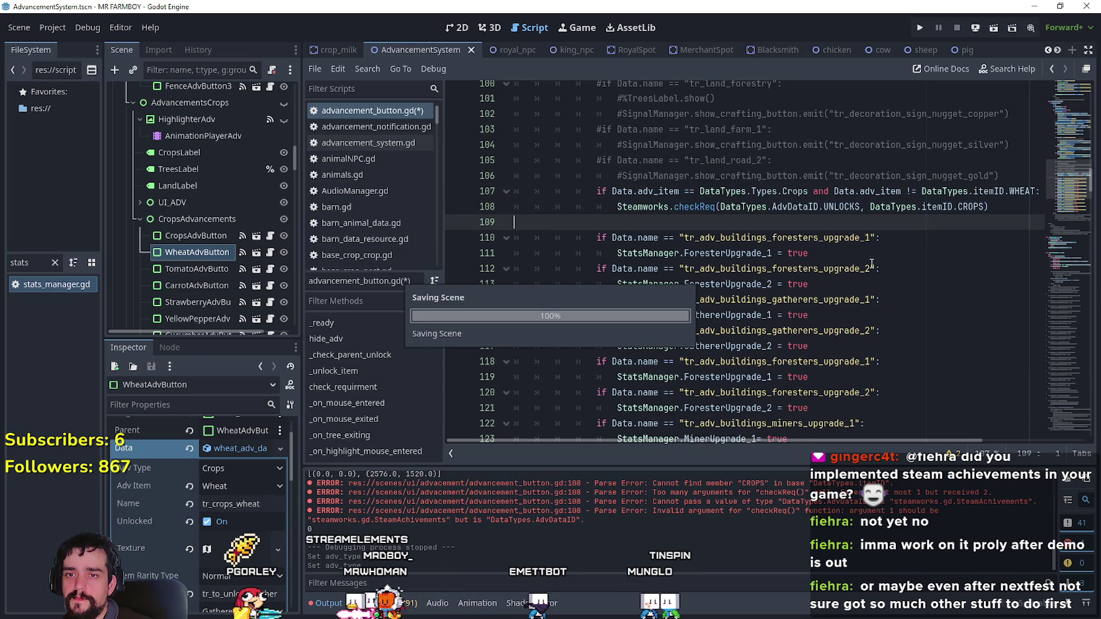
{"action": "key", "text": "BackSpace"}
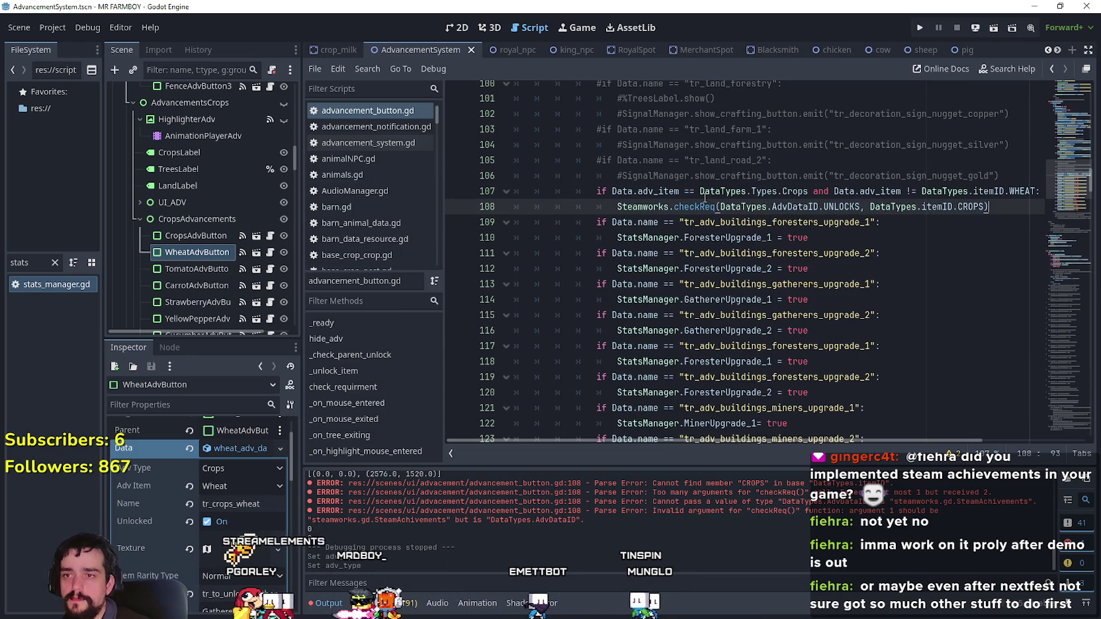
{"action": "left_click_drag", "start_coordinate": [594, 192], "coordinate": [1042, 191]}
{"action": "key", "text": "End"}
{"action": "scroll", "coordinate": [835, 283], "scroll_direction": "up", "scroll_amount": 3}
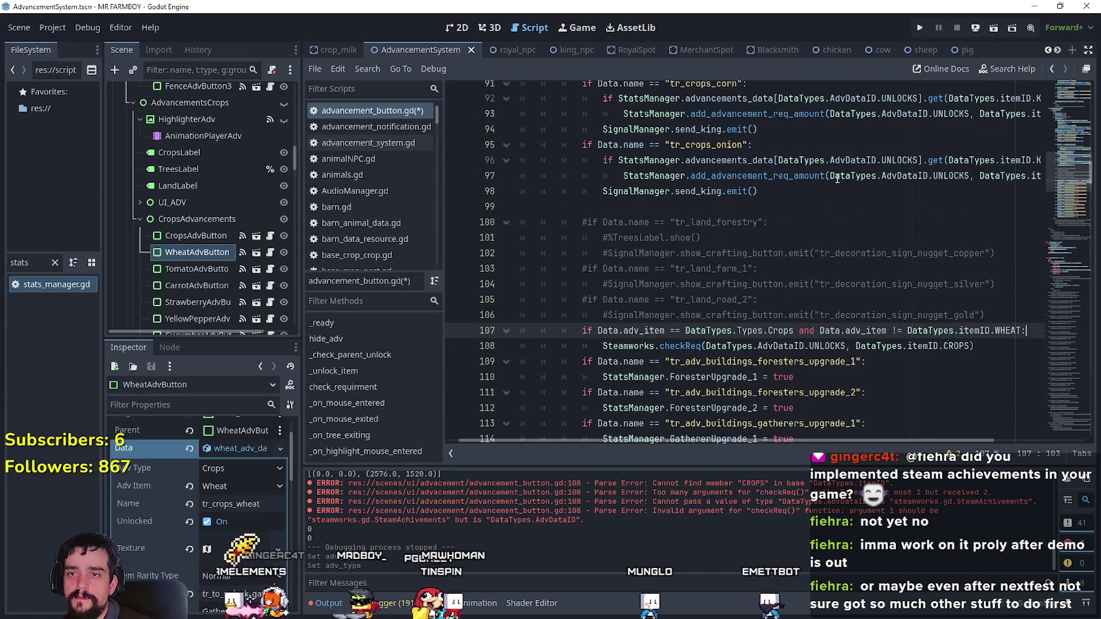
{"action": "left_click_drag", "start_coordinate": [675, 175], "coordinate": [978, 176]}
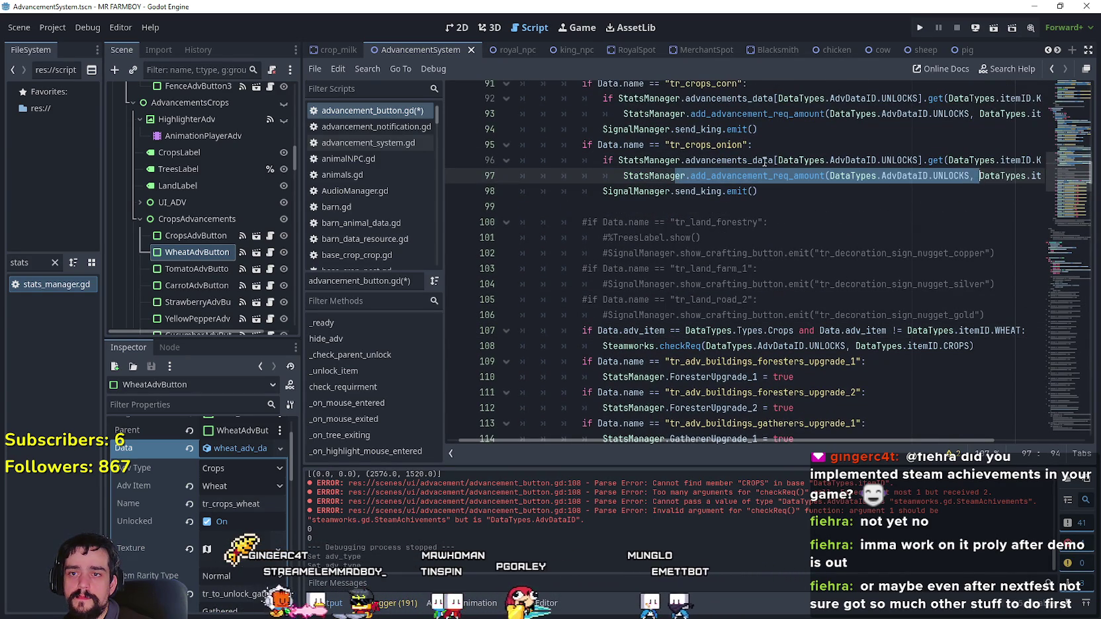
{"action": "left_click_drag", "start_coordinate": [888, 160], "coordinate": [1081, 162]}
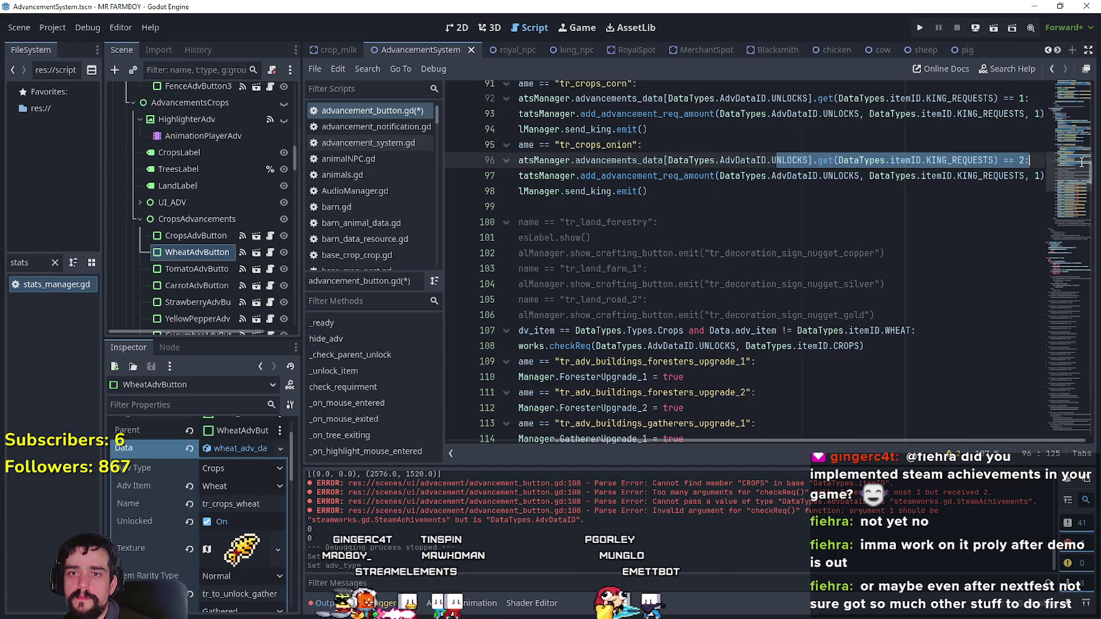
{"action": "scroll", "coordinate": [860, 212], "scroll_direction": "up", "scroll_amount": 2}
{"action": "left_click", "coordinate": [772, 252]}
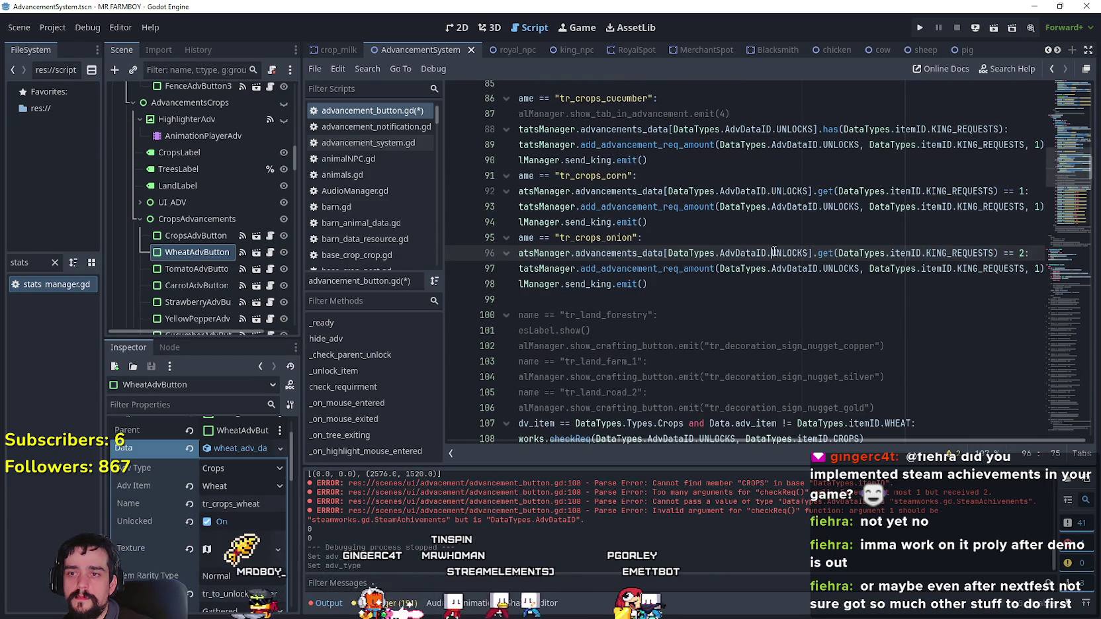
{"action": "right_click", "coordinate": [591, 254]}
{"action": "left_click", "coordinate": [647, 485]}
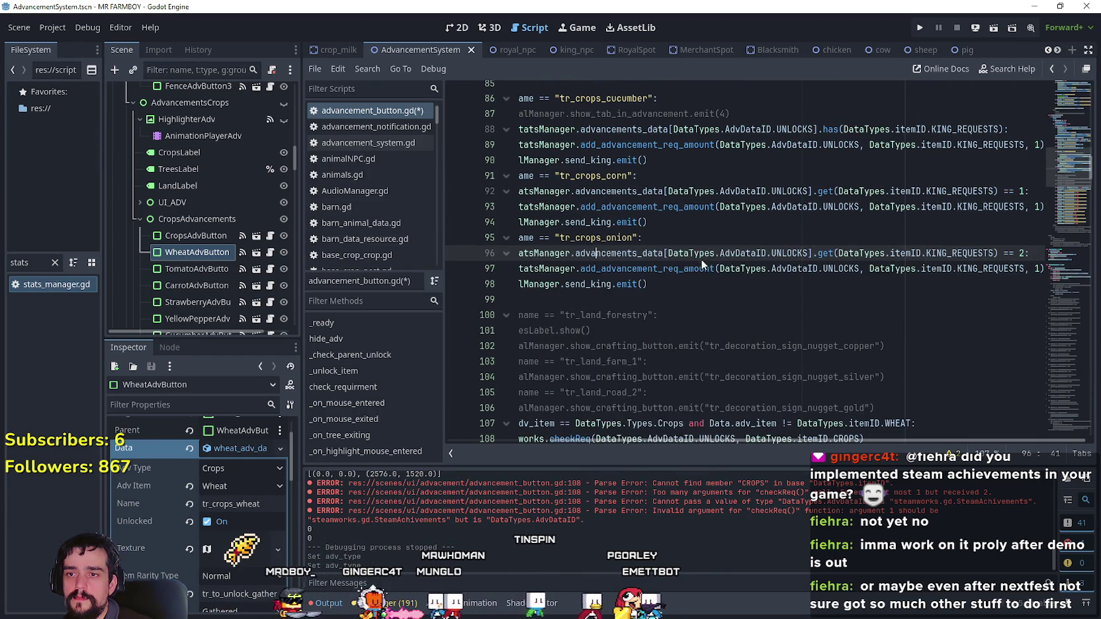
{"action": "scroll", "coordinate": [840, 291], "scroll_direction": "down", "scroll_amount": 2}
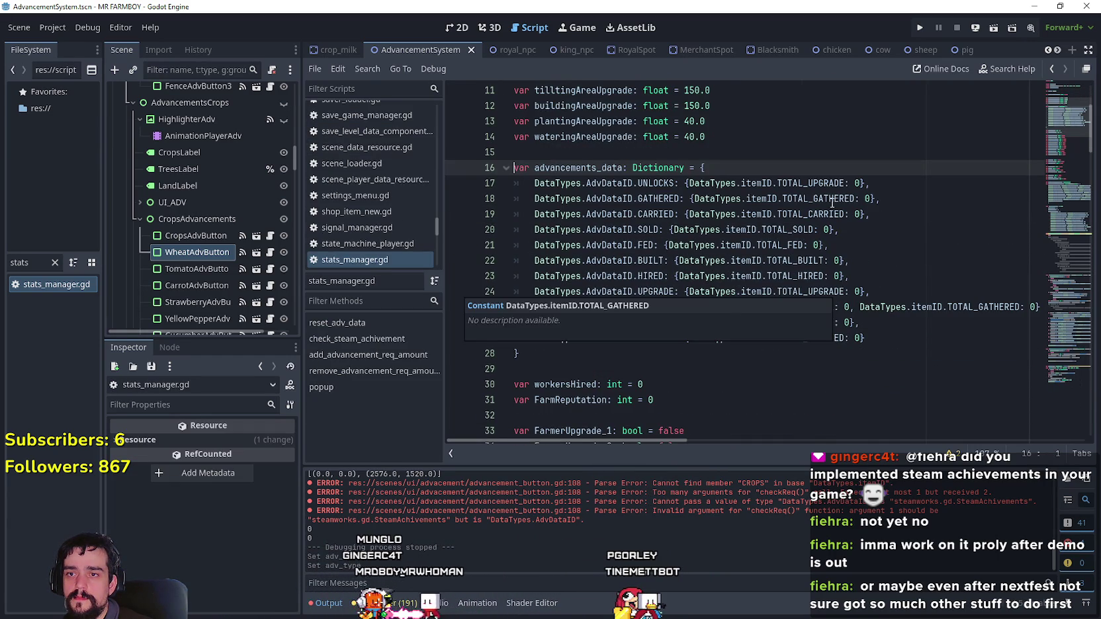
{"action": "double_click", "coordinate": [810, 183]}
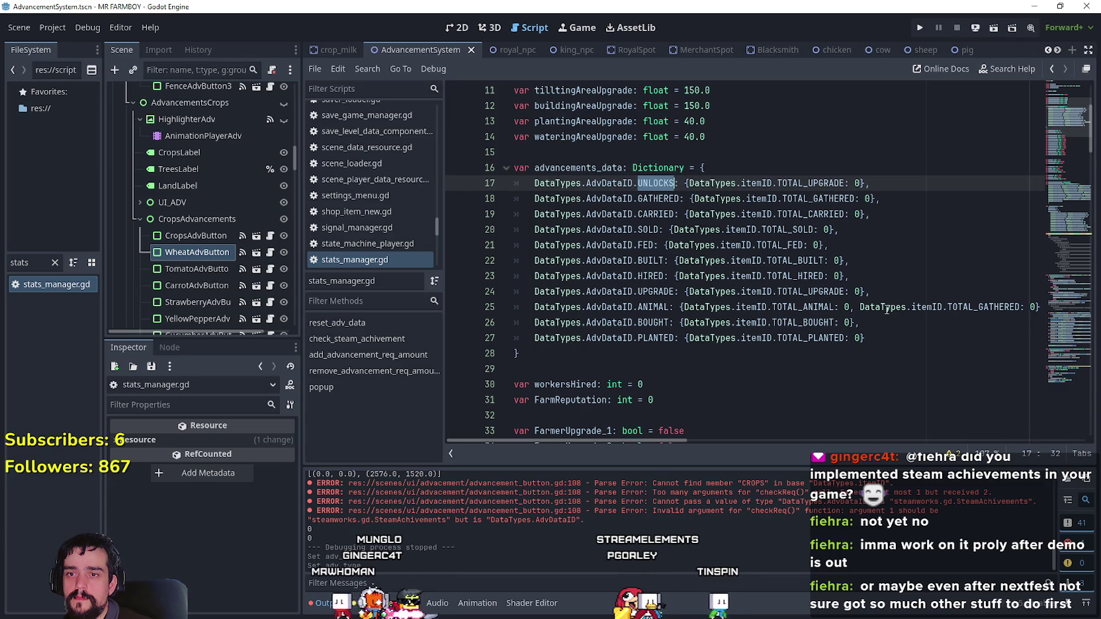
{"action": "key", "text": "alt+Left"}
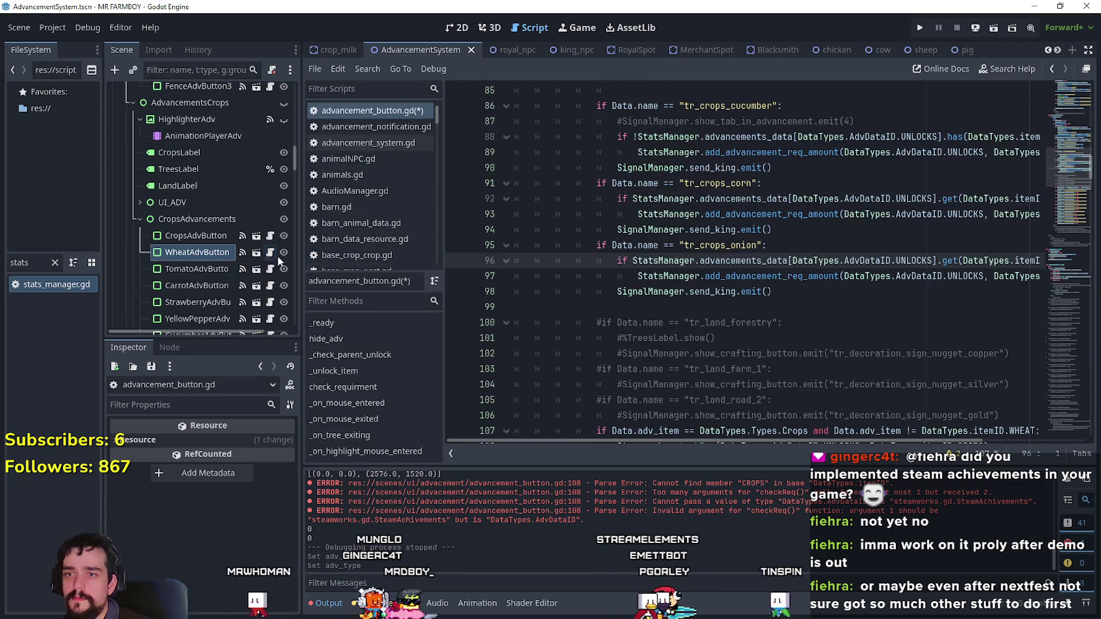
- Filter the FileSystem dock by 'game' and open game_manager.gd
{"action": "left_click", "coordinate": [881, 262]}
{"action": "key", "text": "ctrl+a"}
{"action": "type", "text": "game"}
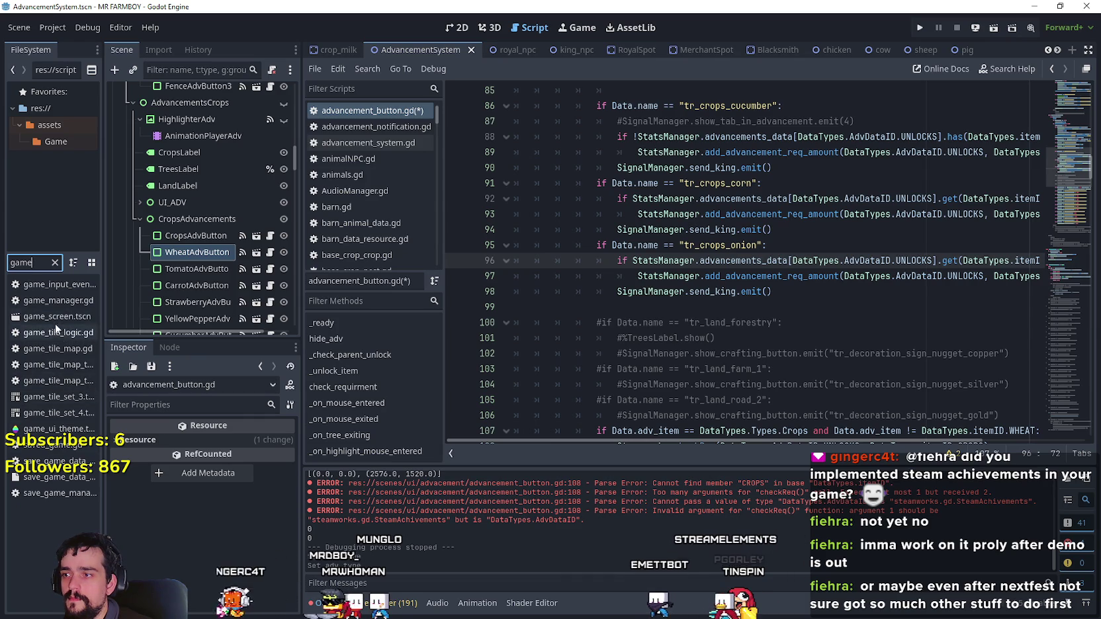
{"action": "double_click", "coordinate": [58, 301]}
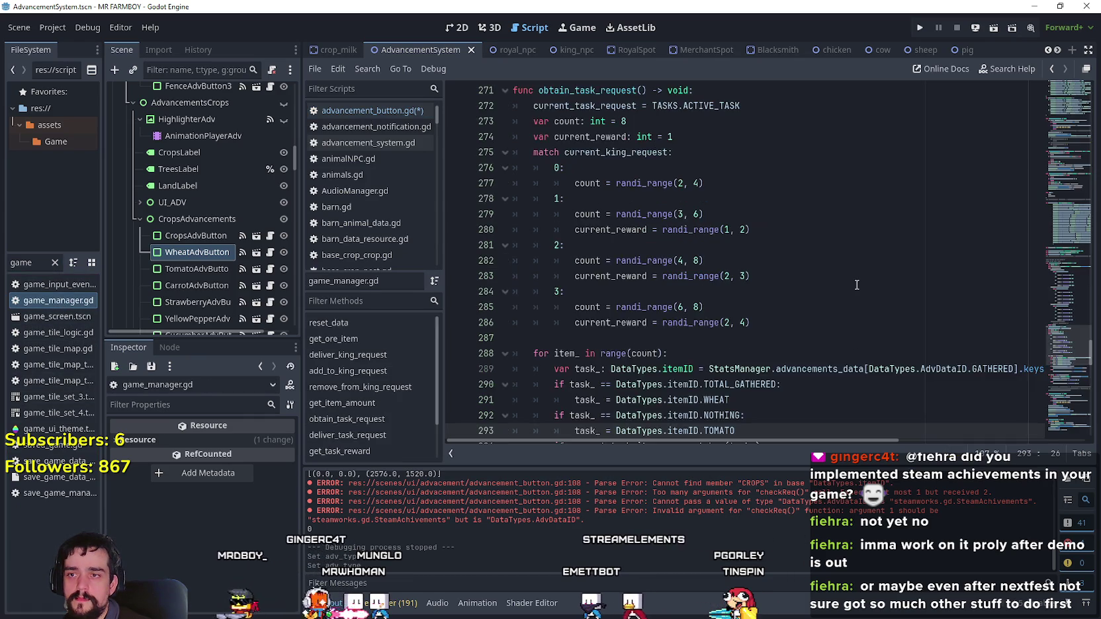
- Scroll to deliver_king_request and review its add_advancement_req_amount call around lines 152–161
{"action": "scroll", "coordinate": [856, 284], "scroll_direction": "down", "scroll_amount": 4}
{"action": "left_click_drag", "start_coordinate": [1068, 362], "coordinate": [1067, 390]}
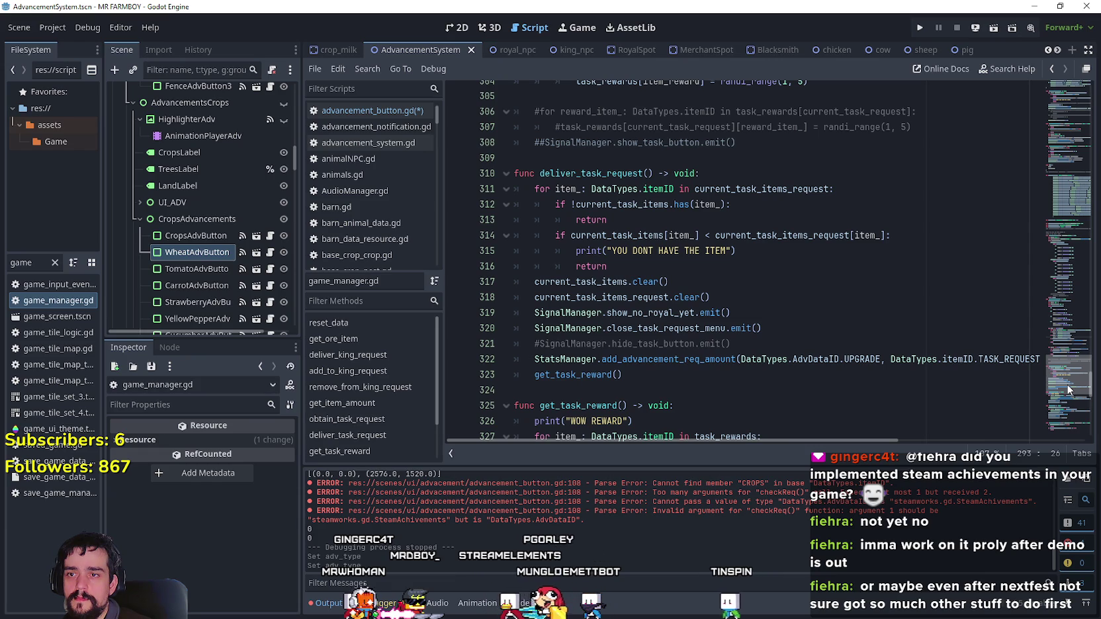
{"action": "mouse_move", "coordinate": [1068, 390]}
{"action": "left_mouse_down"}
{"action": "mouse_move", "coordinate": [1069, 419]}
{"action": "mouse_move", "coordinate": [1076, 235]}
{"action": "left_mouse_up"}
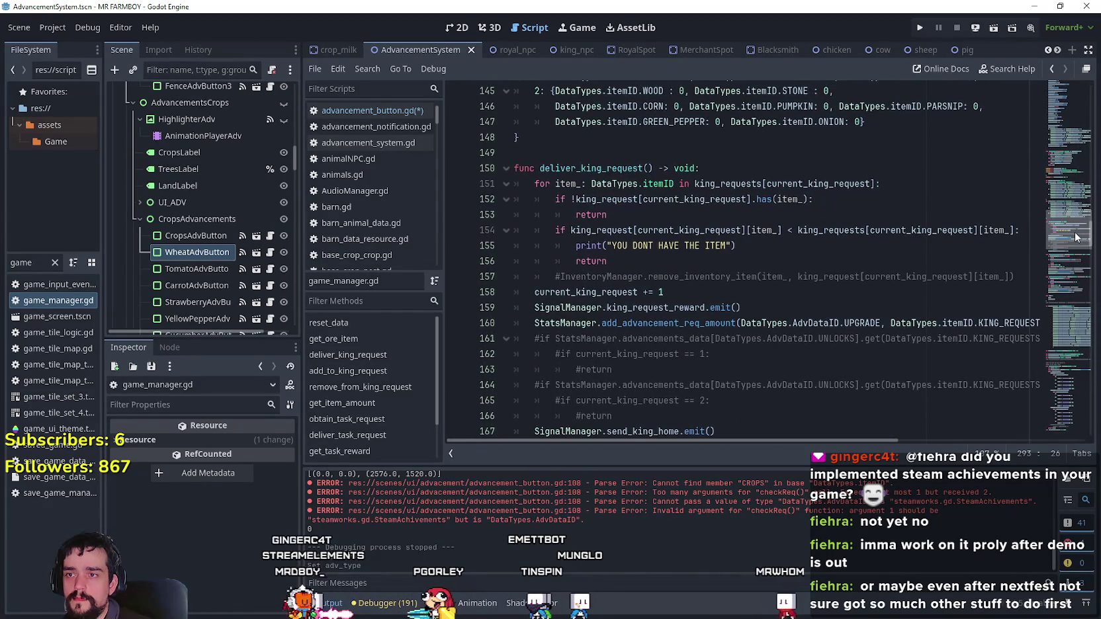
{"action": "left_click", "coordinate": [765, 199]}
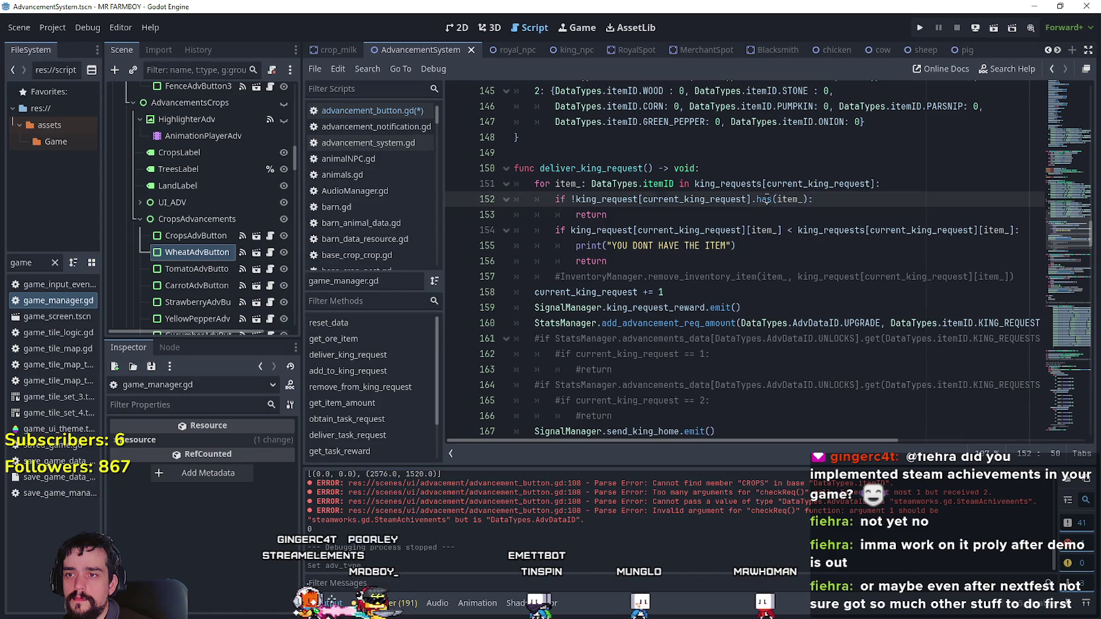
{"action": "scroll", "coordinate": [584, 320], "scroll_direction": "down", "scroll_amount": 3}
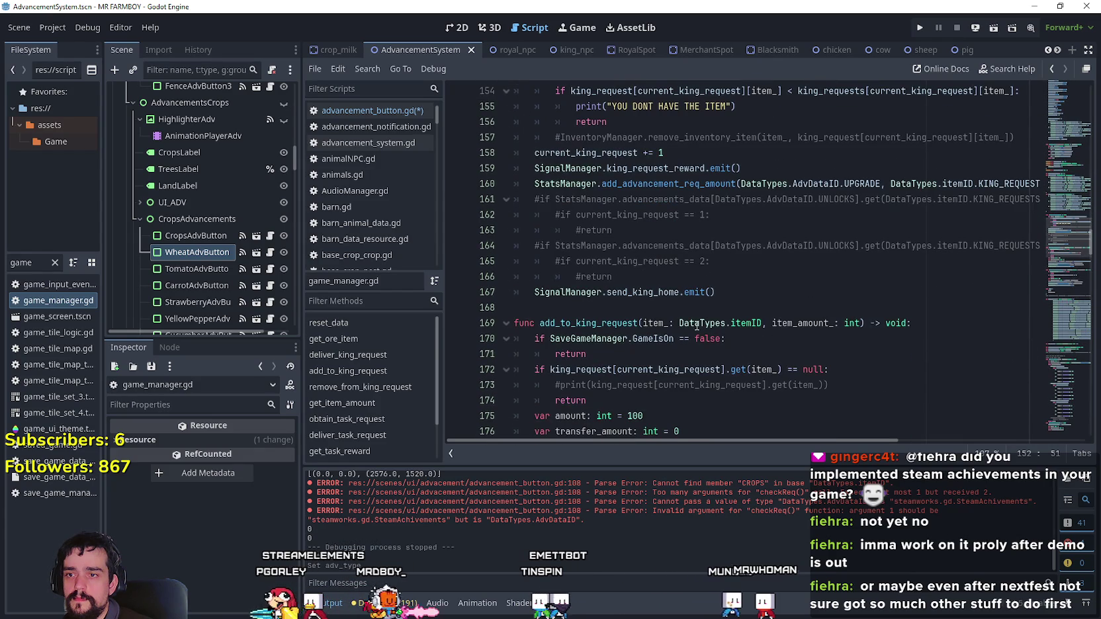
{"action": "scroll", "coordinate": [766, 310], "scroll_direction": "up", "scroll_amount": 1}
{"action": "mouse_move", "coordinate": [582, 245]}
{"action": "left_mouse_down"}
{"action": "mouse_move", "coordinate": [558, 236]}
{"action": "mouse_move", "coordinate": [1036, 233]}
{"action": "left_mouse_up"}
{"action": "left_click", "coordinate": [739, 245]}
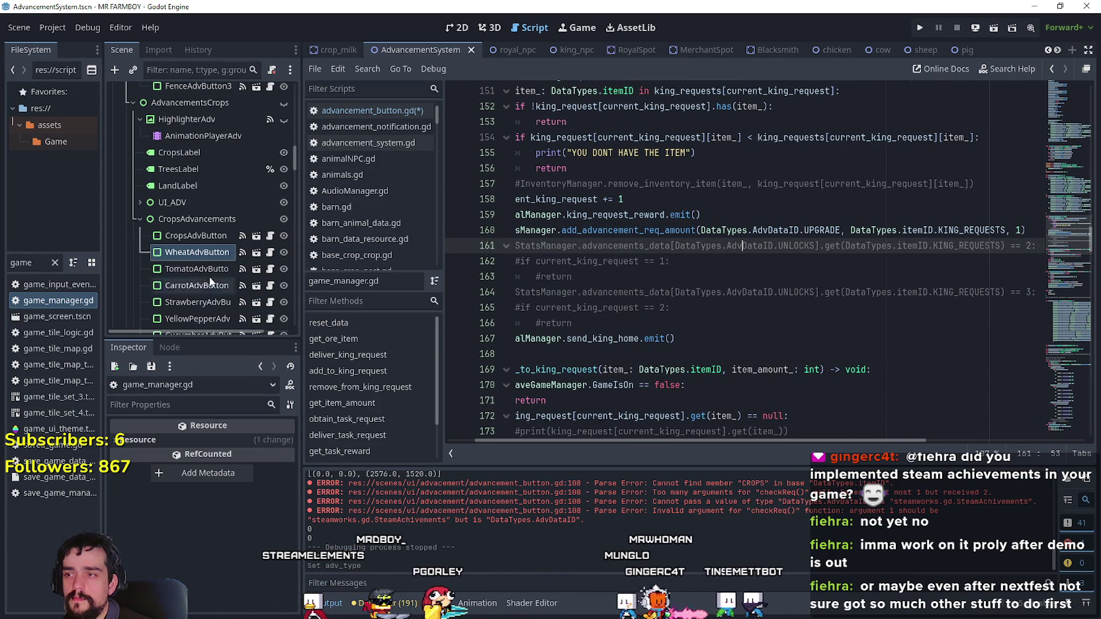
- Open WheatAdvButton's advancement_button.gd and highlight '.WHEAT:' in the line 107 Crops checkReq condition
{"action": "left_click", "coordinate": [283, 251]}
{"action": "left_click", "coordinate": [270, 252]}
{"action": "scroll", "coordinate": [880, 316], "scroll_direction": "down", "scroll_amount": 5}
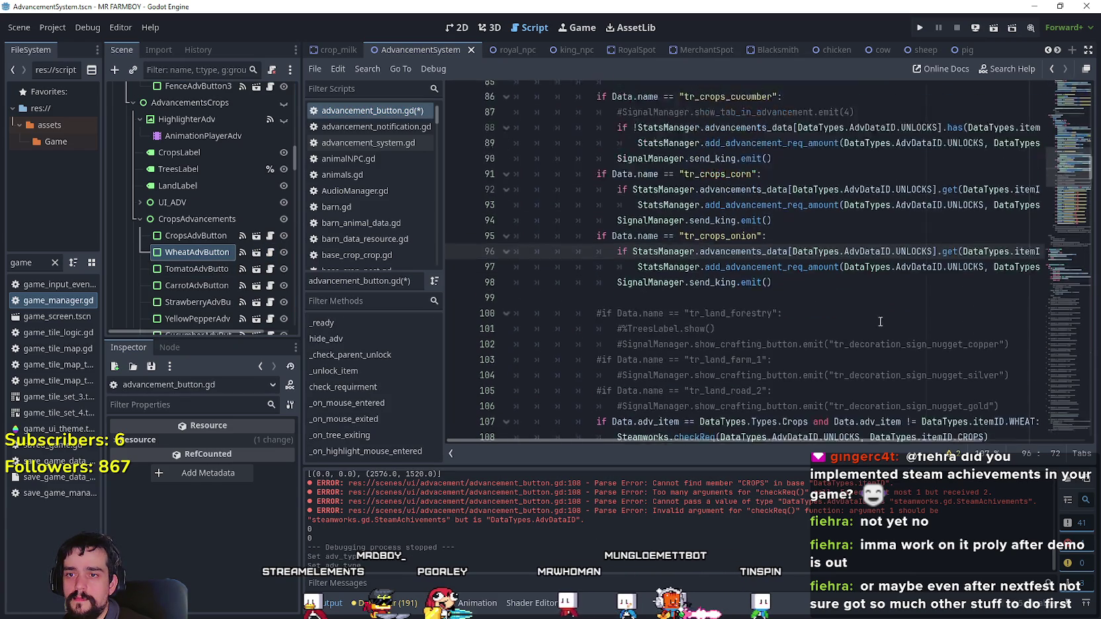
{"action": "scroll", "coordinate": [880, 315], "scroll_direction": "up", "scroll_amount": 2}
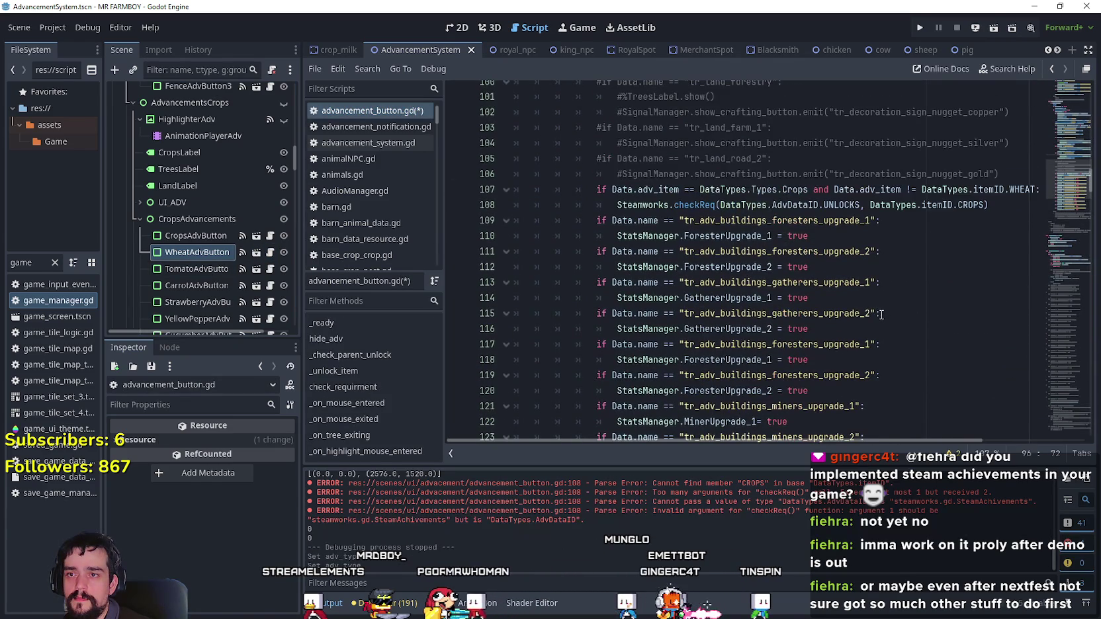
{"action": "left_click", "coordinate": [971, 175]}
{"action": "left_click_drag", "start_coordinate": [1004, 190], "coordinate": [1072, 193]}
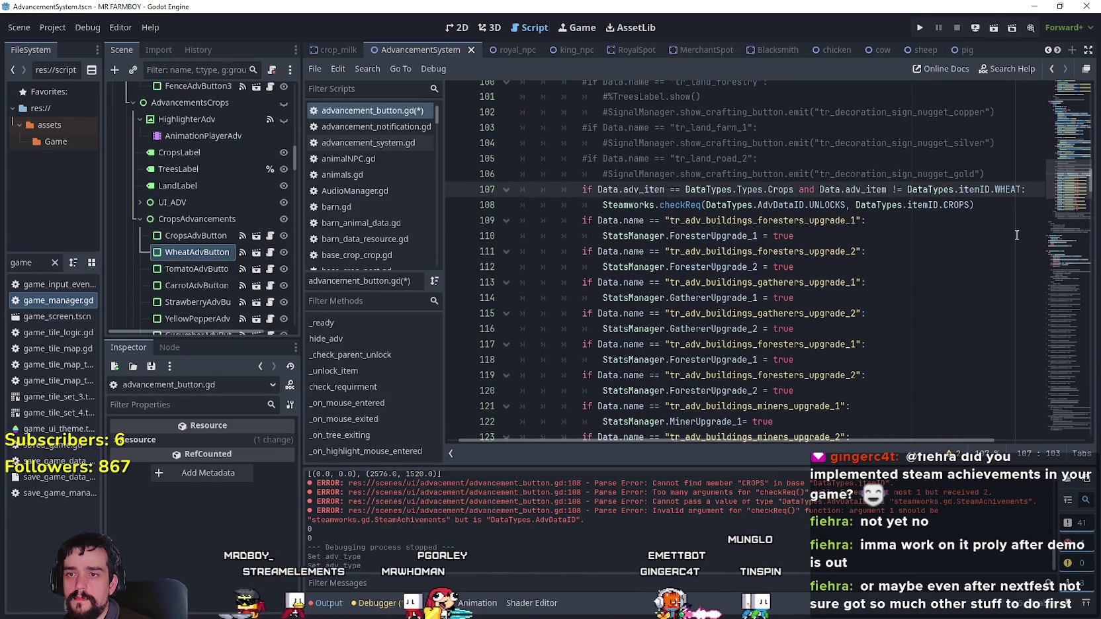